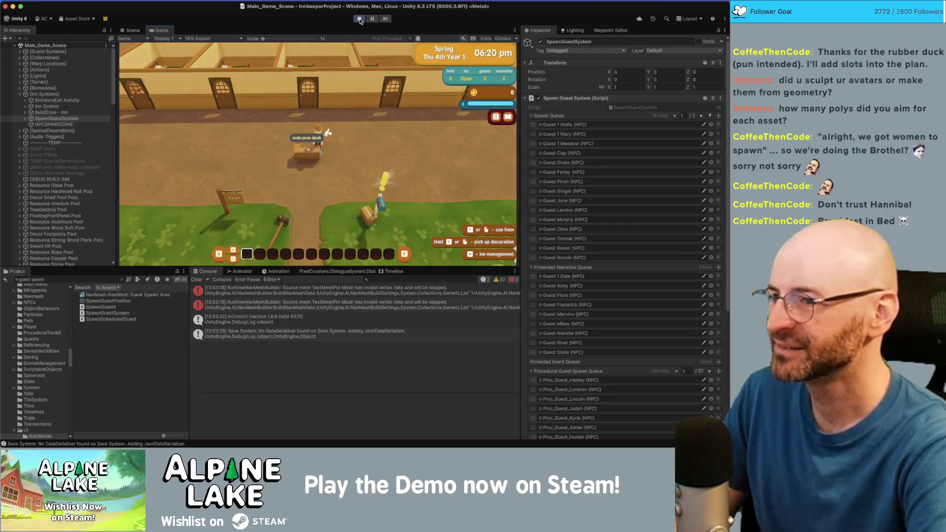
- Stop Unity play mode and bring up NPCSystem.cs in Rider
left_click(359, 19)
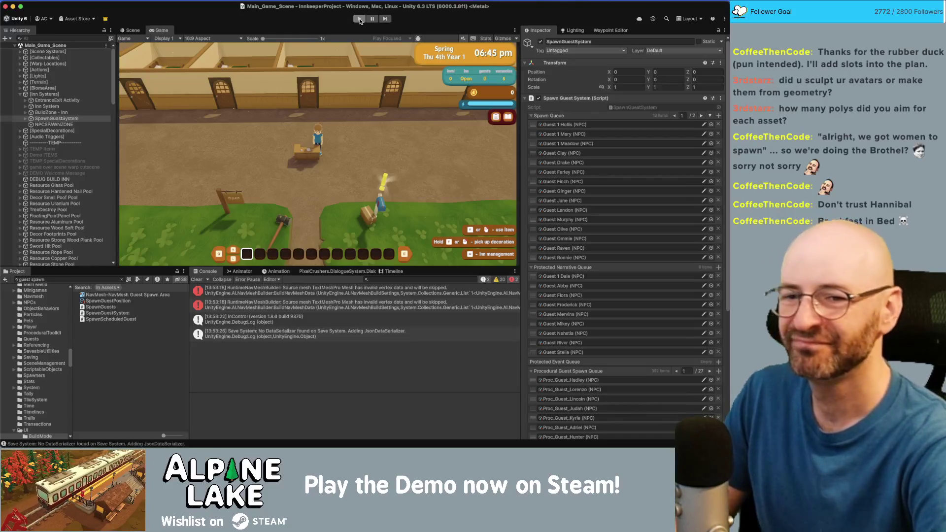
key("super+Tab")
key("super+Tab")
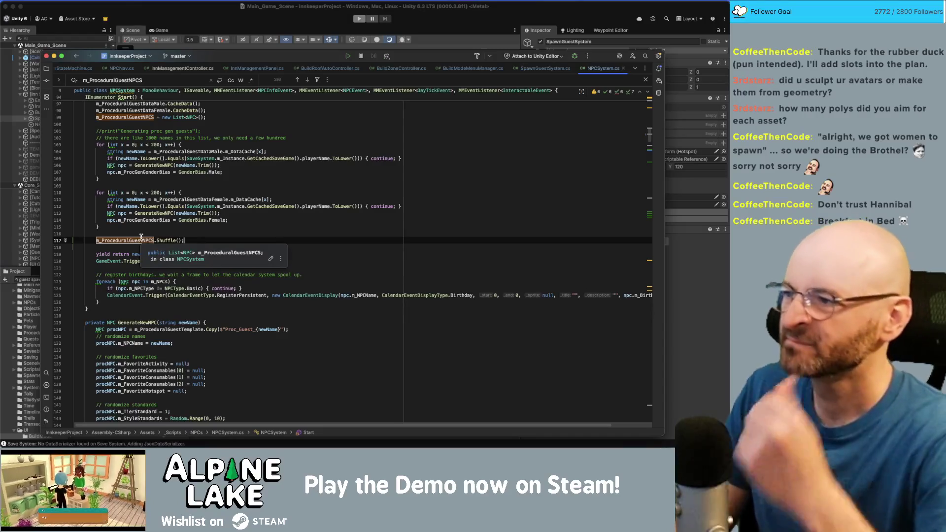
- Read through NPCSystem.cs Start and GenerateNewNPC, jump back to line 117, and return to Unity
scroll(201, 230, "up", 2)
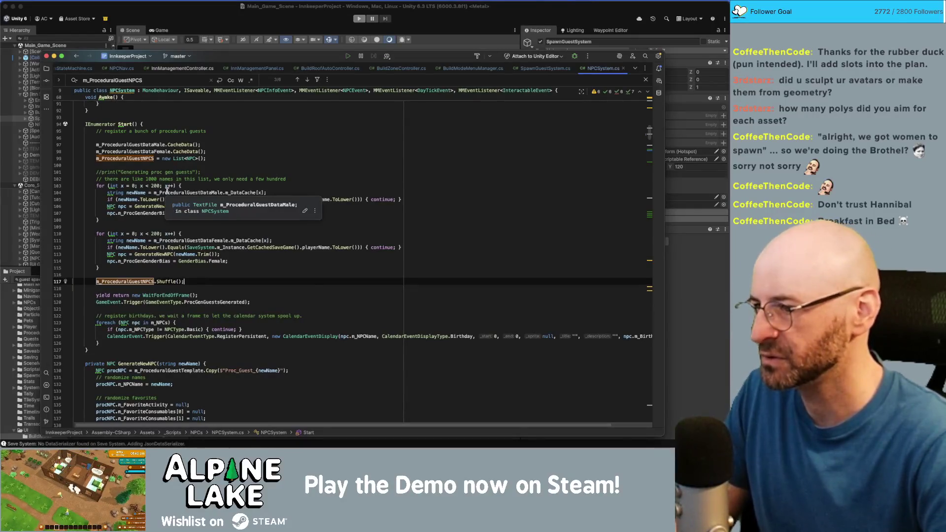
scroll(164, 231, "down", 5)
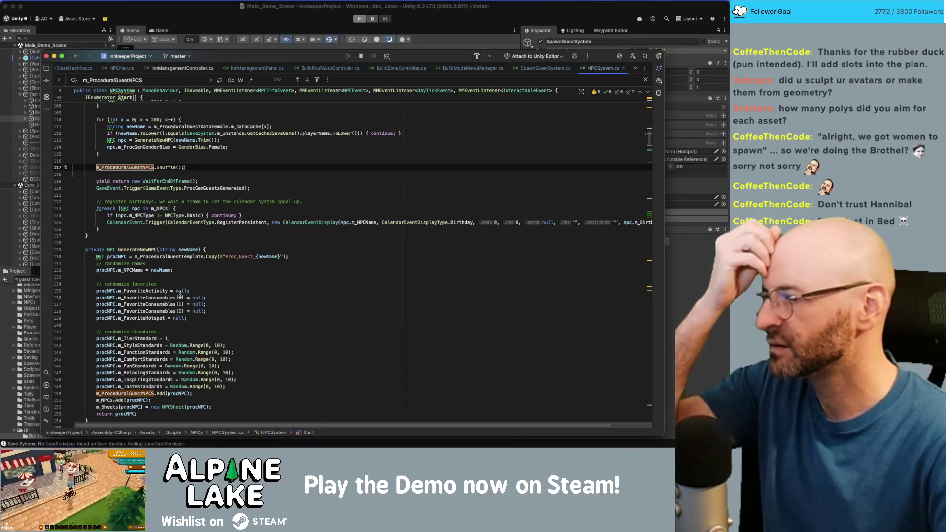
scroll(180, 294, "up", 3)
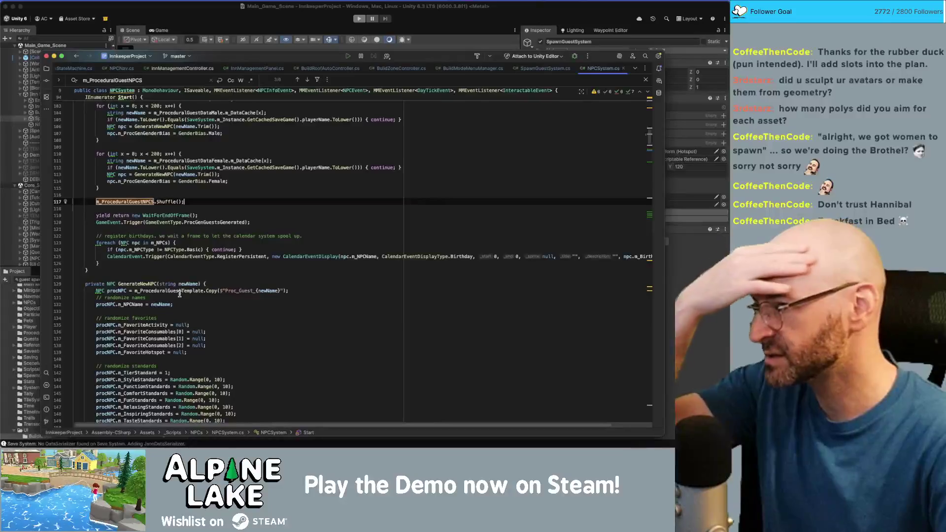
scroll(191, 329, "down", 3)
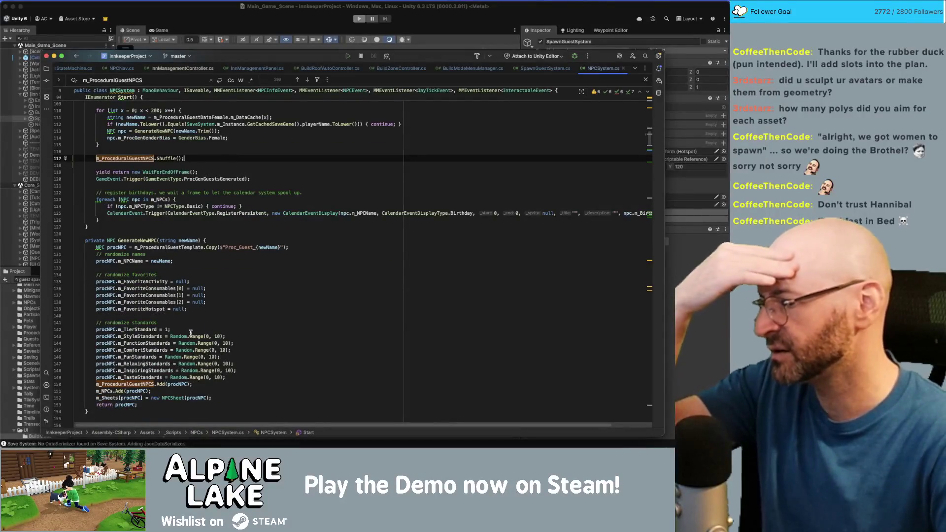
scroll(197, 353, "down", 5)
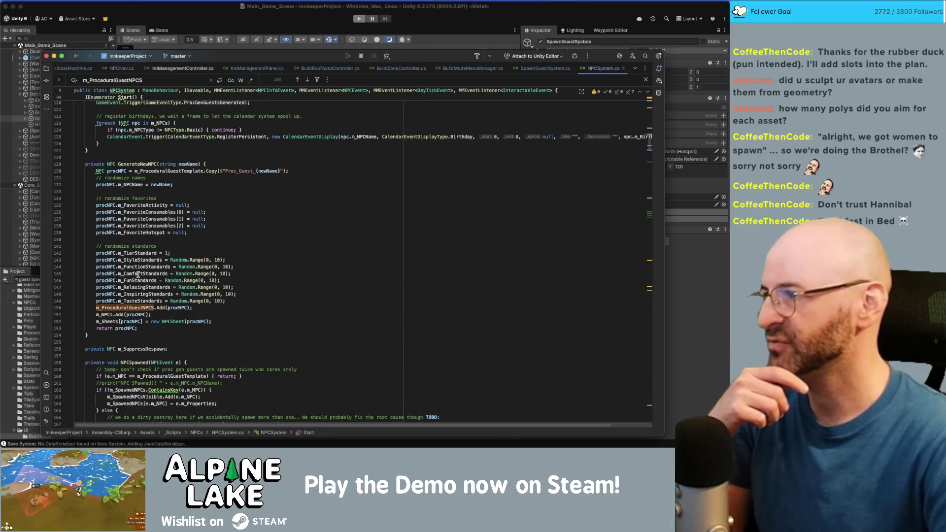
scroll(122, 295, "down", 5)
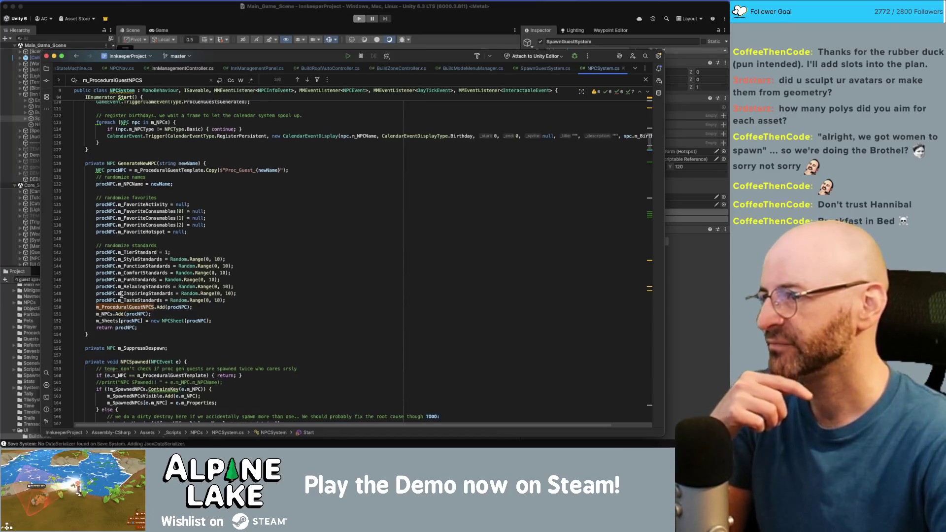
scroll(121, 294, "down", 2)
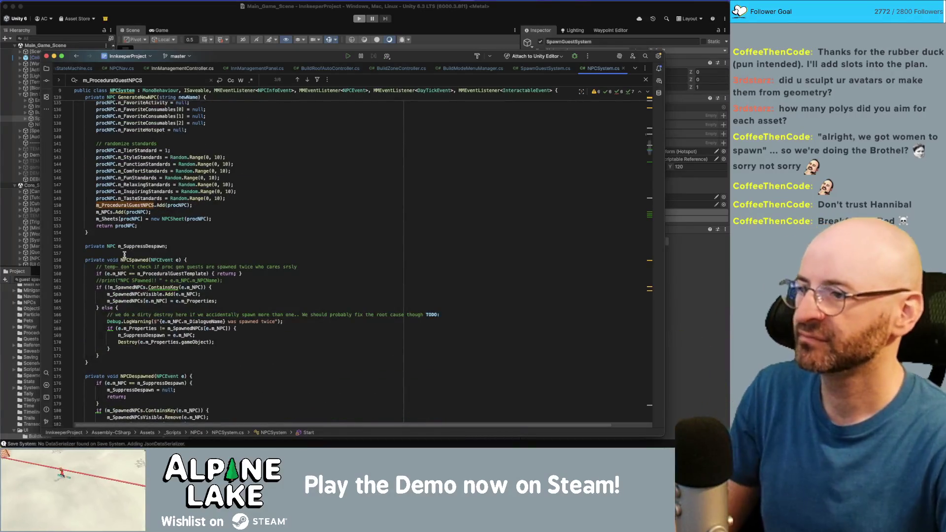
key("super+bracketleft")
key("super+Tab")
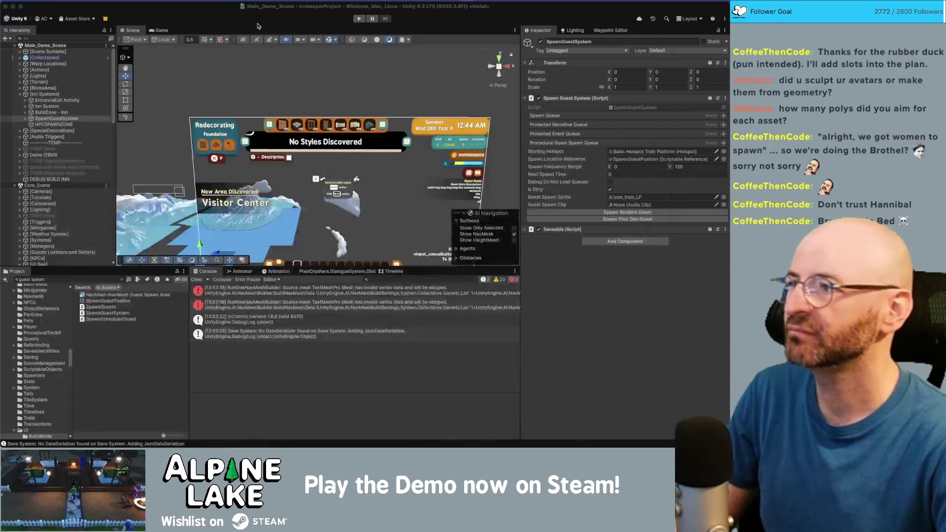
- Tick 'only male npcs show up' in Obsidian's Current Bugs note, then return to Rider
key("super+Tab")
key("super+Tab")
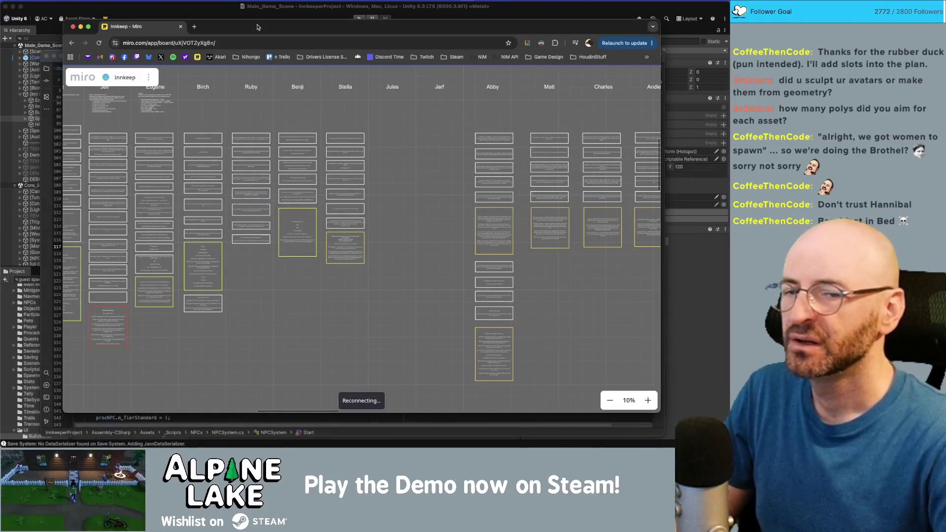
key("super+Tab")
key("super+Tab")
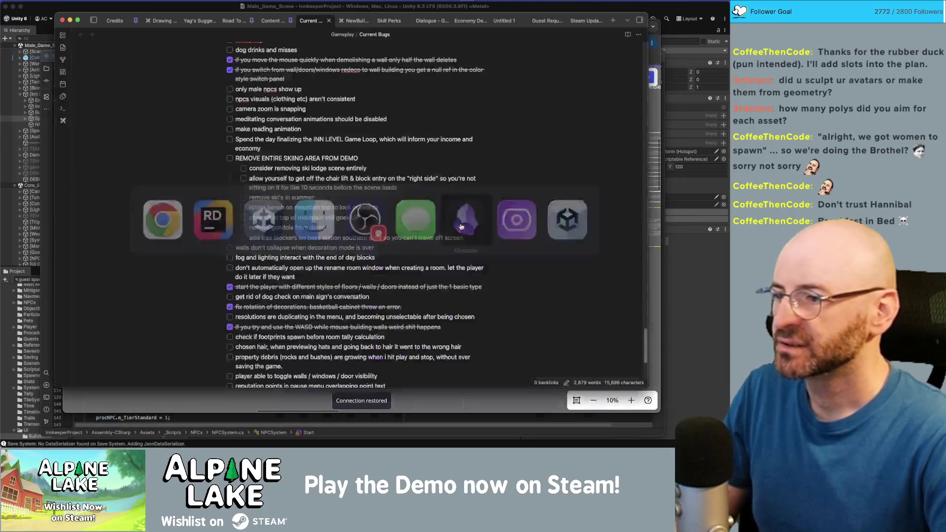
left_click(230, 89)
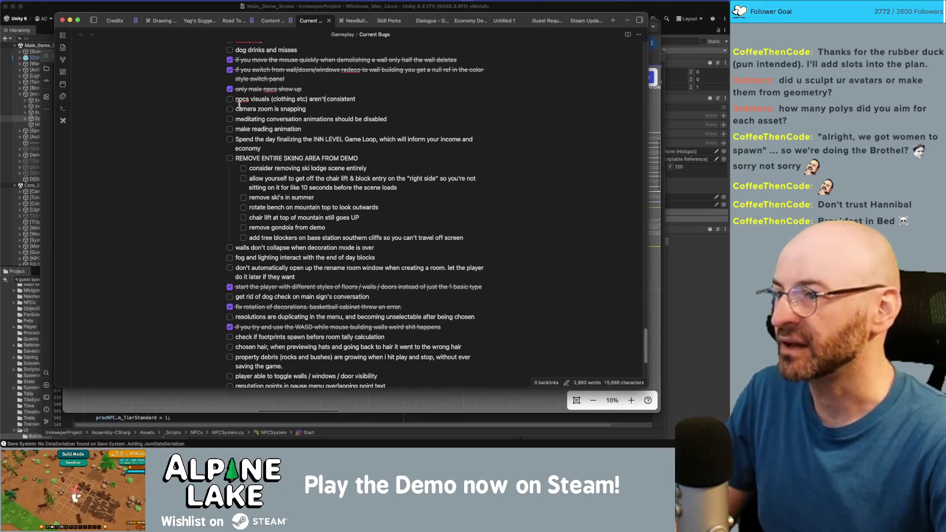
key("super+Tab")
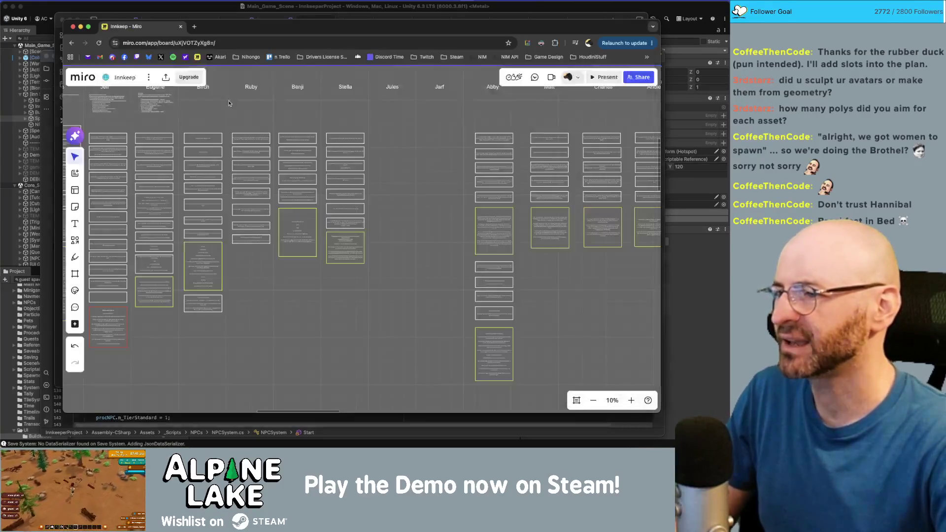
key("super+Tab")
key("super+Tab")
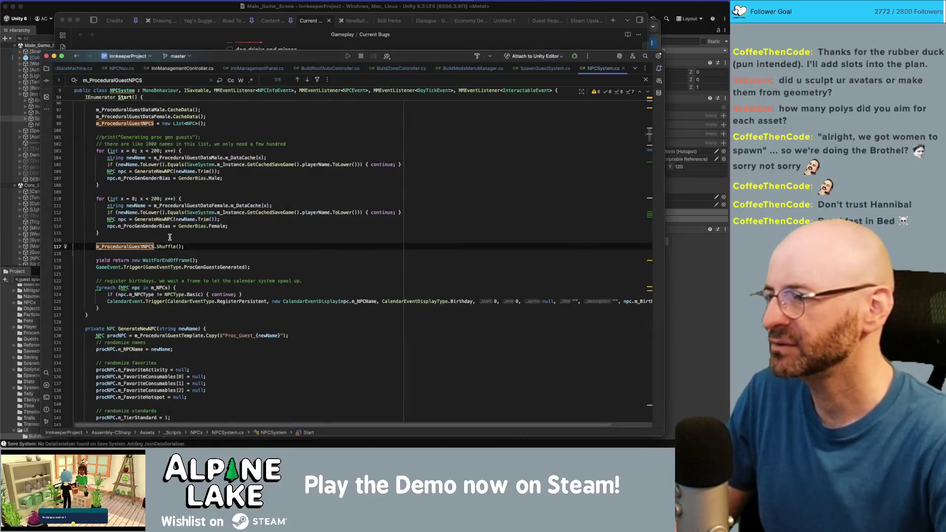
- Jump to the GenerateNewNPC definition and open SpawnGuestSystem.cs
left_click(158, 169)
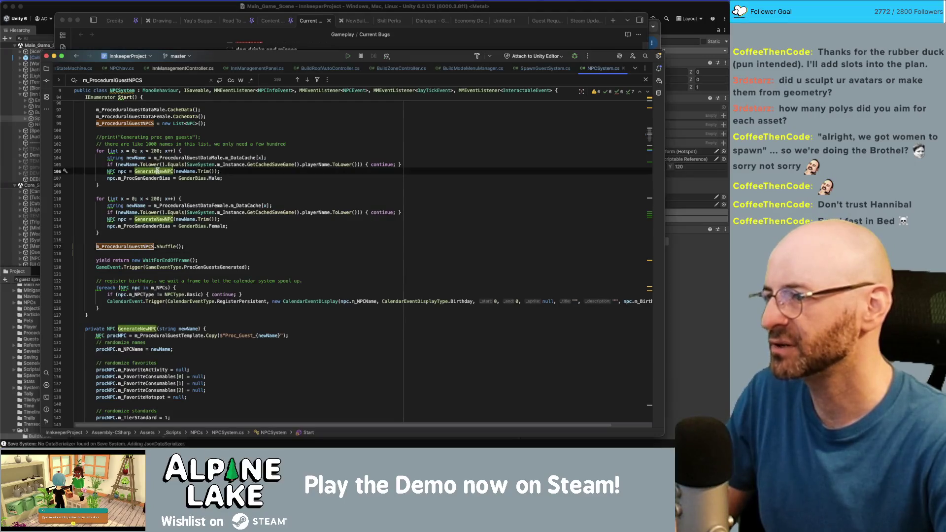
key("super+b")
scroll(161, 264, "down", 2)
scroll(161, 263, "down", 3)
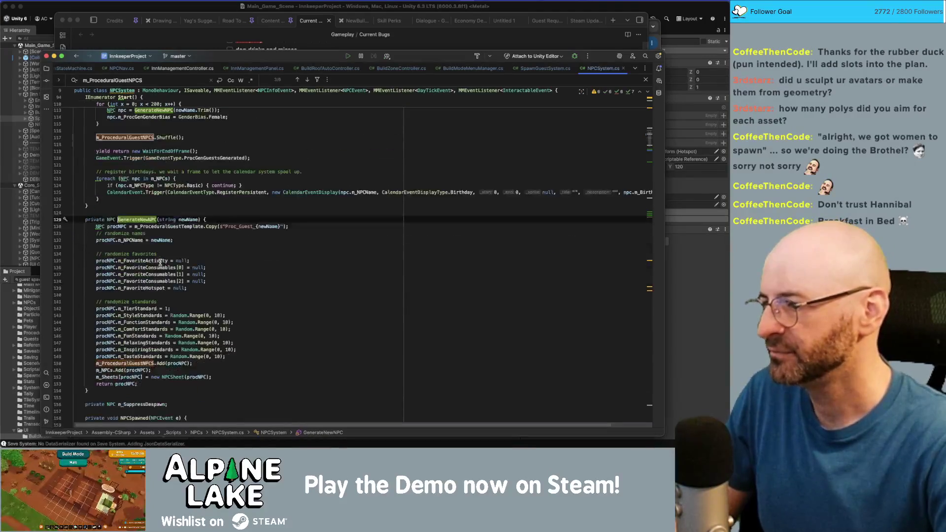
left_click(128, 359)
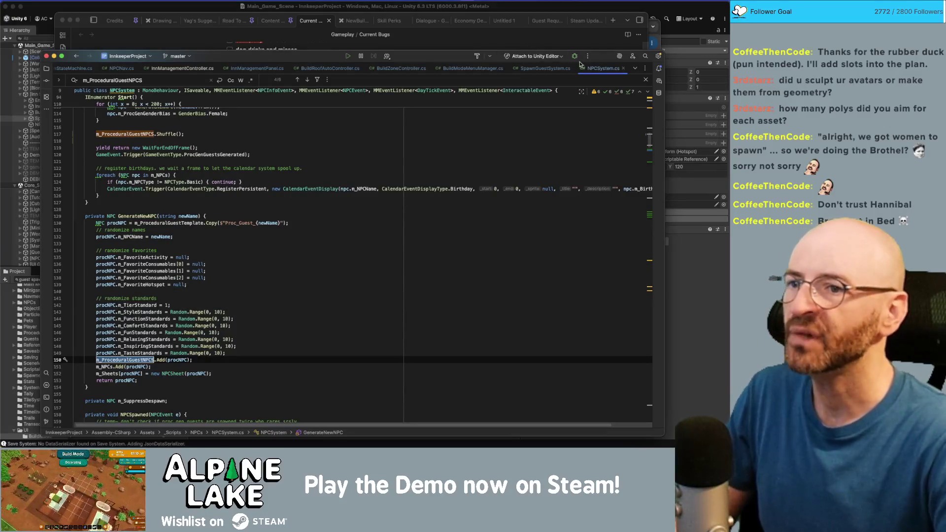
left_click(545, 69)
- Search SpawnGuestSystem.cs for spawn queue uses, reaching the guest spawning code on line 512
left_click(190, 225)
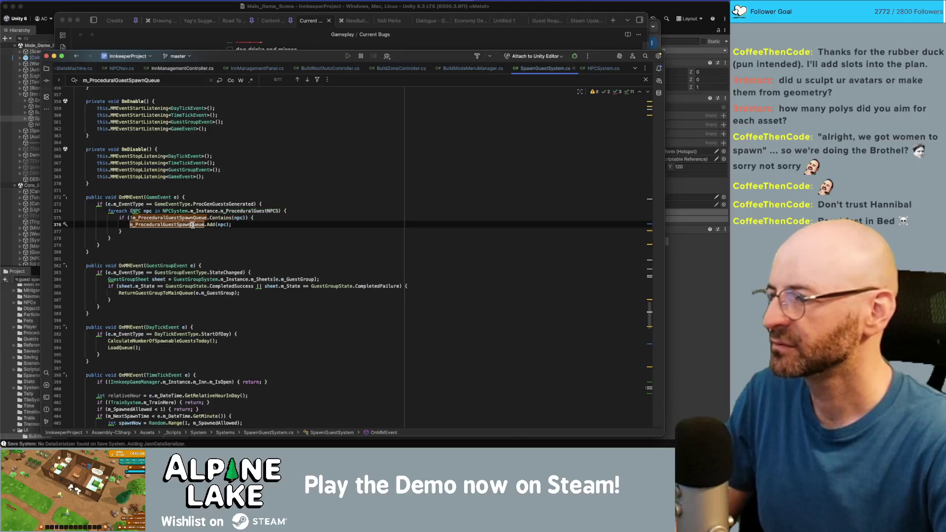
left_click(234, 212)
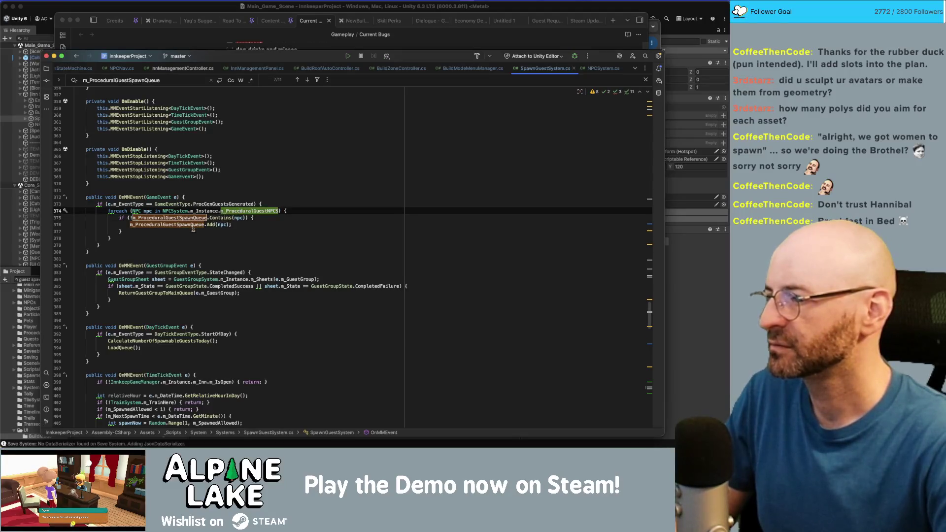
left_click(187, 225)
key("super+f")
key("Return")
key("Return")
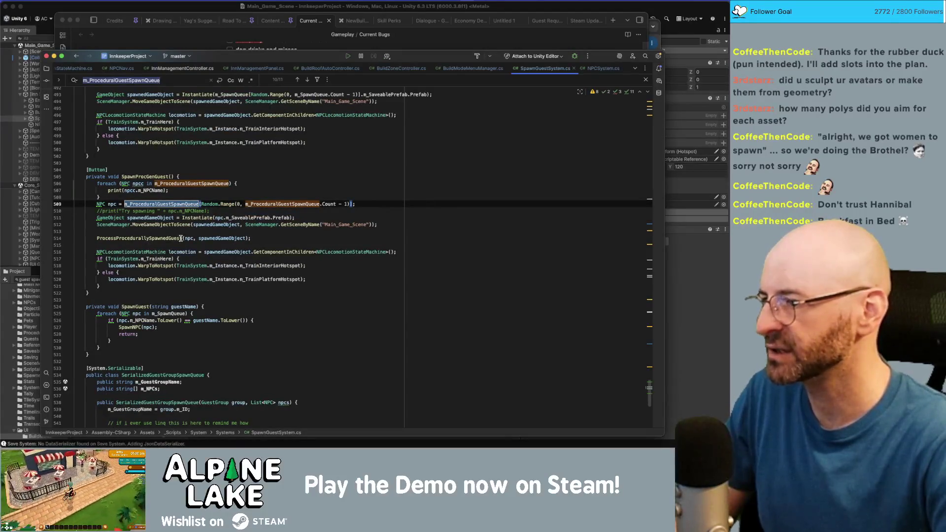
left_click(154, 224)
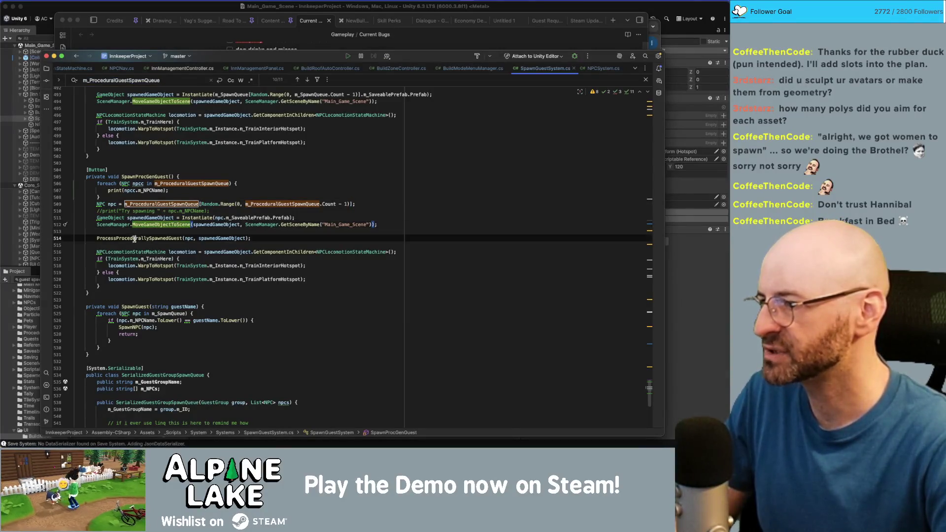
- Follow ProcessProcedurallySpawnedGuest through to the SetRandomAppearance definition in NPCProperties.cs
double_click(142, 239)
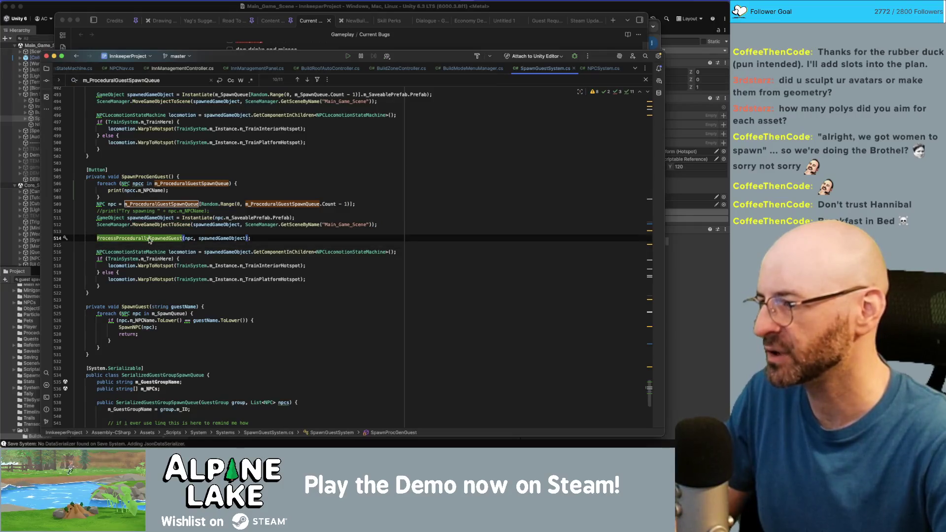
left_click(149, 240, "super")
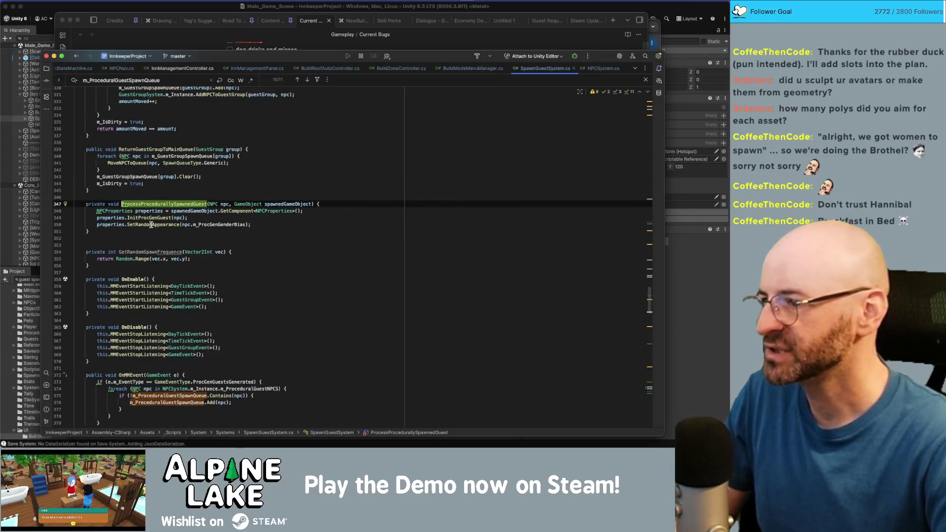
double_click(238, 210)
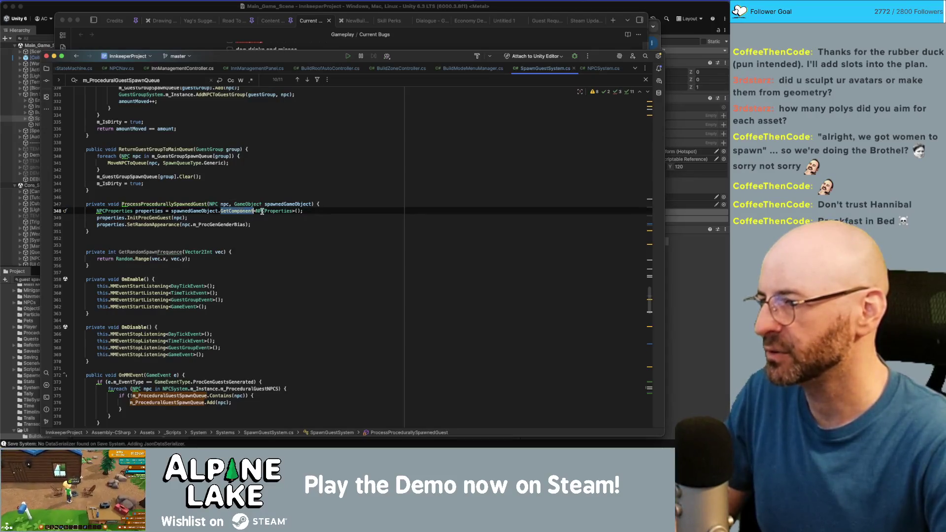
double_click(143, 217)
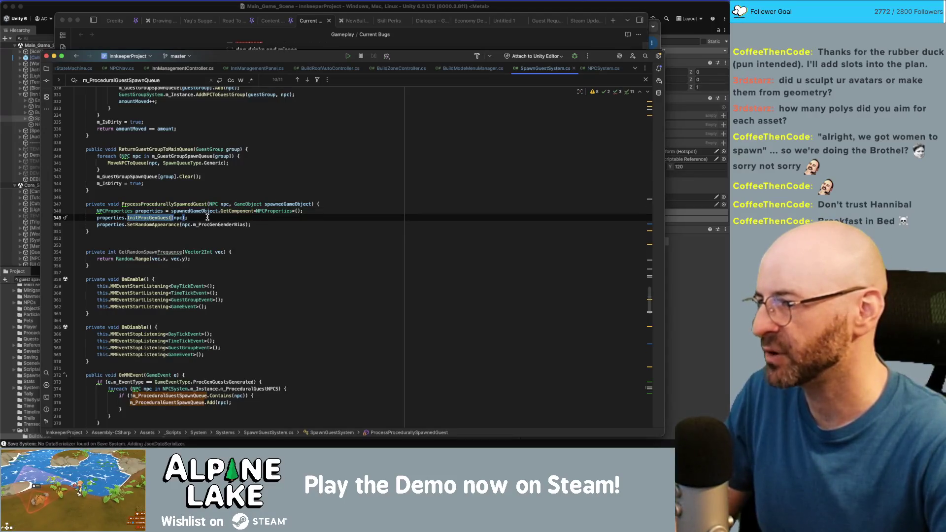
double_click(153, 224)
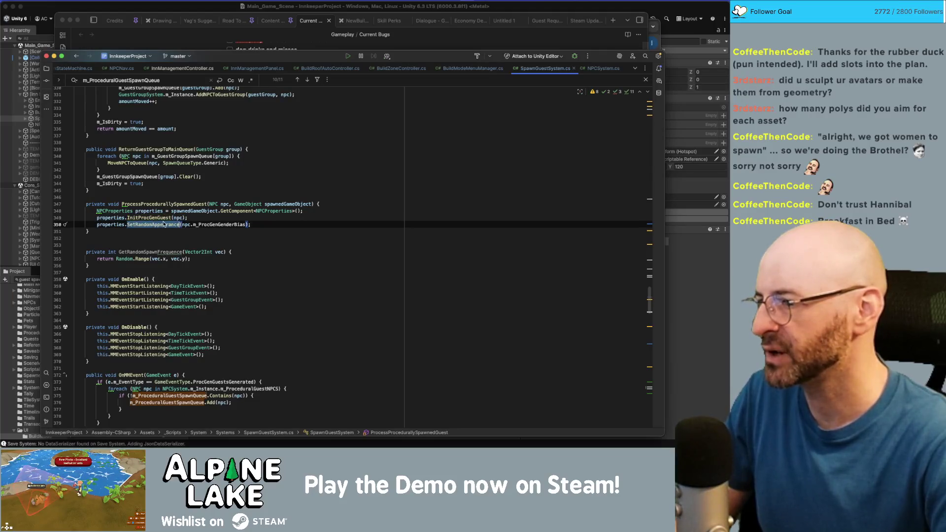
double_click(213, 224)
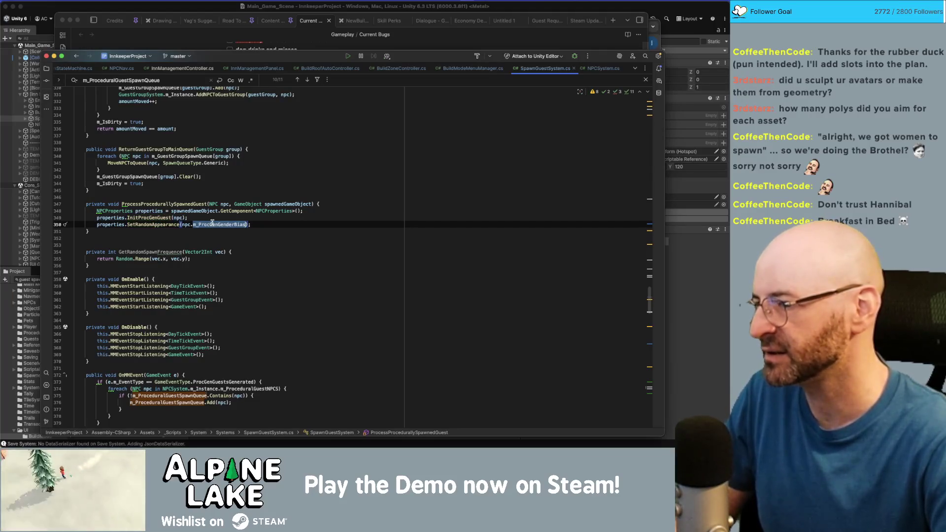
left_click(171, 225, "super")
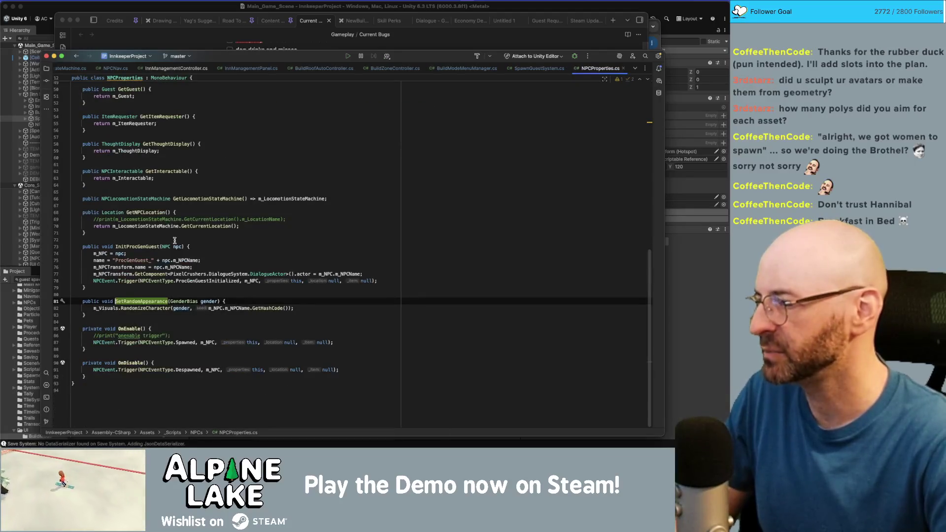
left_click(261, 309)
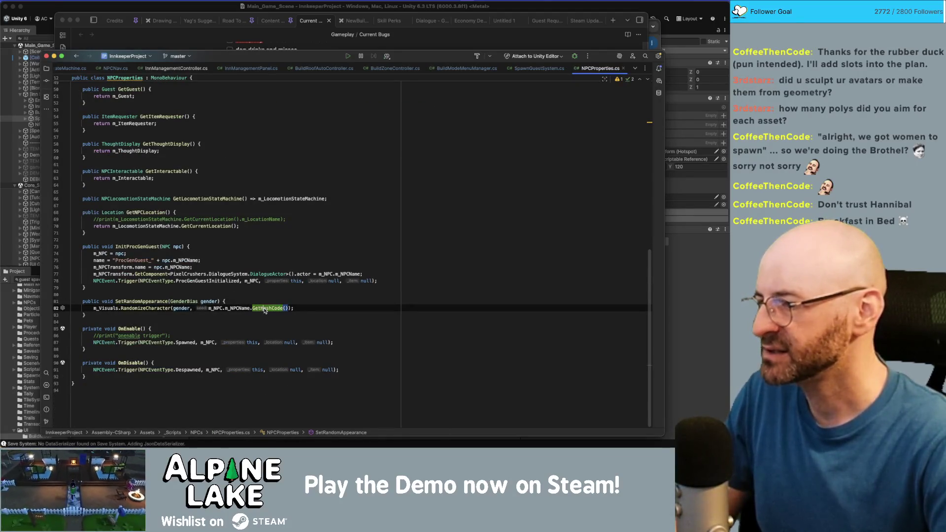
double_click(243, 308)
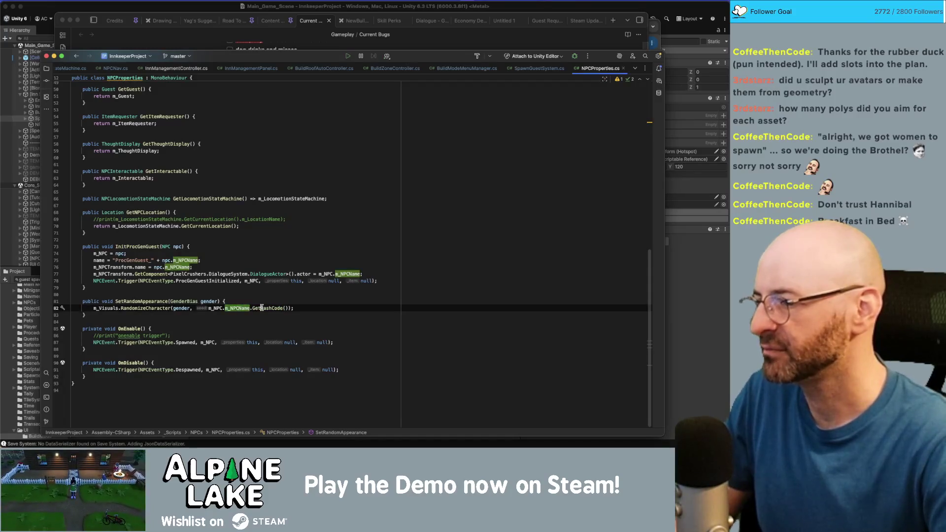
double_click(262, 308)
double_click(148, 308)
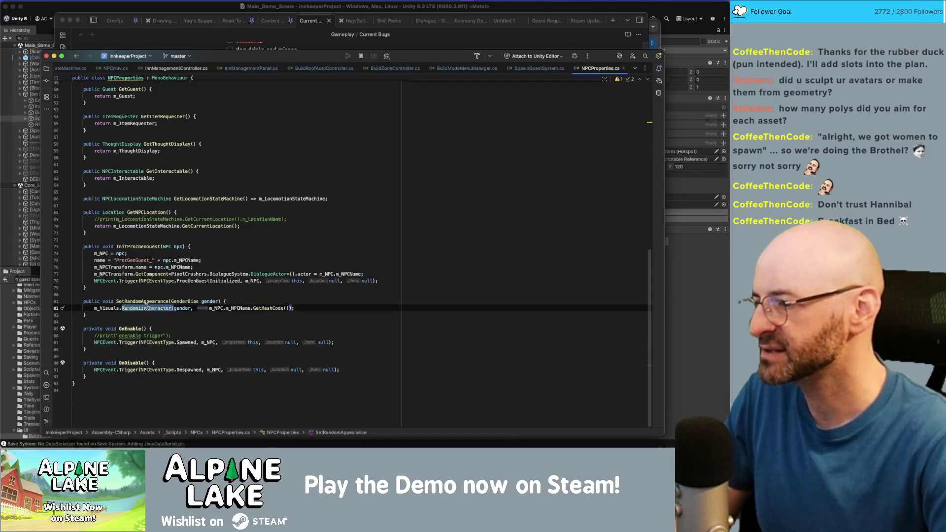
double_click(269, 308)
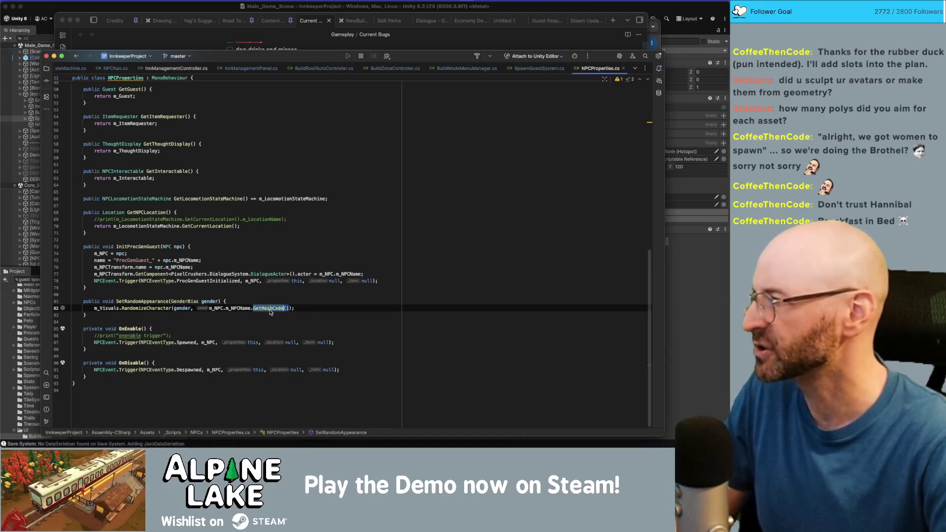
mouse_move(270, 312)
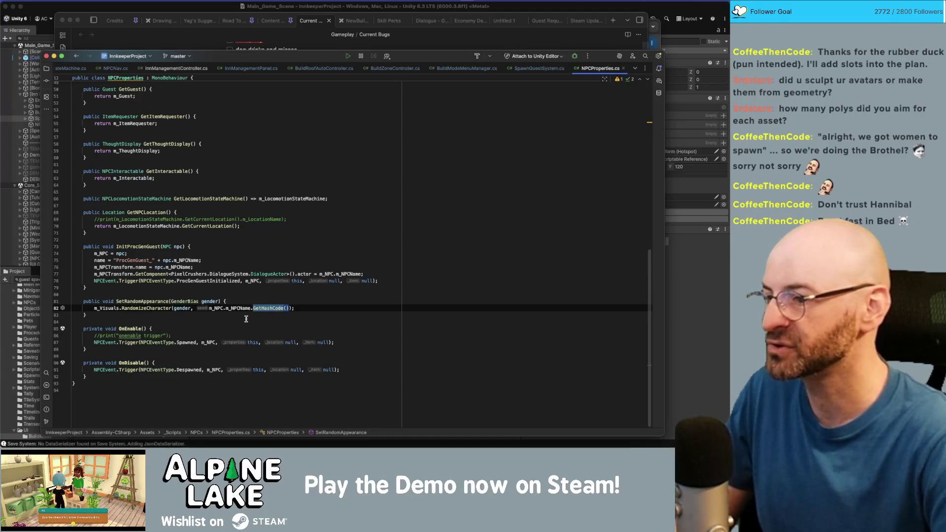
key("Left")
key("Left")
key("Left")
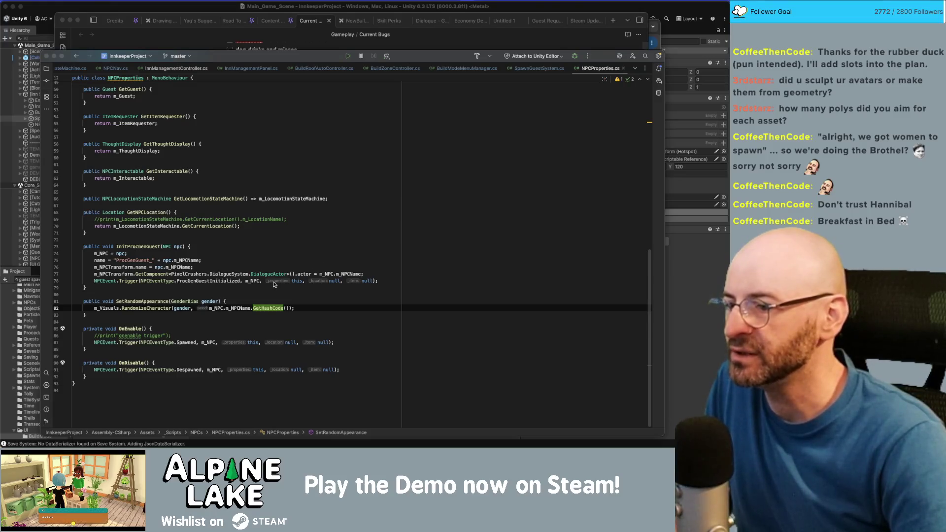
left_click(175, 288)
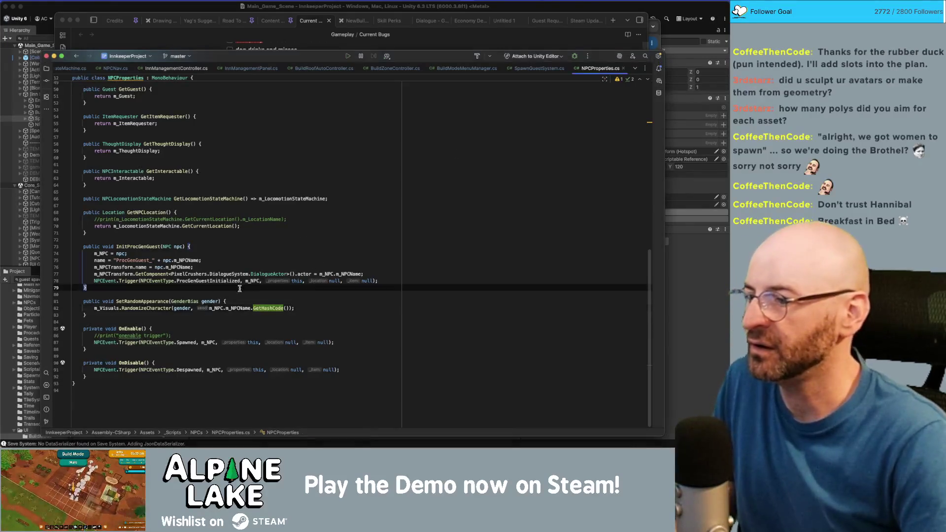
- Search Unity's project assets for 'npc' and open the NPC script in Rider
left_click(132, 308)
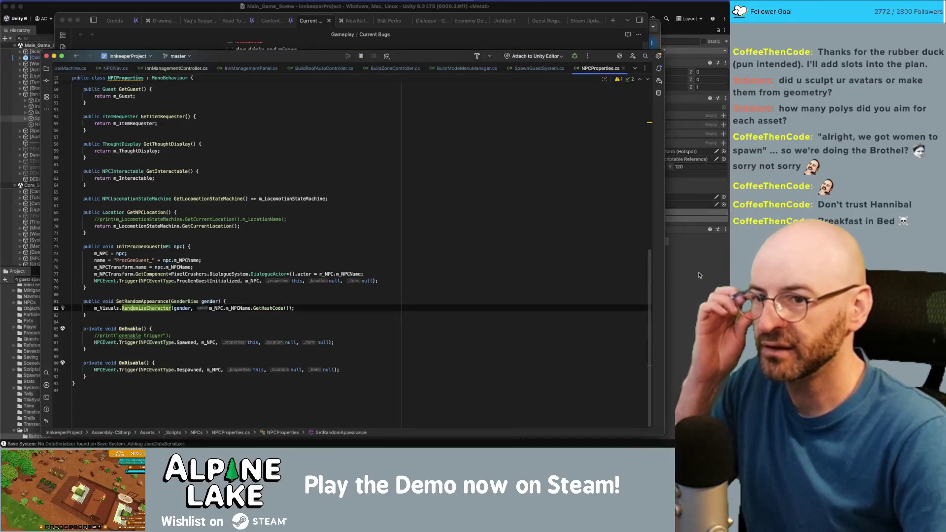
left_click(38, 260)
left_click(50, 280)
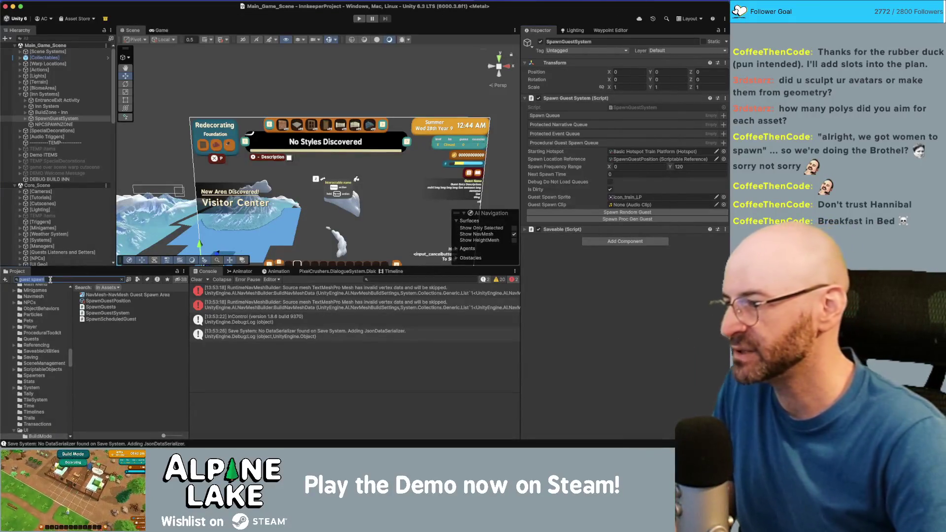
type("npc")
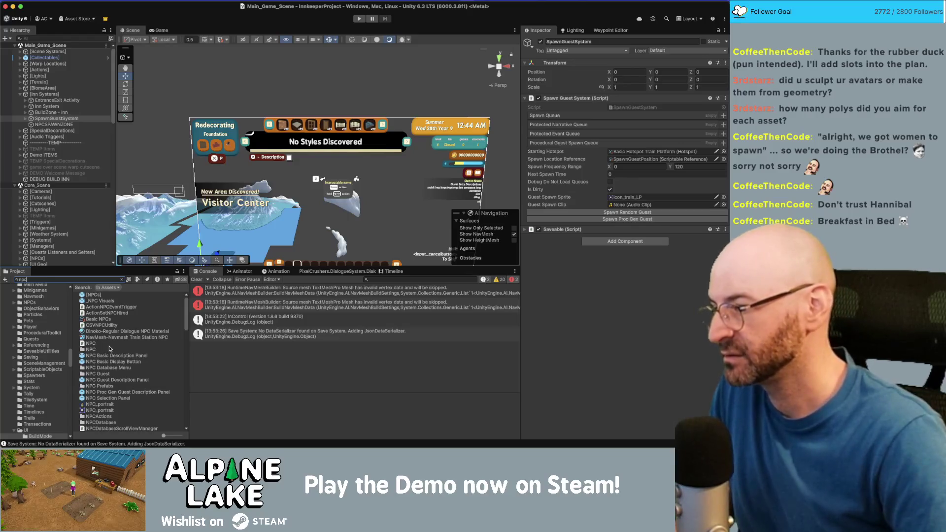
double_click(91, 344)
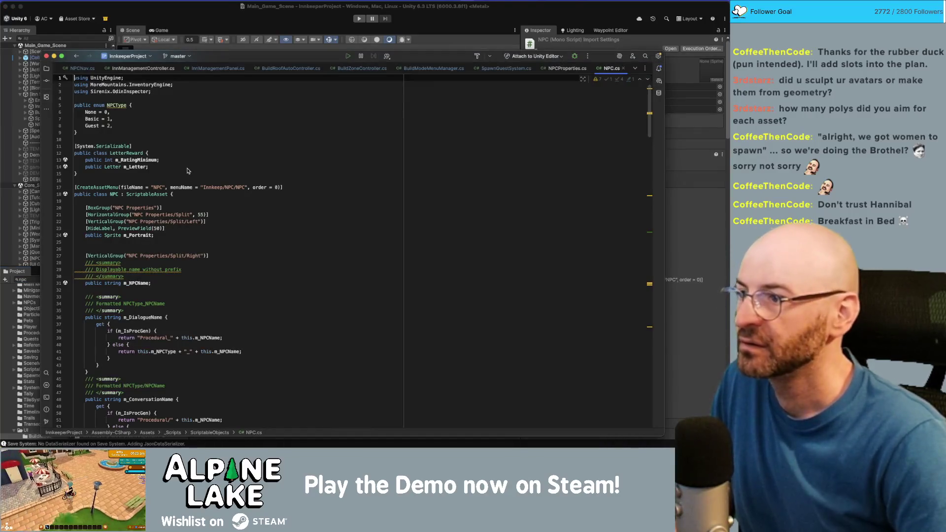
- Declare 'private int m_ProcGenSeed;' on a new line below the m_NPCType field in NPC.cs
scroll(256, 254, "down", 3)
left_click(266, 250)
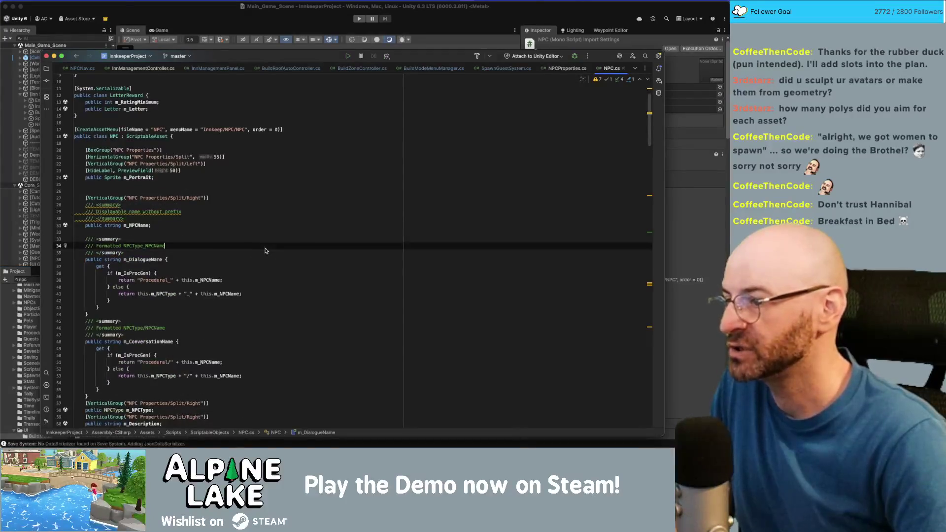
scroll(266, 251, "down", 2)
scroll(265, 250, "down", 5)
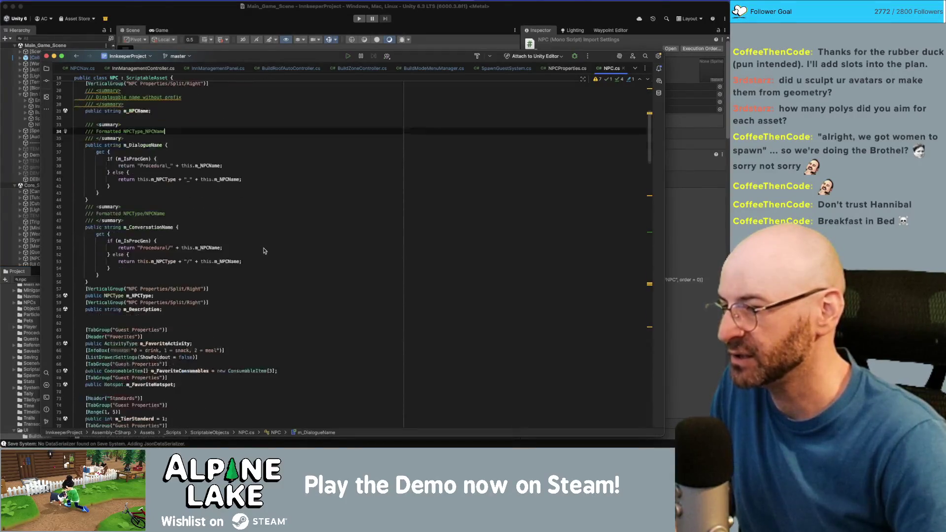
left_click(155, 280)
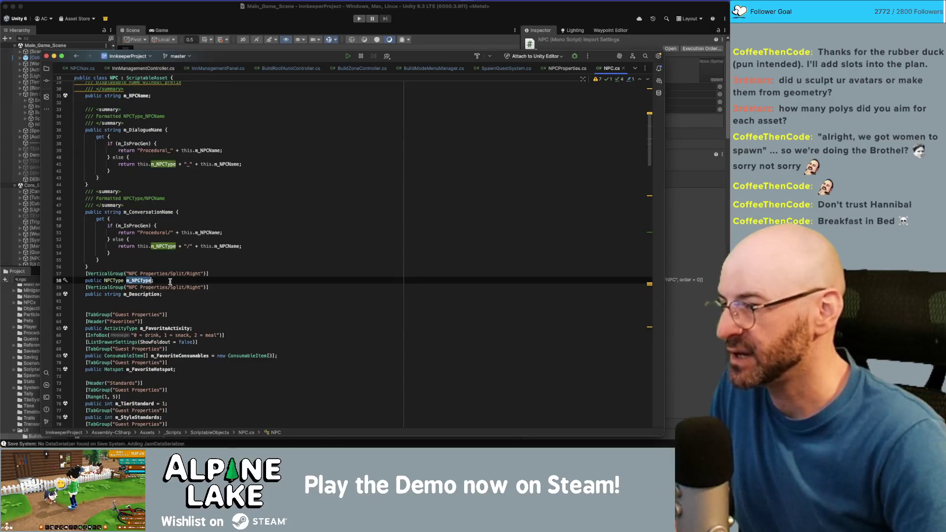
key("Return")
key("Return")
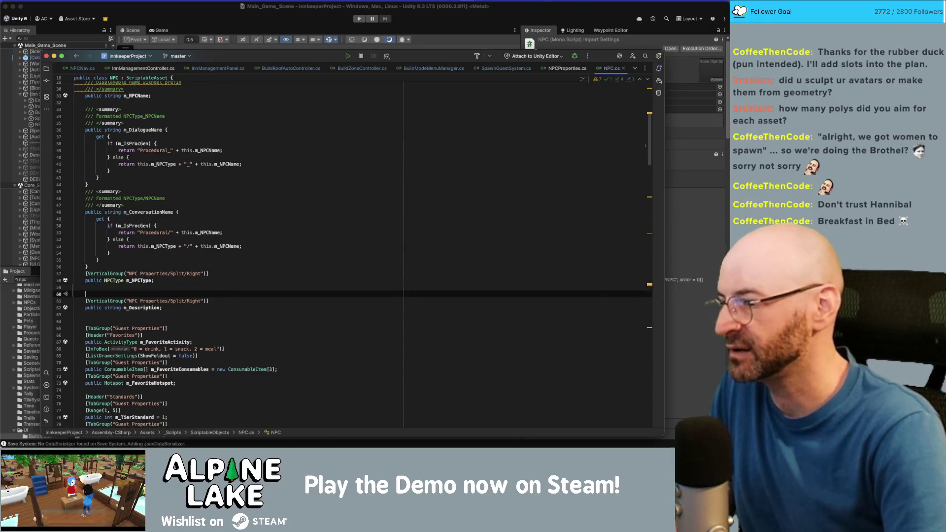
key("Up")
key("Return")
type("privat")
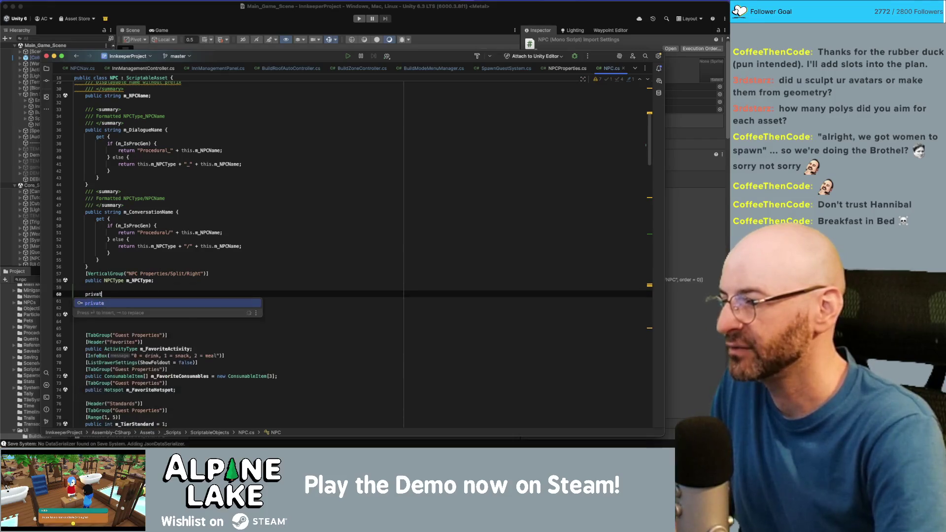
type("e int ")
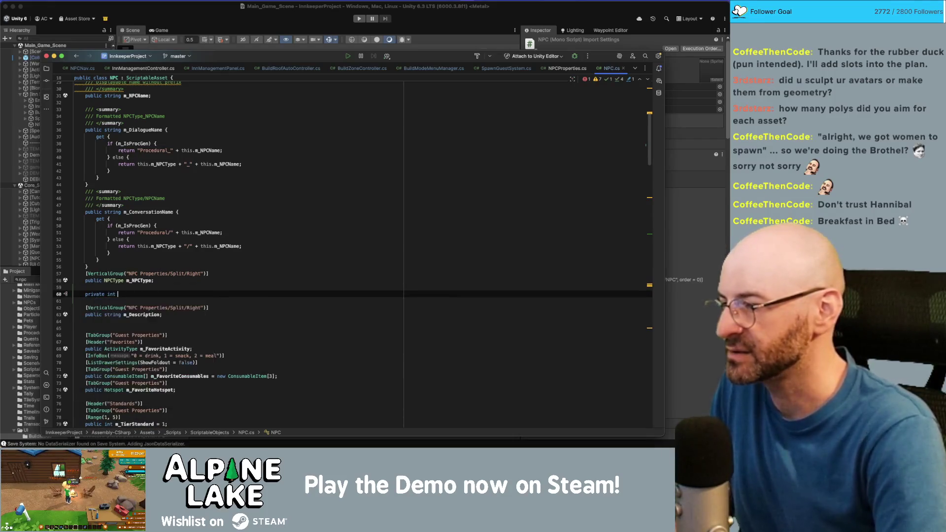
type("m_")
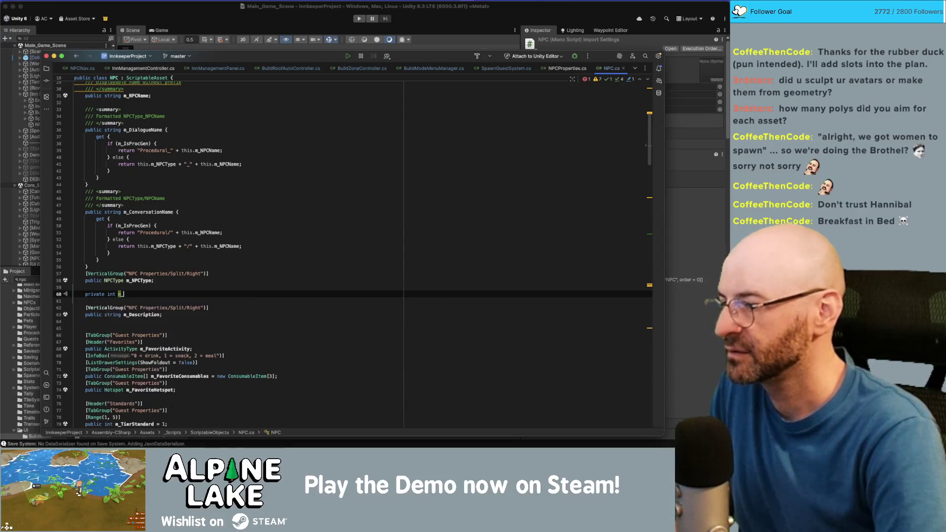
type("Proc")
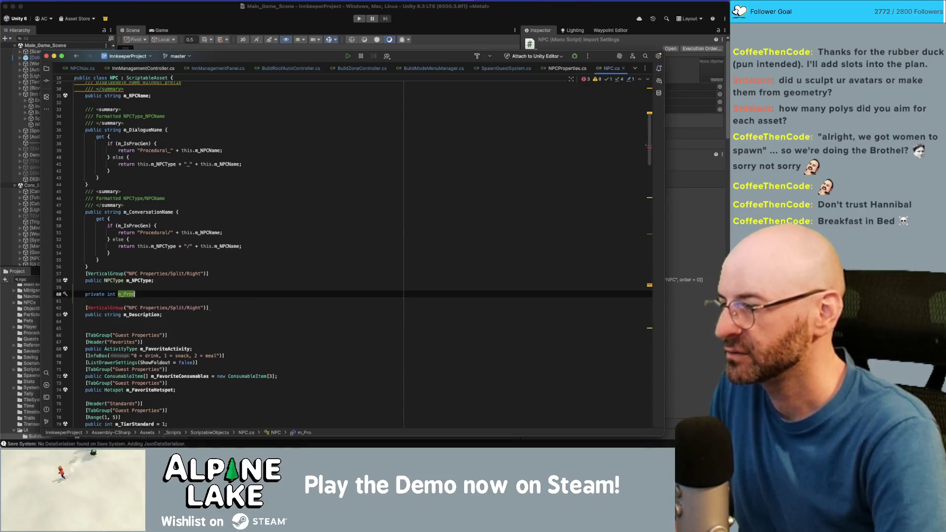
type("GenSeed;")
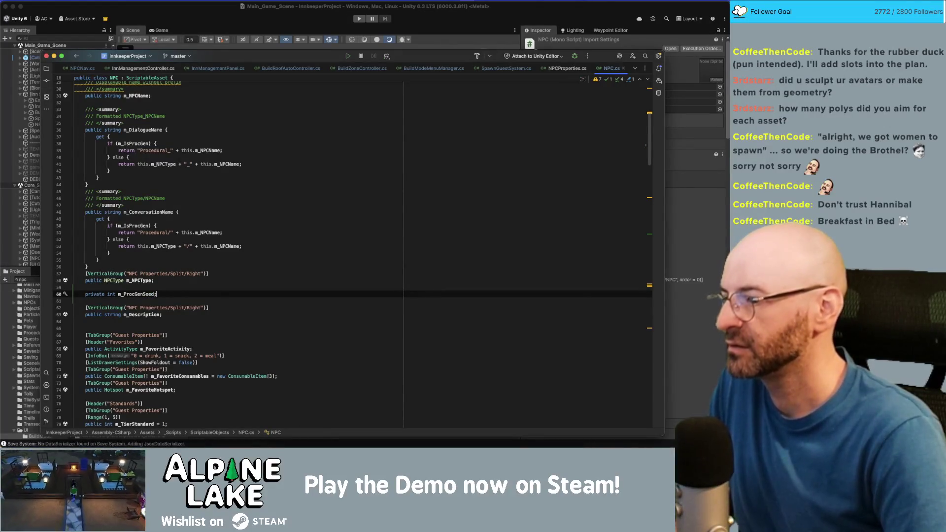
scroll(229, 279, "down", 15)
scroll(229, 280, "down", 15)
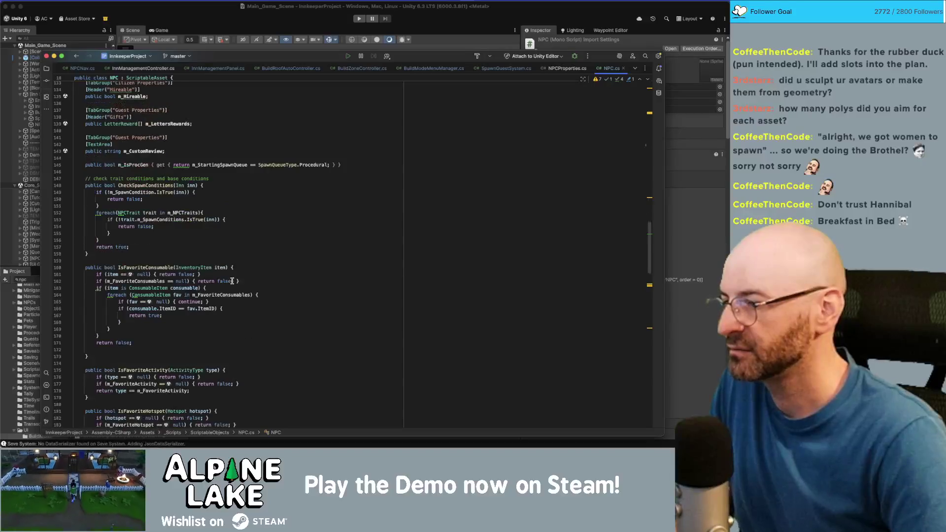
scroll(238, 283, "down", 20)
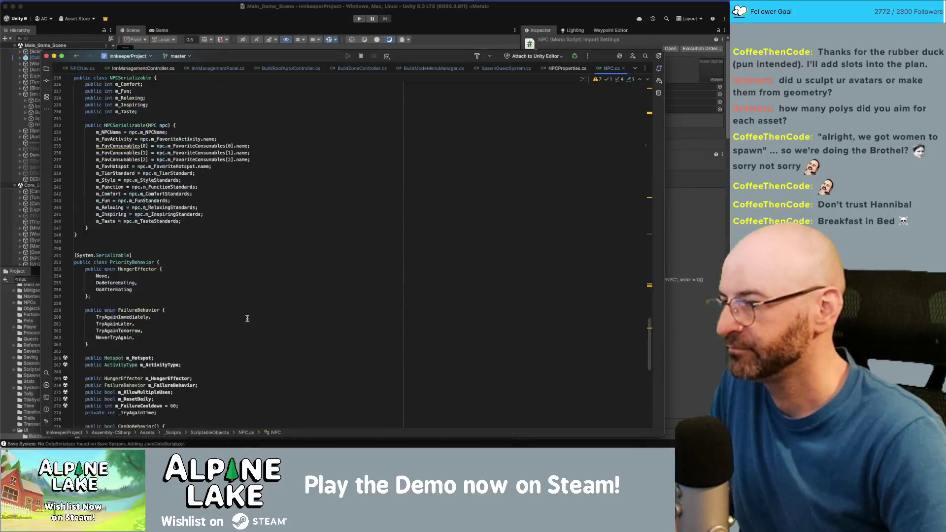
scroll(249, 315, "up", 3)
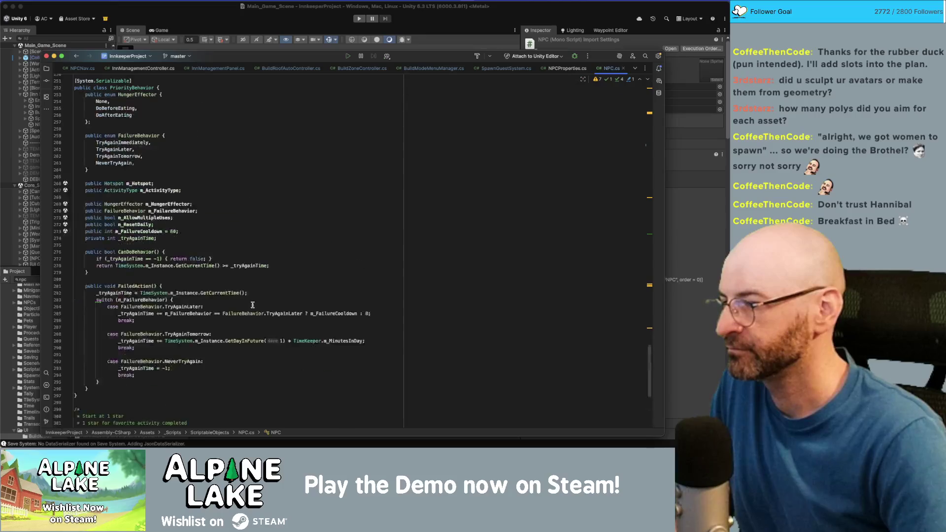
- Draft a SetProcGenGuestSeed(int i) method after FailedAction in PriorityBehavior
left_click(245, 334)
key("Up")
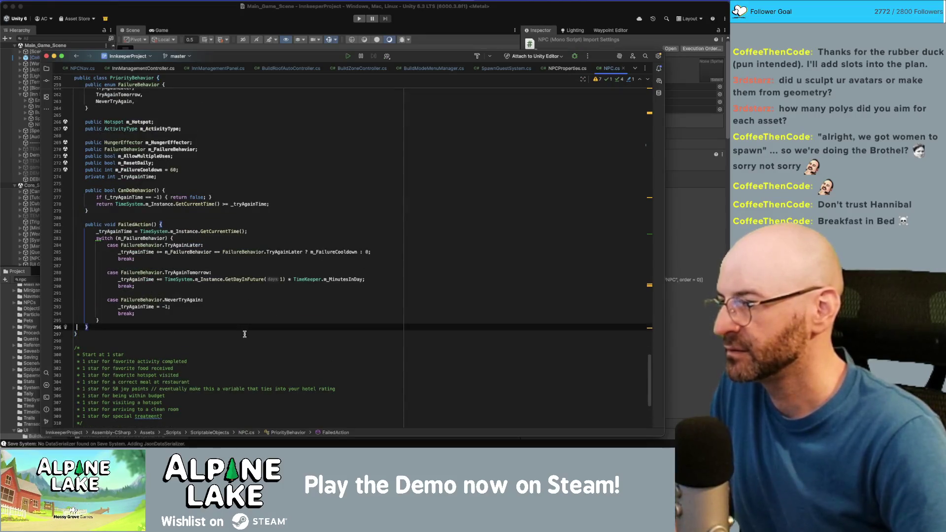
key("Return")
key("Return")
type("public b")
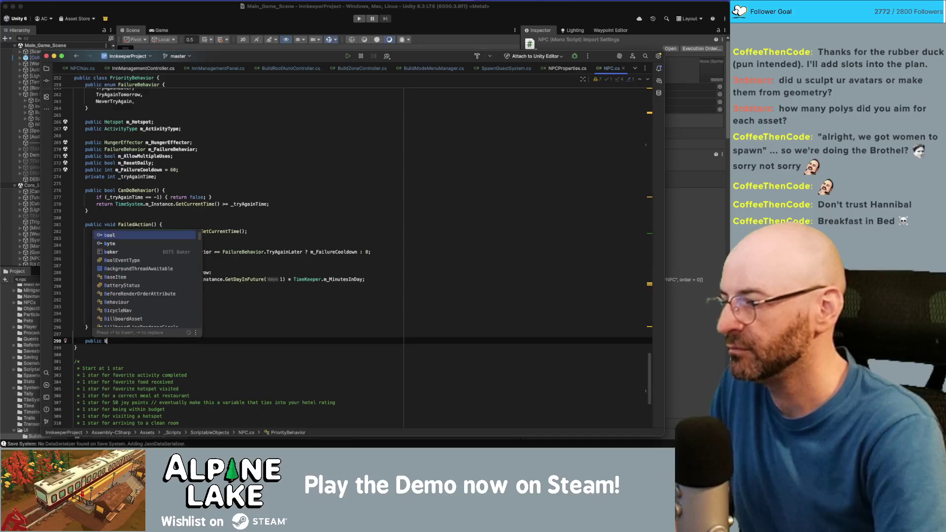
key("BackSpace")
type("void ")
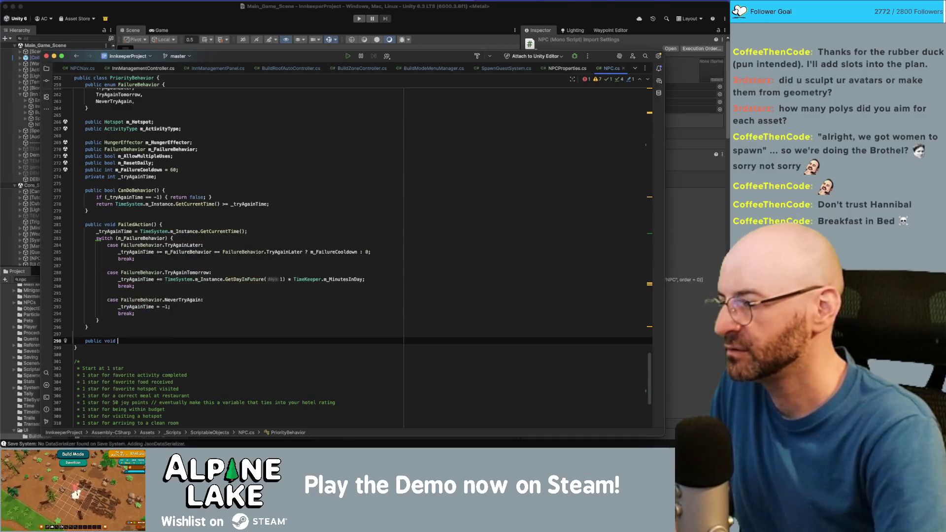
type("SetProc")
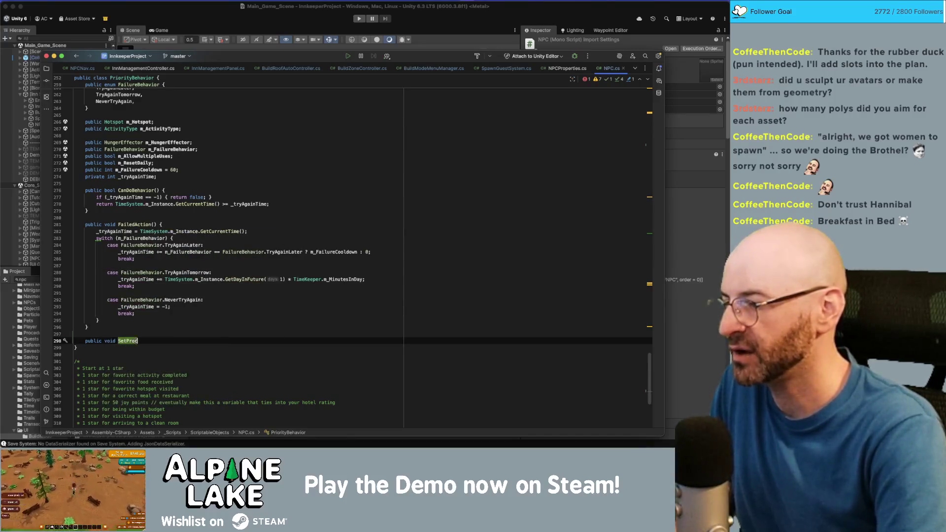
type("GenGu")
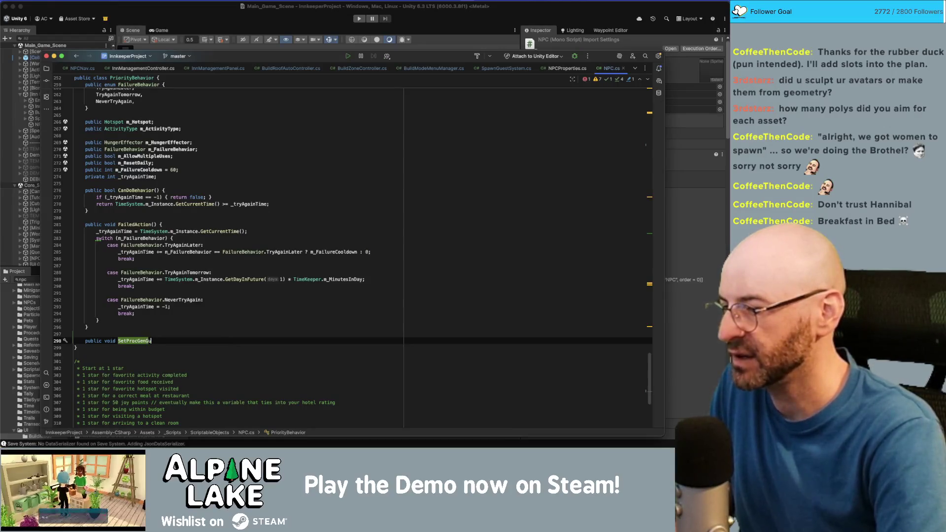
type("estSeed(int i")
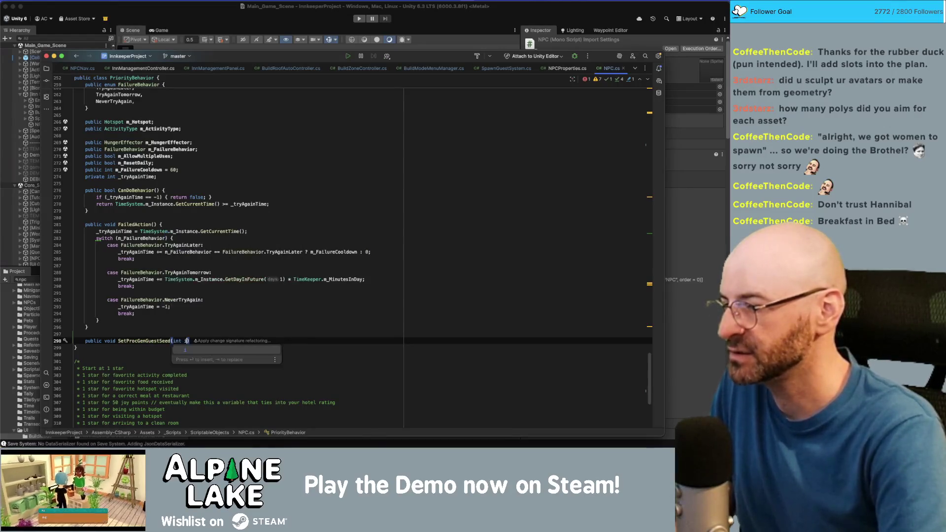
type(") {")
key("Return")
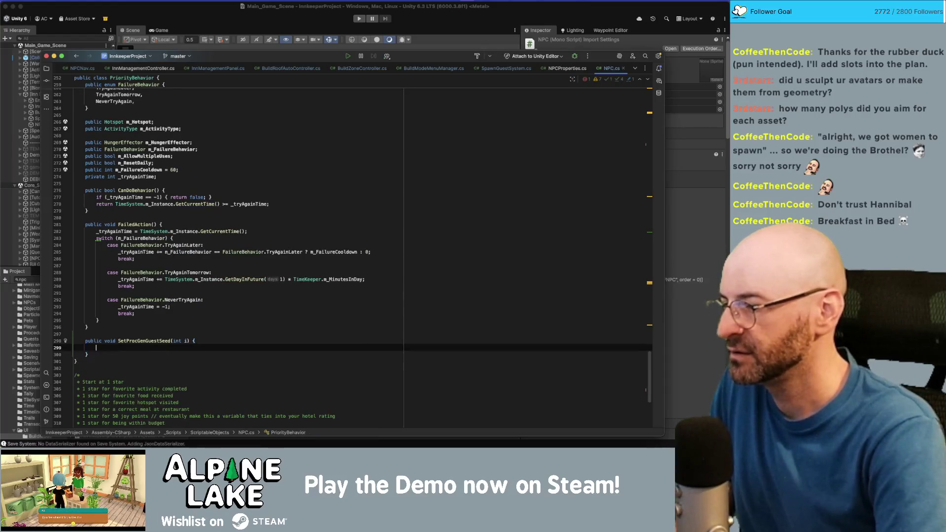
type("m_procte")
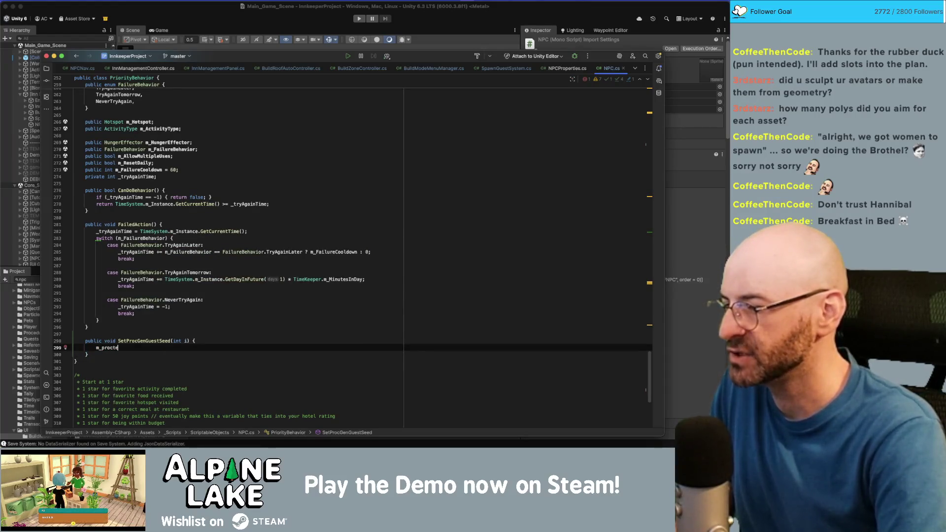
key("BackSpace")
key("BackSpace")
key("BackSpace")
type("Proc")
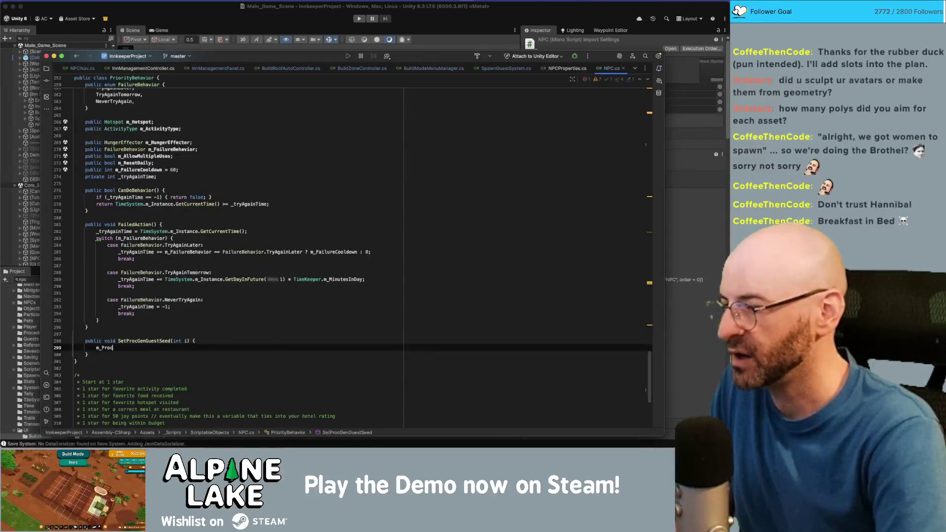
- Delete the draft SetProcGenGuestSeed method and list the types in NPC.cs
key("alt+Up")
key("alt+Up")
key("alt+Up")
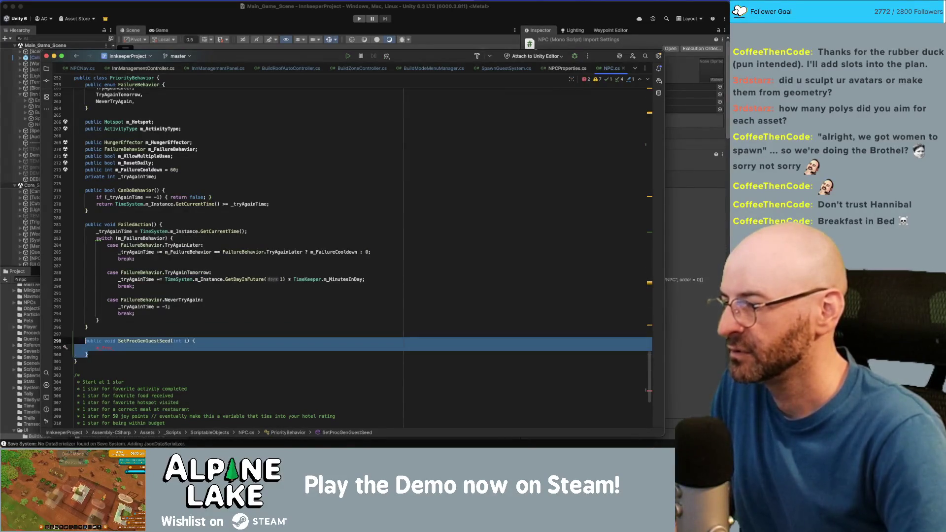
key("BackSpace")
key("BackSpace")
key("BackSpace")
key("super+Up")
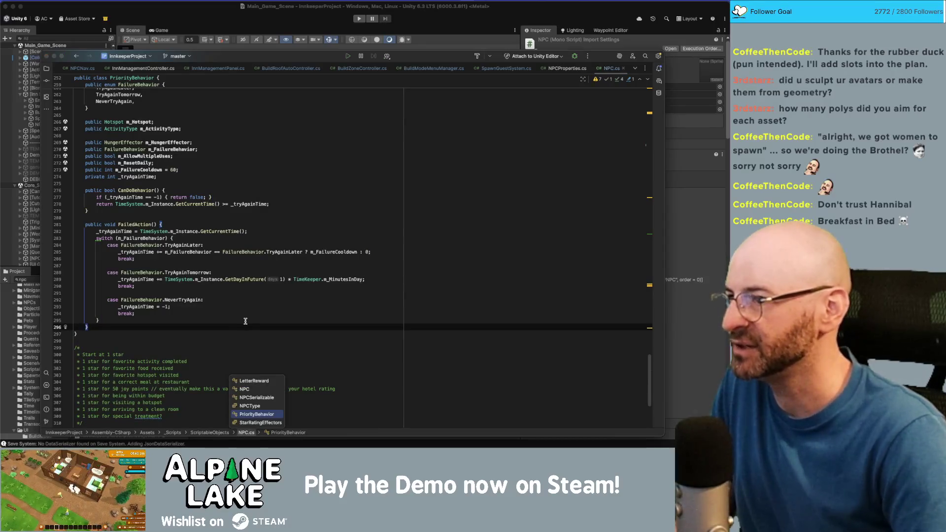
- Paste SetProcGenGuestSeed(int i) after CopySerializedSettings and give it the body 'm_ProcGenSeed = i;'
scroll(245, 321, "up", 15)
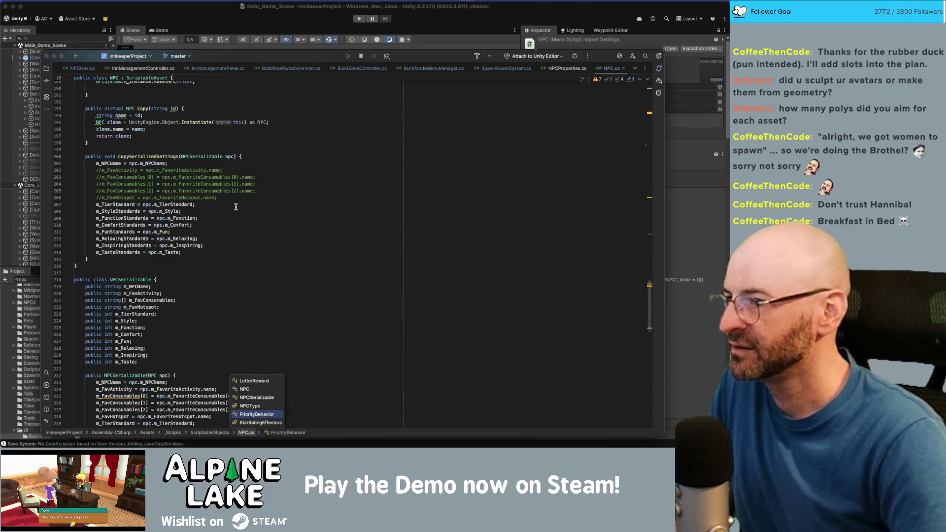
scroll(235, 206, "up", 5)
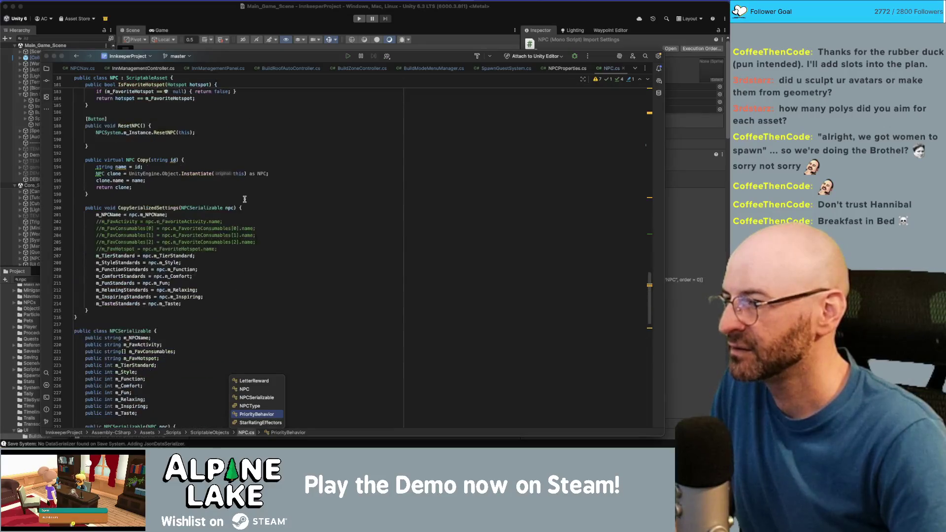
left_click(245, 199)
left_click(236, 310)
key("Return")
key("super+v")
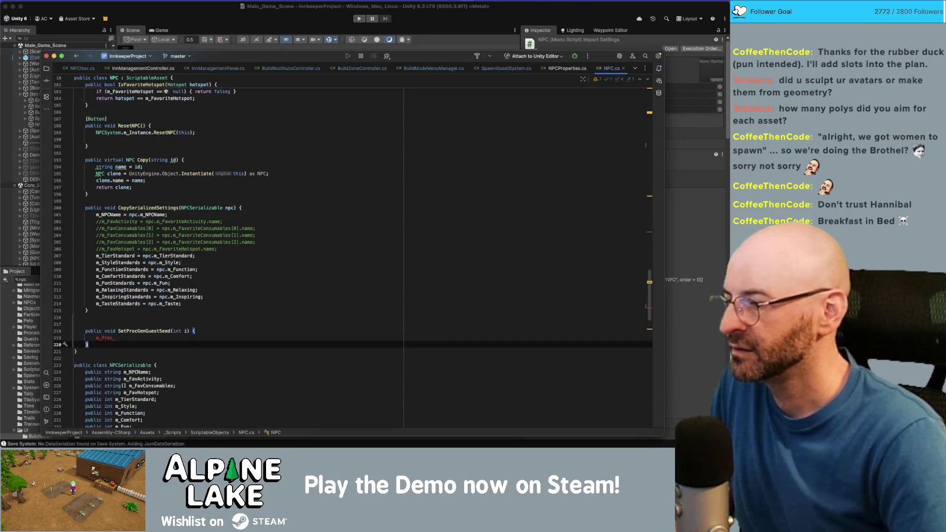
left_click(97, 338)
type("m")
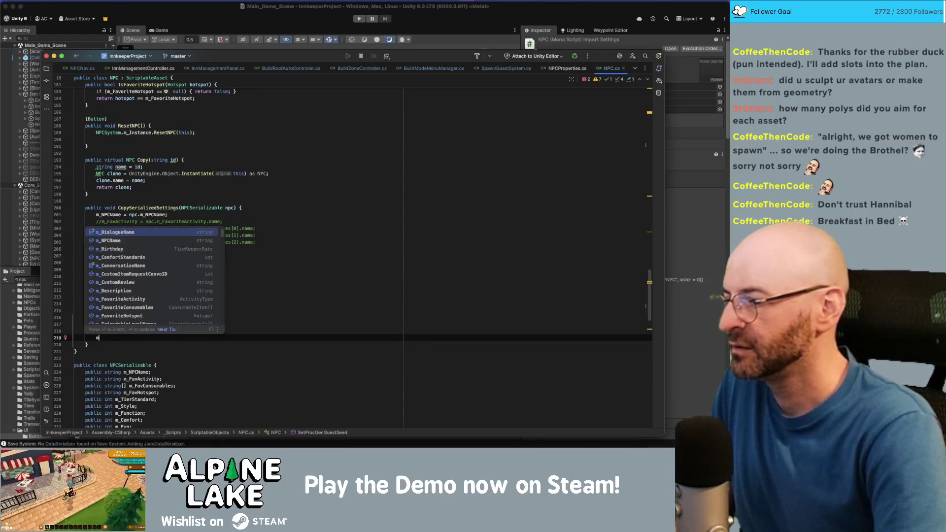
type("_ProcGenSeed")
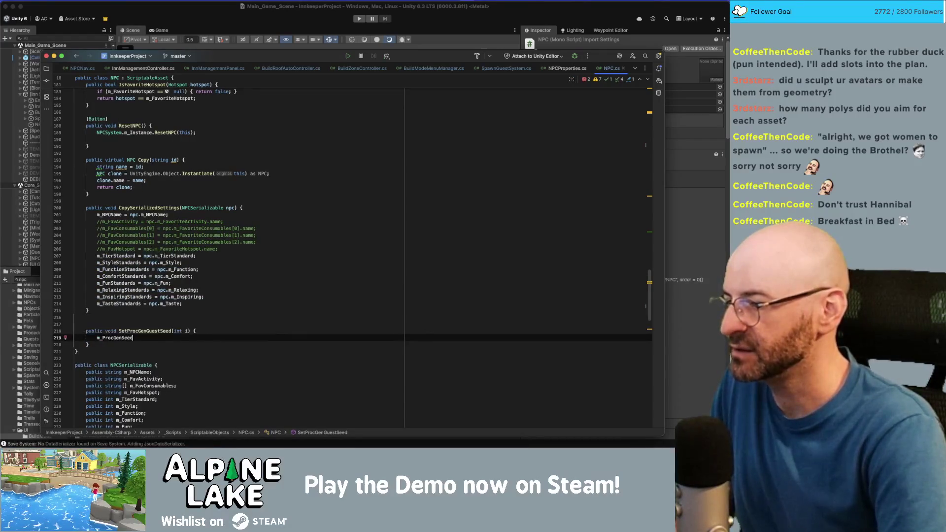
type(" = i;")
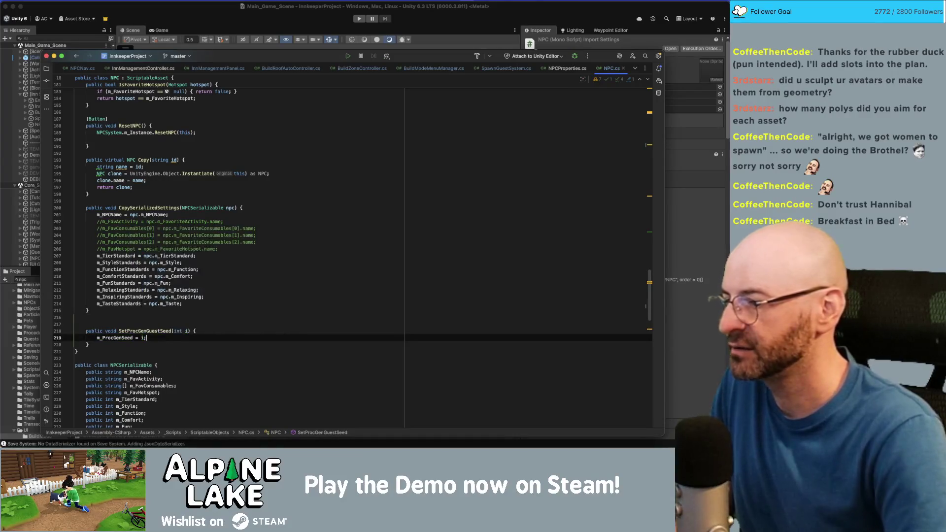
double_click(159, 331)
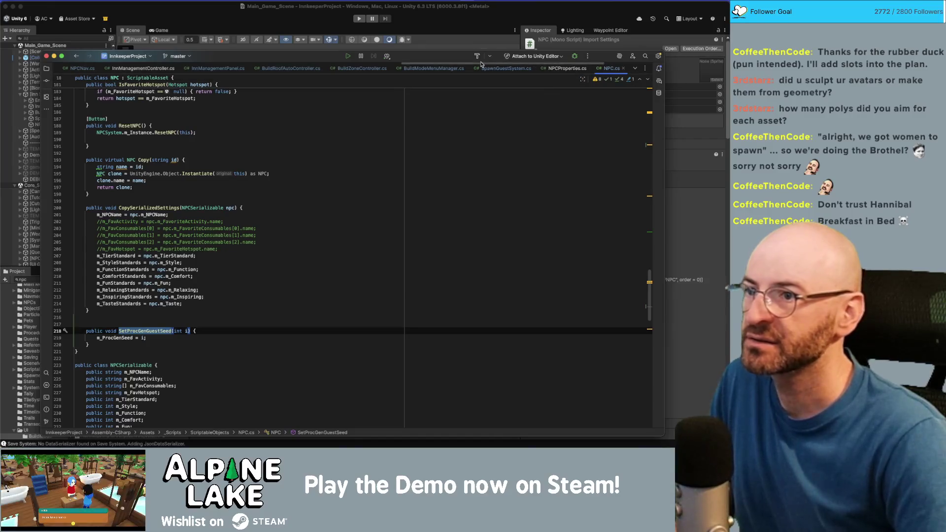
- Switch to NPCSystem.cs from the open-files list
left_click(636, 68)
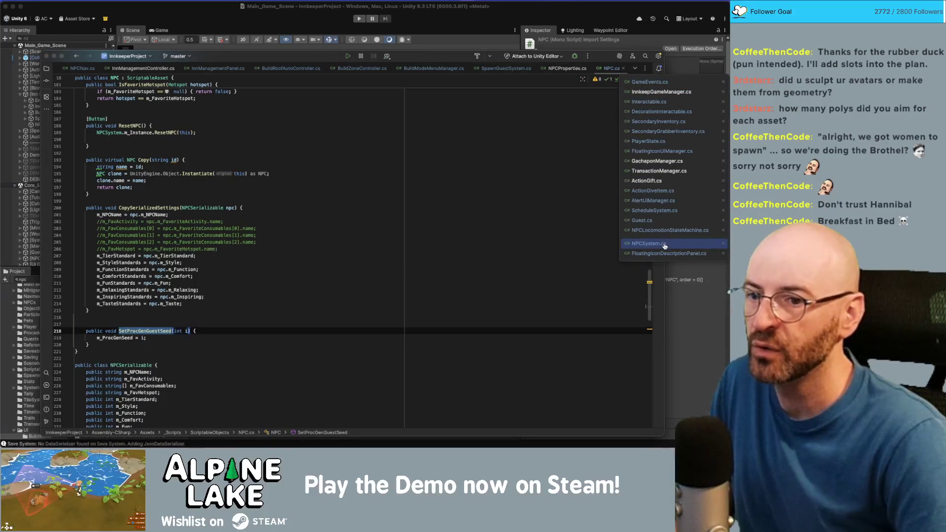
left_click(664, 246)
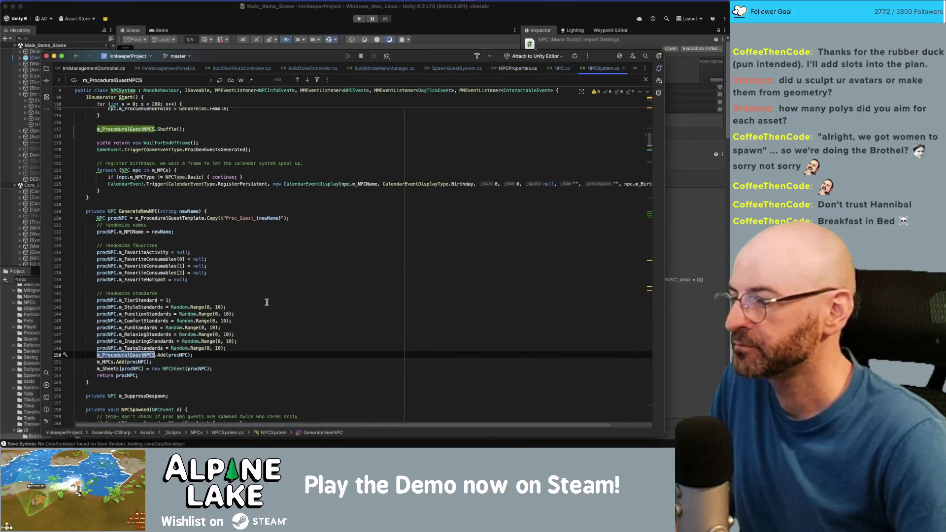
scroll(267, 302, "up", 5)
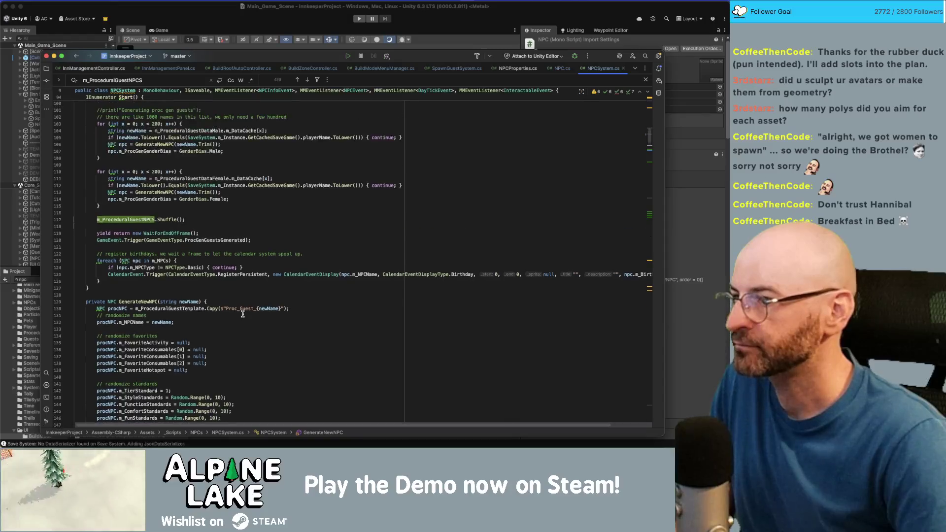
scroll(242, 315, "up", 1)
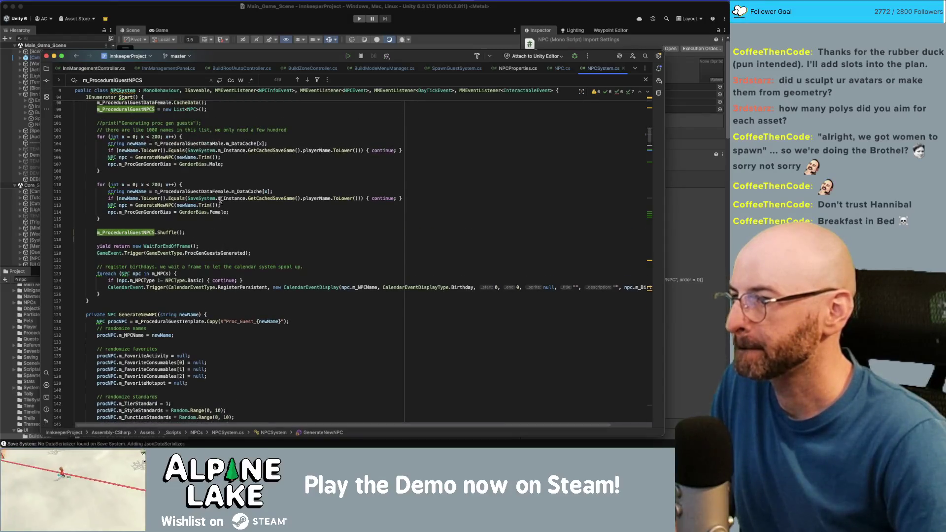
- Change the female guest loop to run x from 200 to under 400
left_click(307, 130)
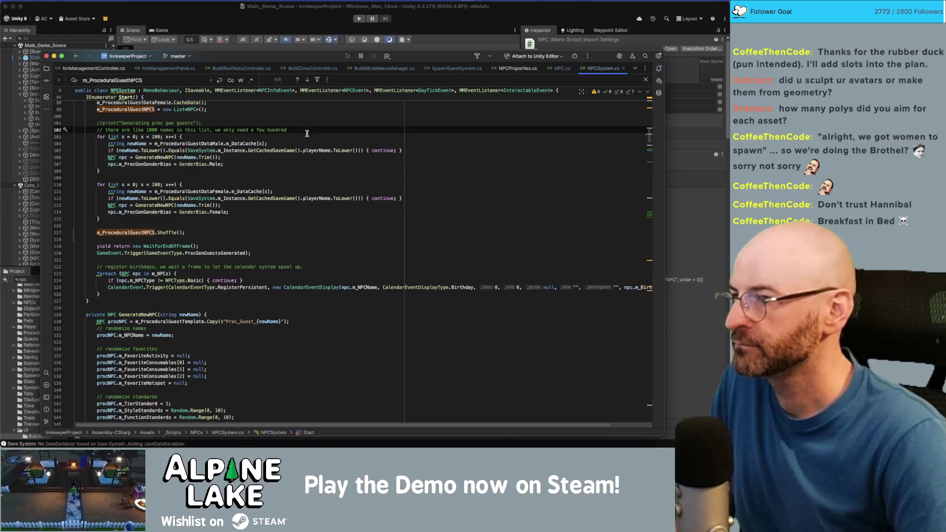
left_click(132, 185)
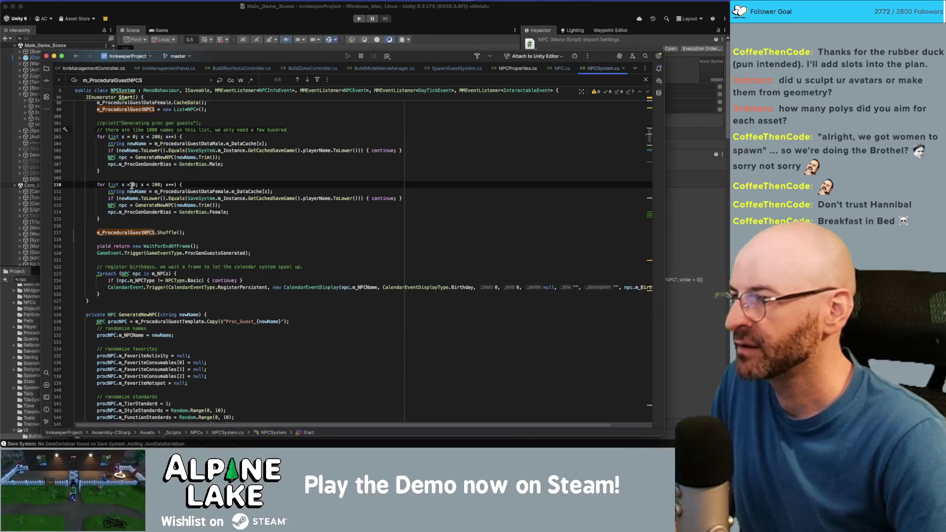
type("200")
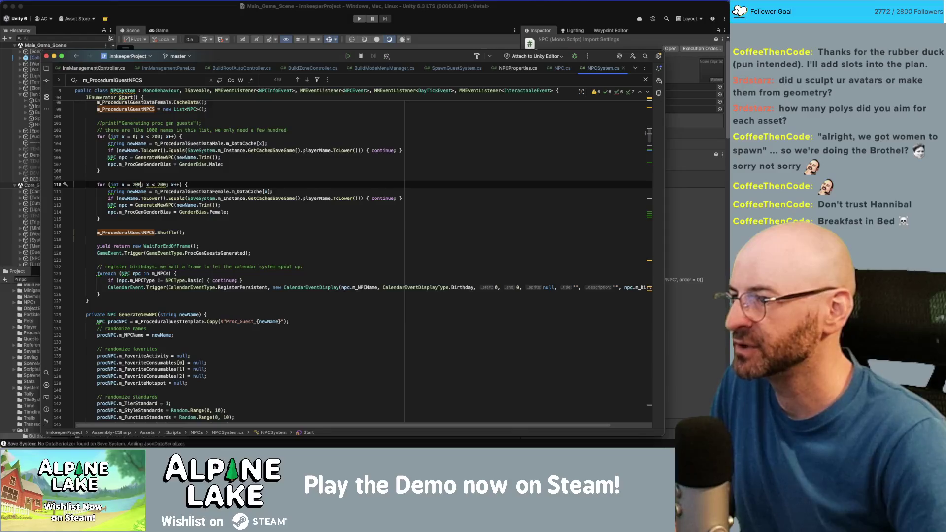
left_click(149, 184)
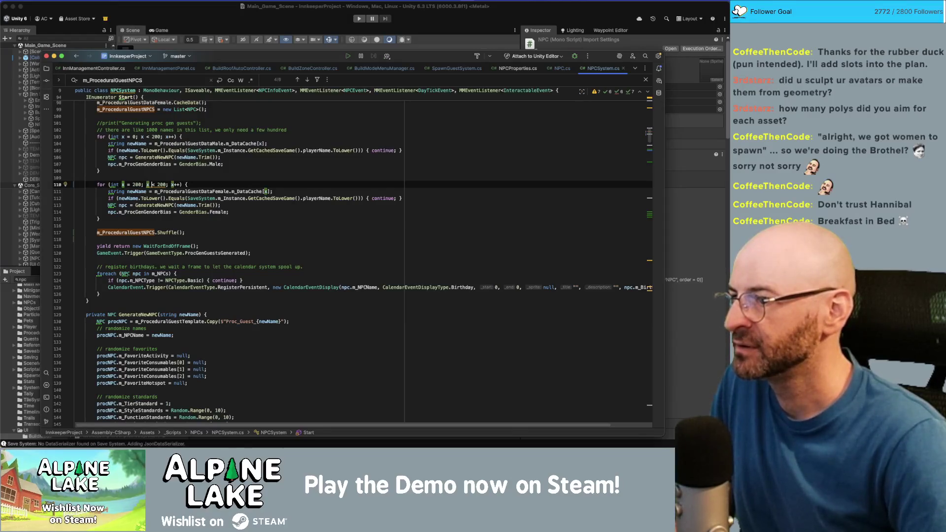
key("Delete")
type("4")
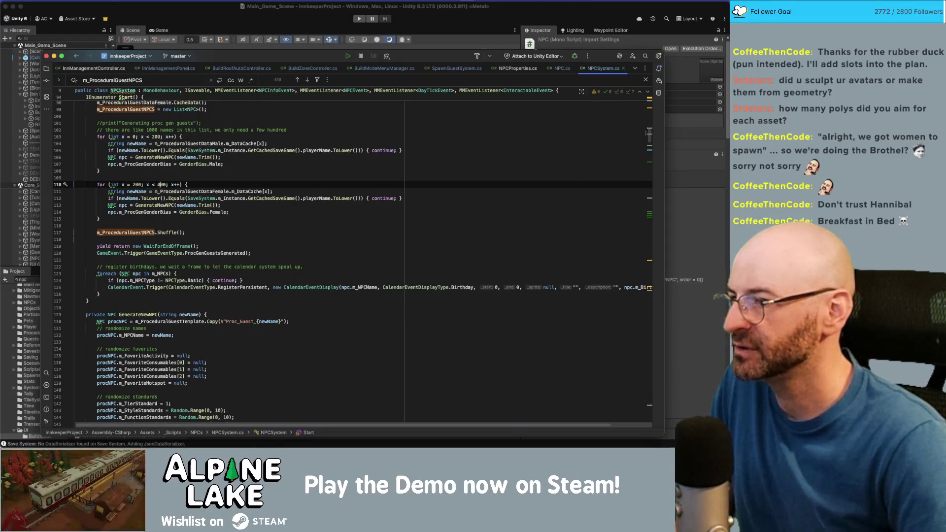
left_click(172, 218)
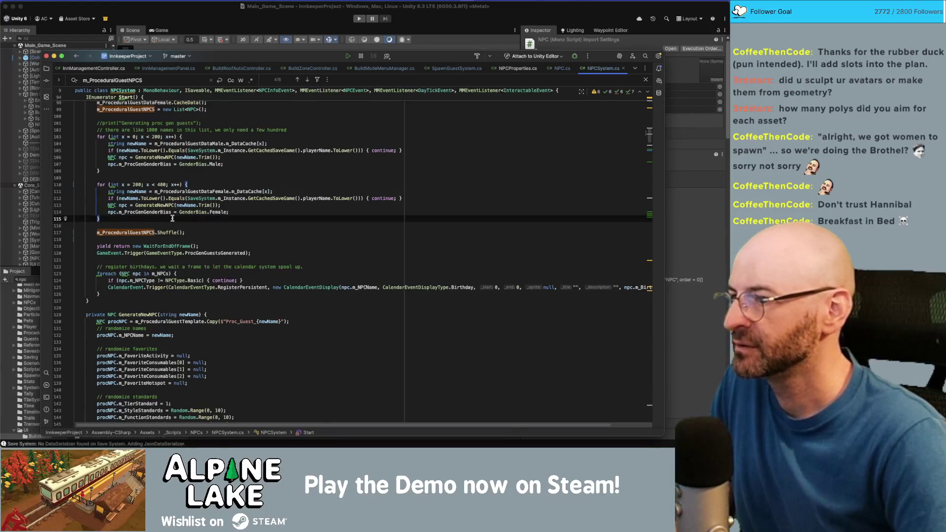
left_click(240, 163)
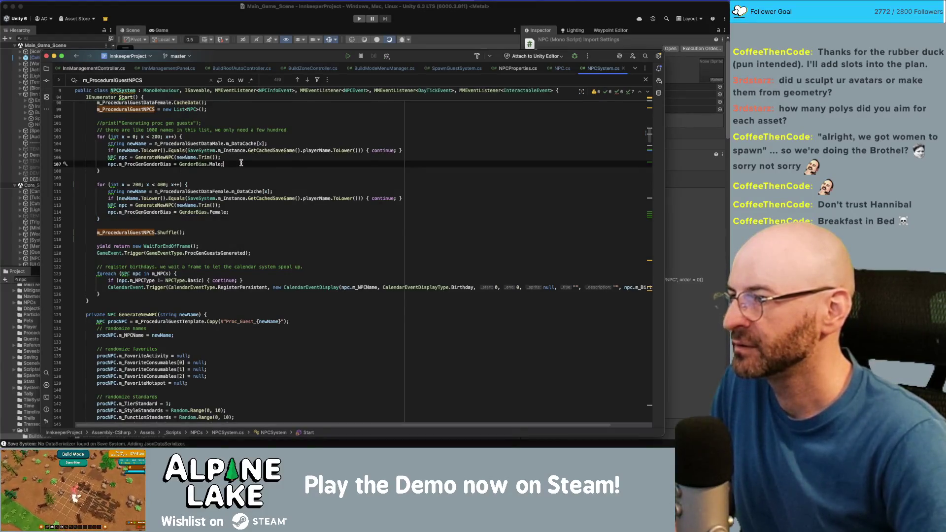
- Add npc.SetProcGenGuestSeed(x) after the male gender line and copy it into the female loop
key("Return")
type("npc.SetProcGen")
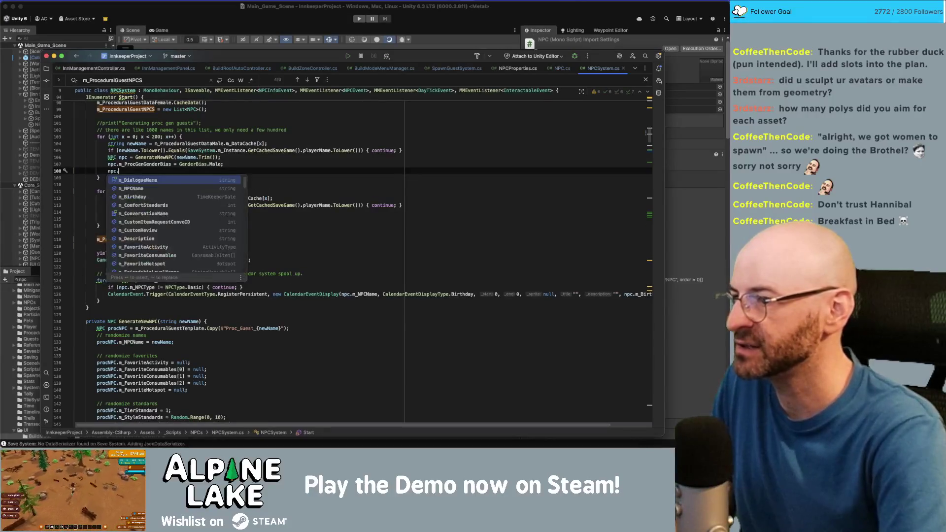
key("Return")
type("x);")
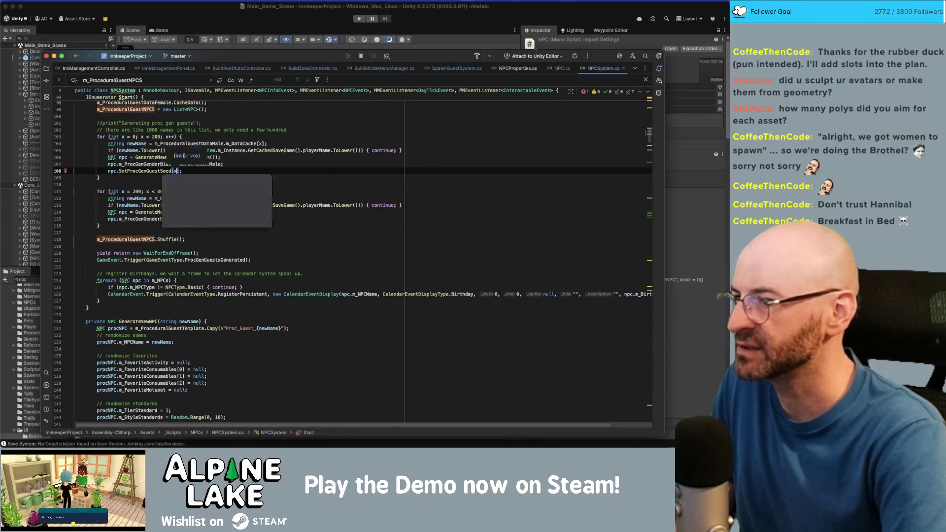
key("End")
key("shift+Home")
key("ctrl+c")
key("Down")
key("Down")
key("Down")
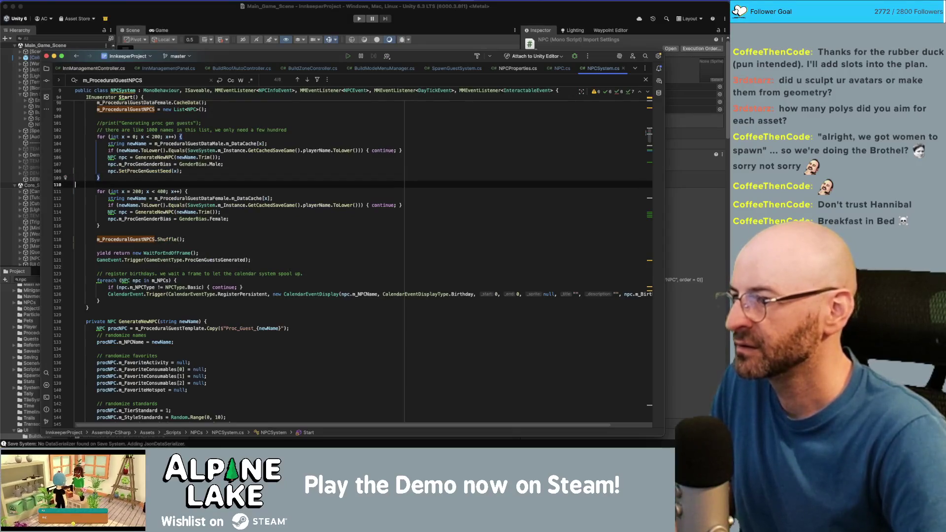
key("End")
key("Return")
key("ctrl+v")
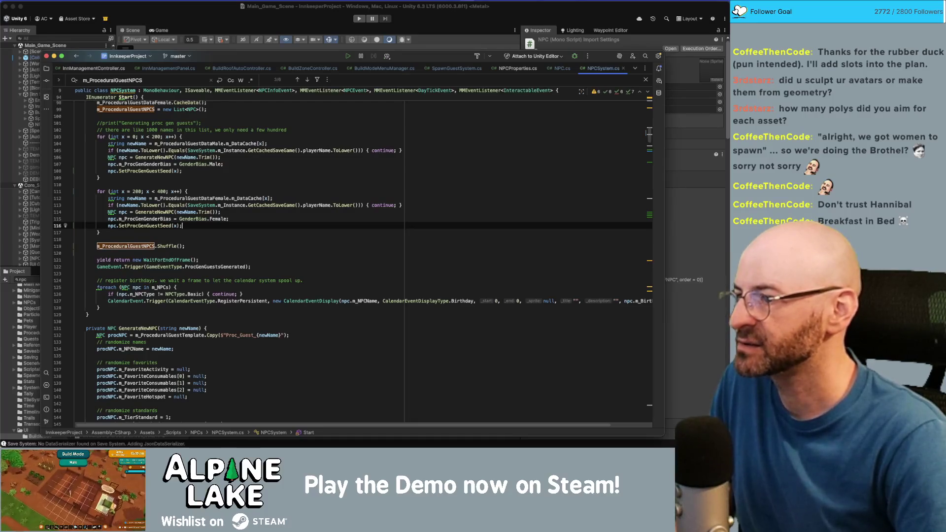
- Change the female loop's start value from 200 back to 0
key("Up")
key("Up")
key("Up")
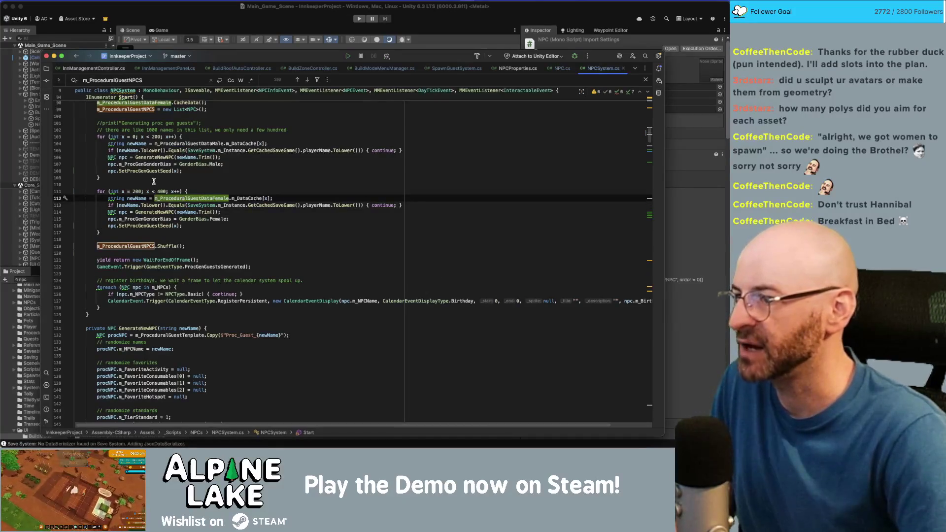
left_click(147, 191)
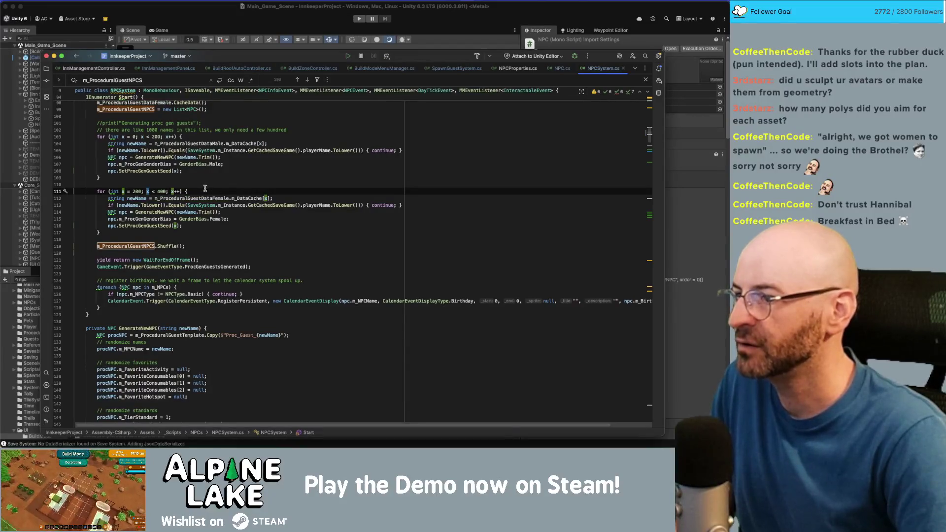
double_click(136, 191)
type("0")
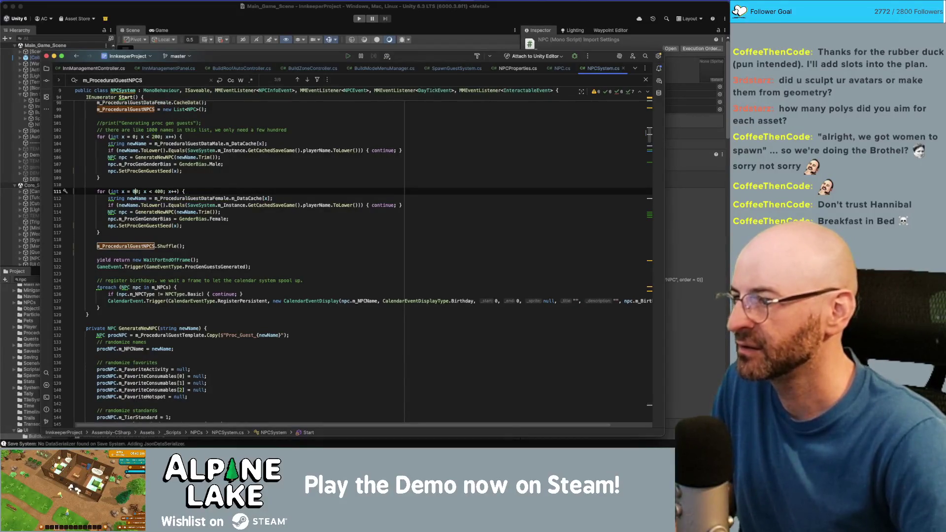
left_click(141, 191)
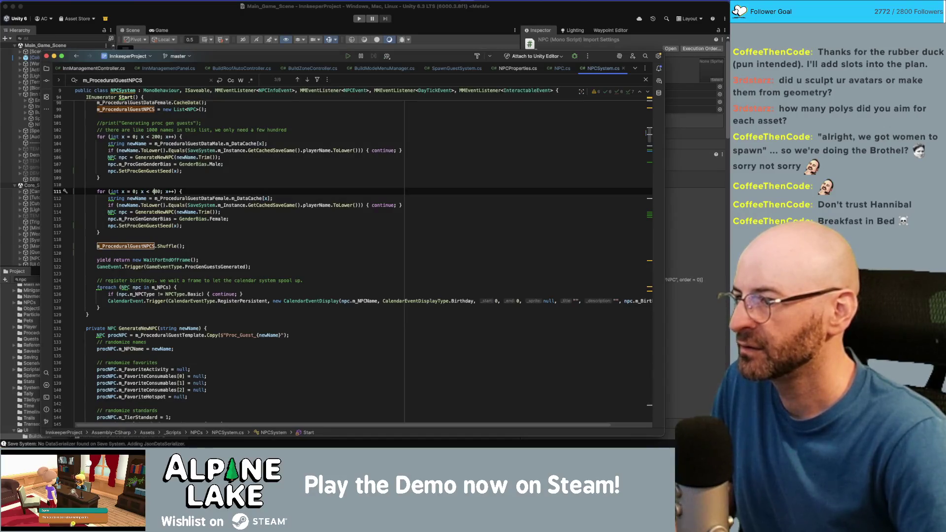
type("2")
- Set the female guest seed argument to x + 5000
left_click(174, 225)
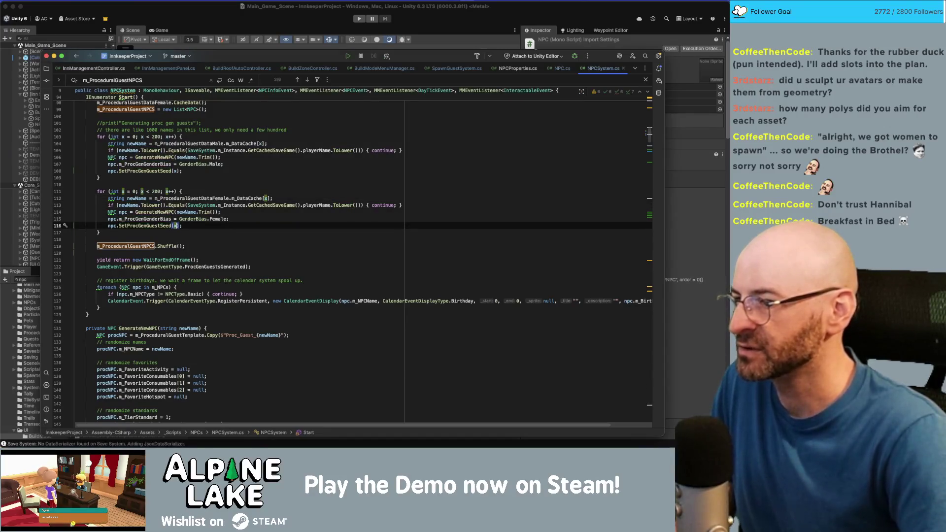
type("+ 200")
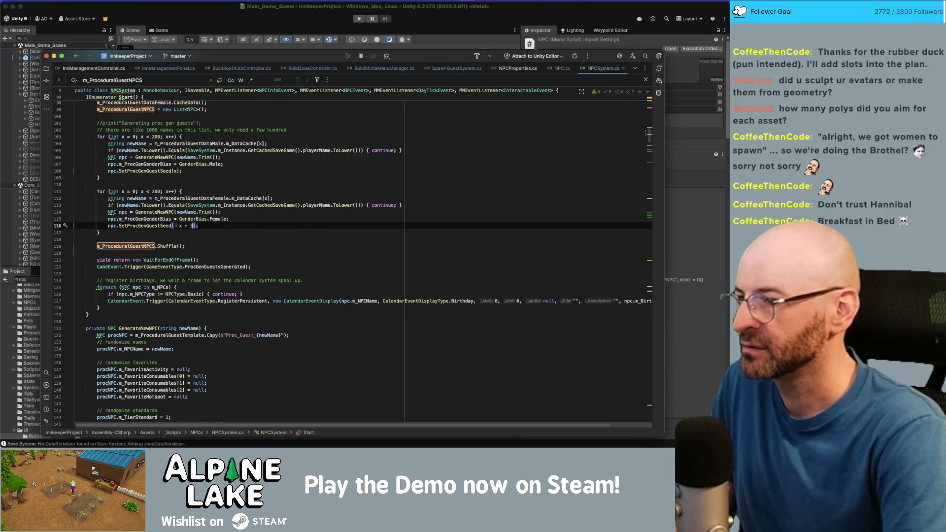
key("BackSpace")
key("BackSpace")
key("BackSpace")
type("50")
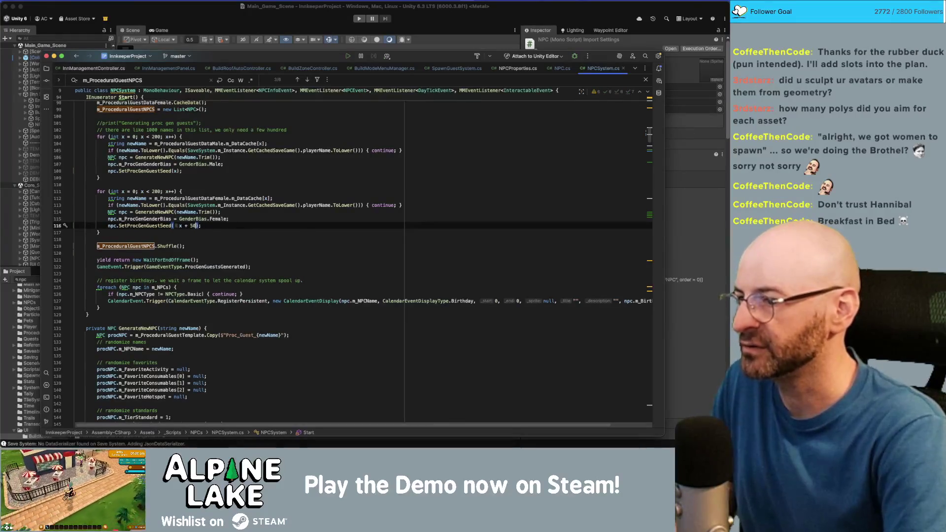
type("0")
key("Up")
key("Up")
key("Up")
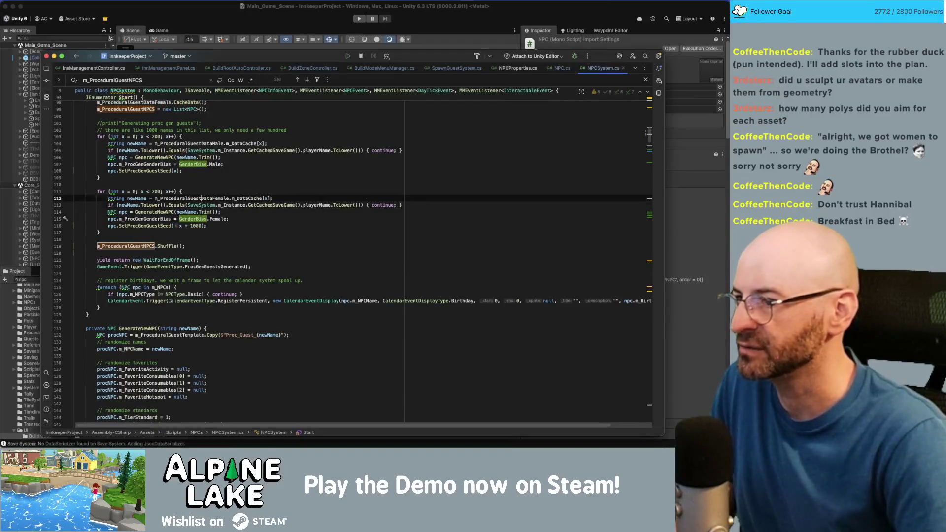
- Set the male guest seed argument to x + 1000
key("Up")
key("Left")
key("Left")
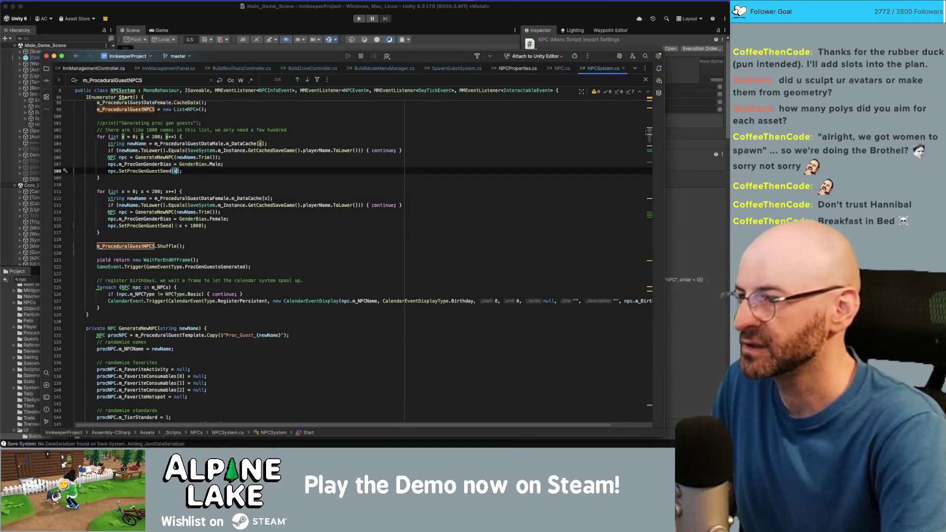
type("+300")
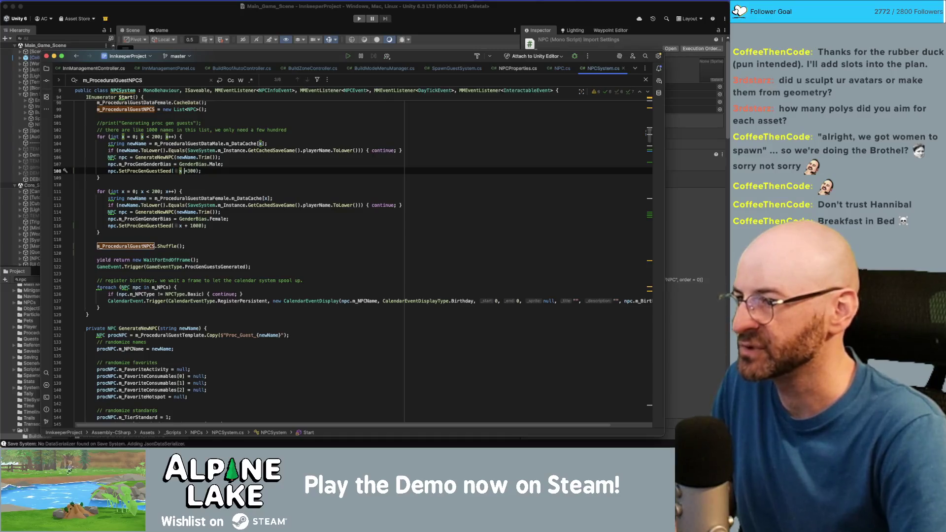
key("Left")
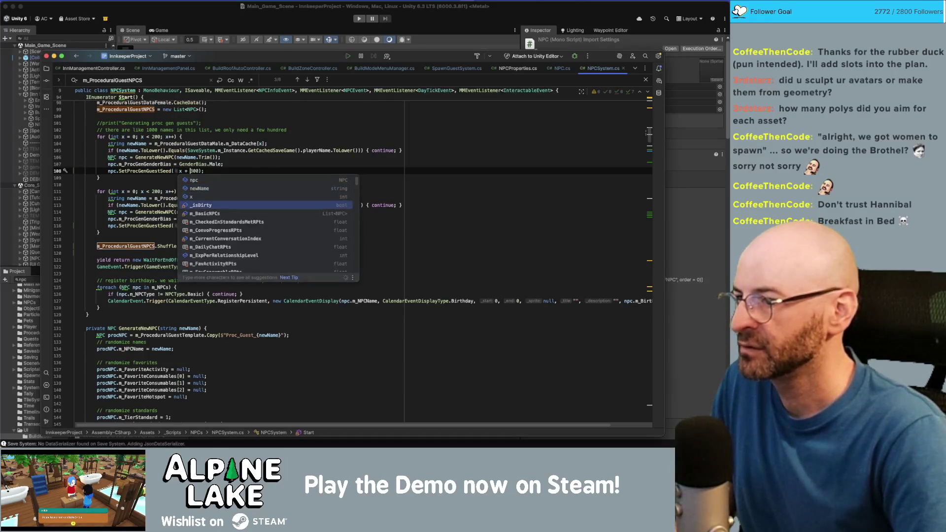
key("Escape")
key("Down")
key("Down")
key("Up")
key("Up")
key("Up")
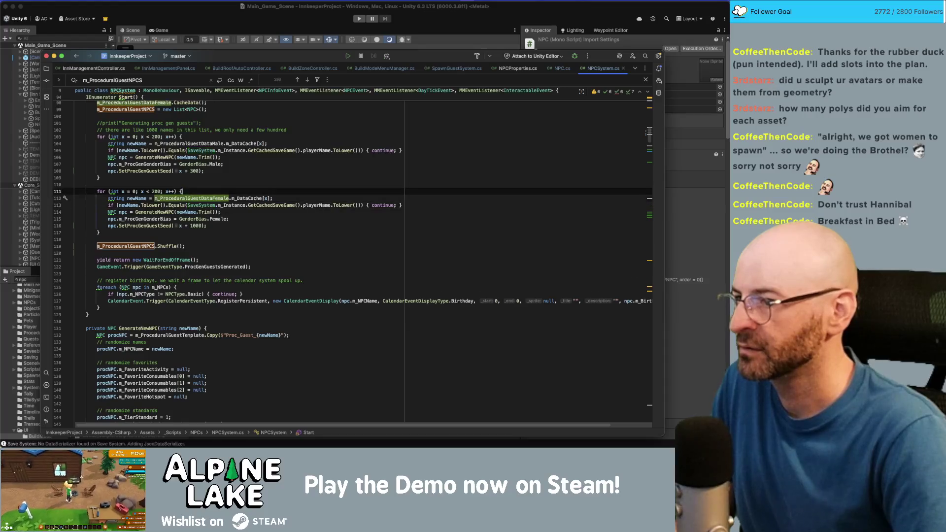
key("Delete")
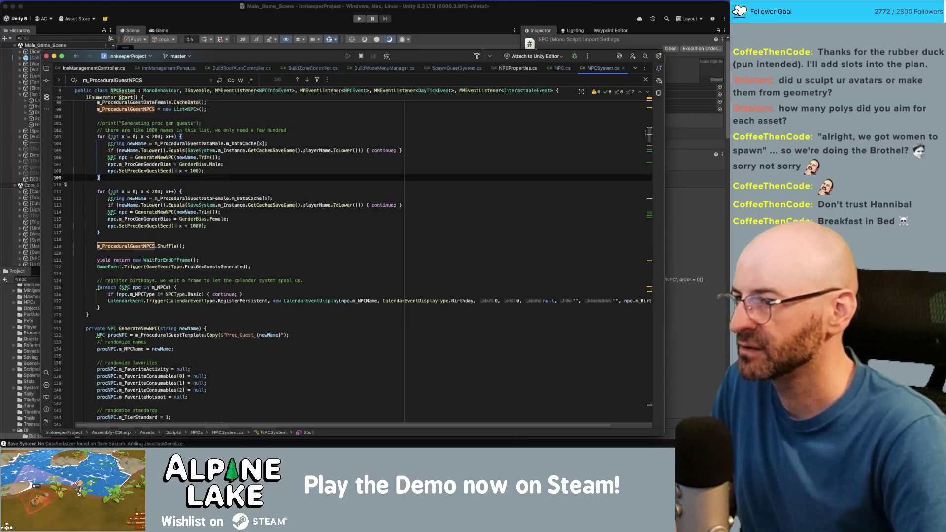
type("10")
key("Down")
key("Down")
key("Down")
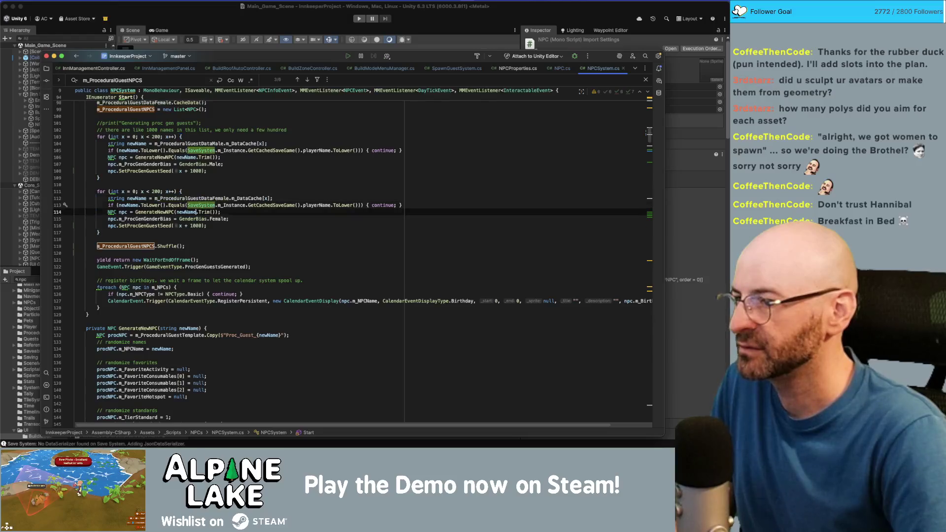
- Select the female loop's SetProcGenGuestSeed call and list the hidden open files
left_click(191, 233)
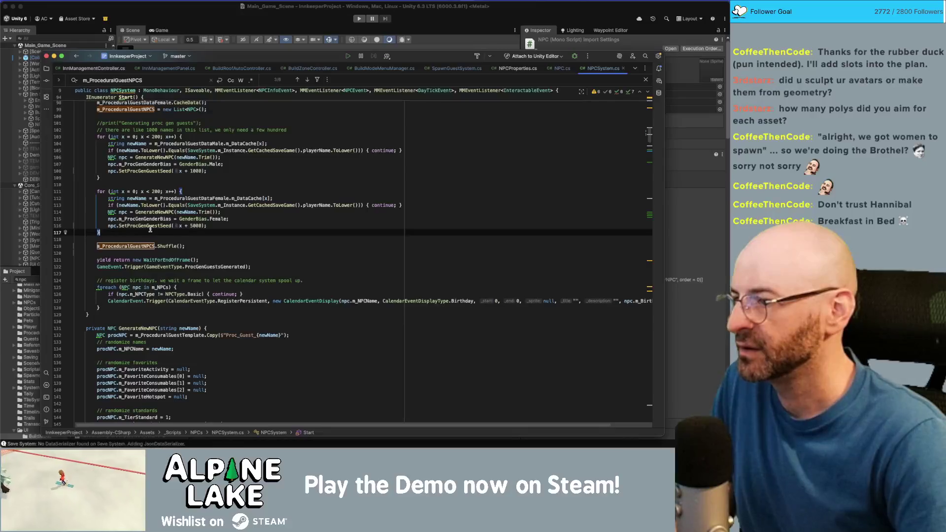
double_click(150, 227)
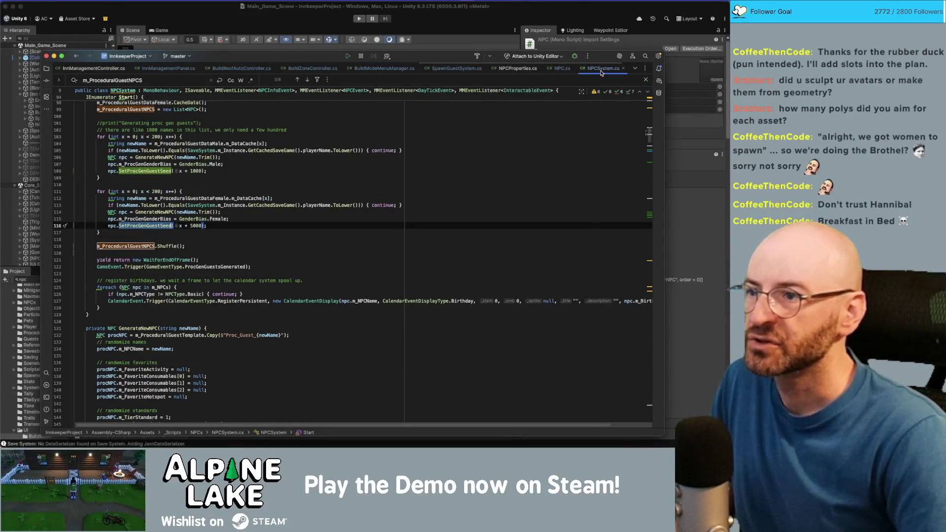
left_click(635, 69)
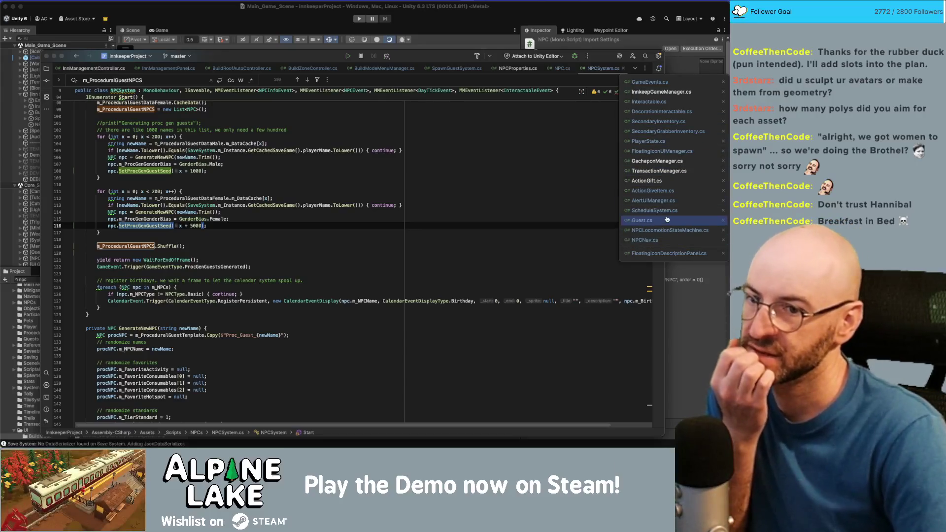
- Pass npc.GetProcGuestSeed() to SetRandomAppearance in SpawnGuestSystem.cs, then jump to SetProcGenGuestSeed in NPC.cs
left_click(456, 69)
left_click(457, 68)
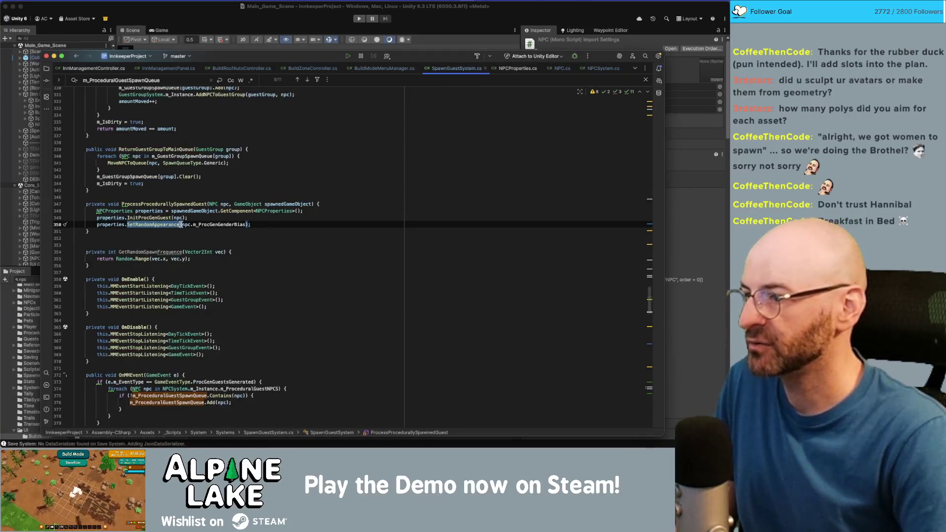
left_click(187, 224)
double_click(213, 224)
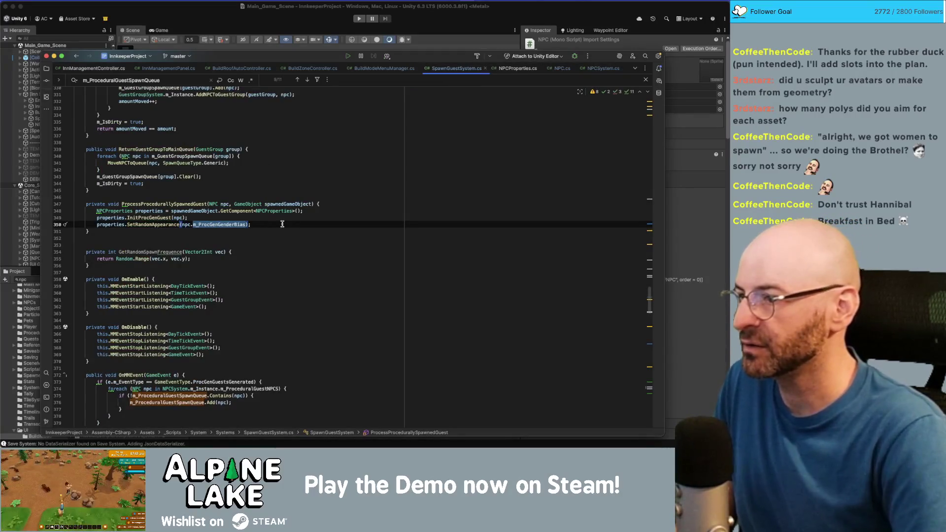
key("Left")
key("Left")
double_click(220, 224)
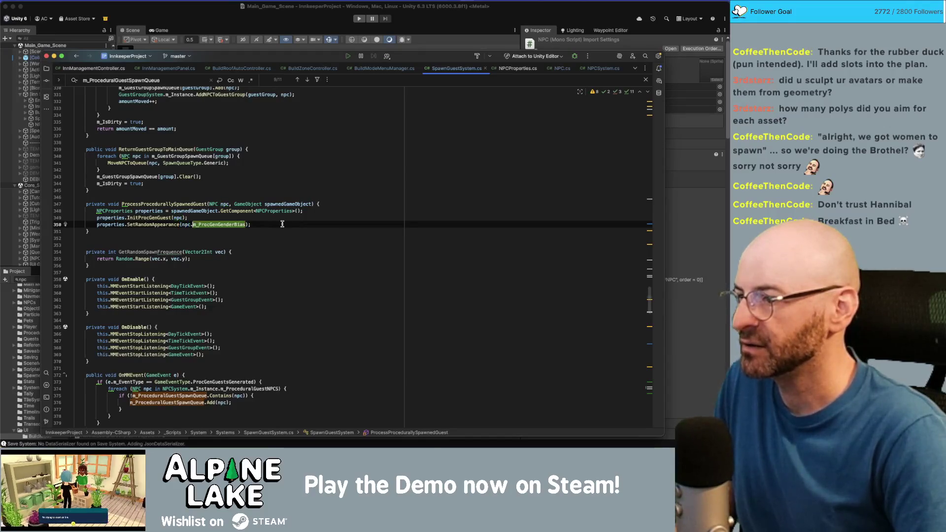
type("m")
key("BackSpace")
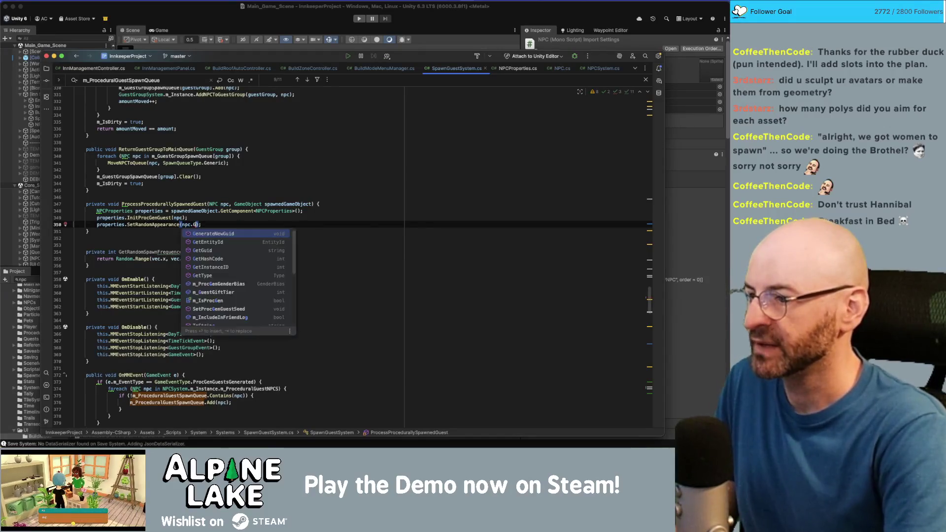
type("GetProcGe")
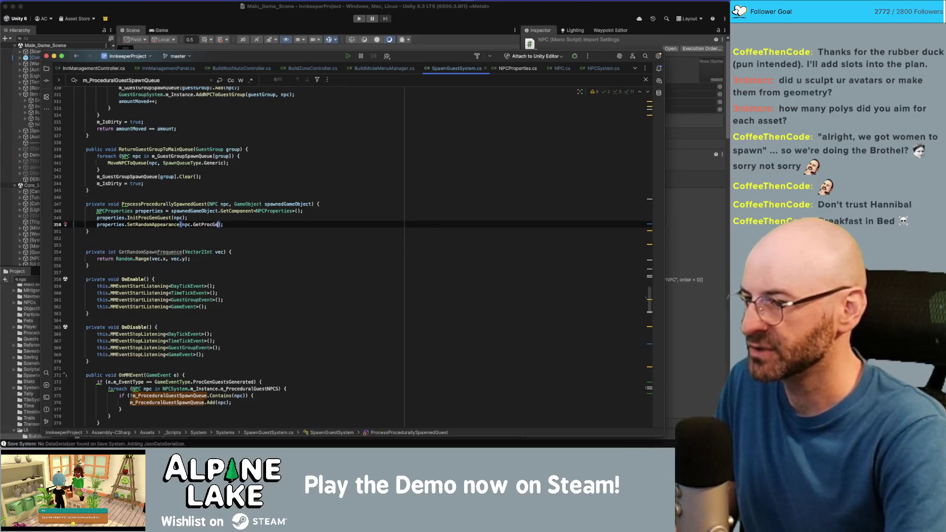
key("BackSpace")
key("BackSpace")
key("BackSpace")
type("uestSeed()")
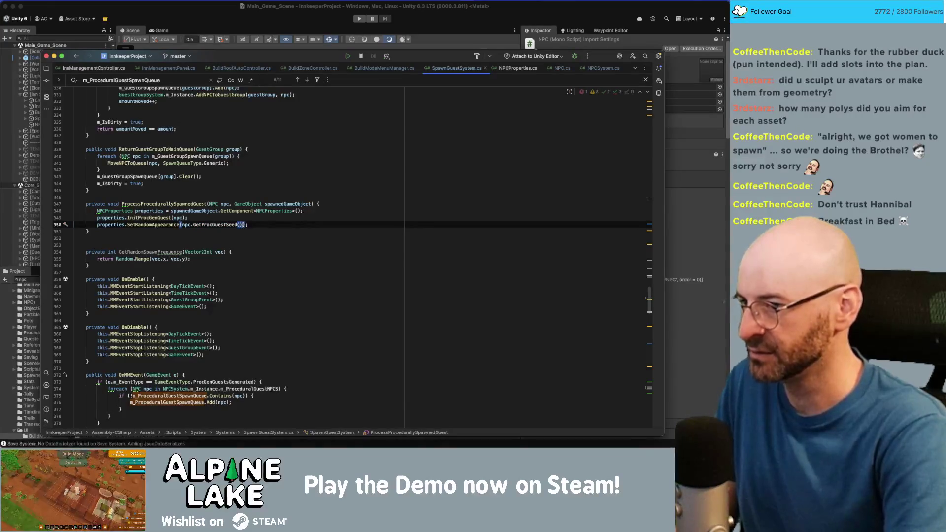
left_click(219, 224, "super")
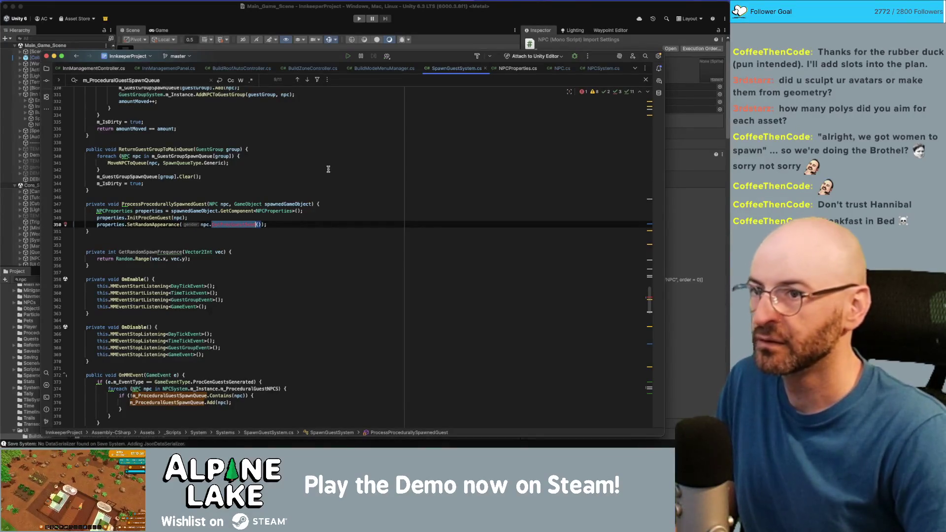
left_click(345, 344)
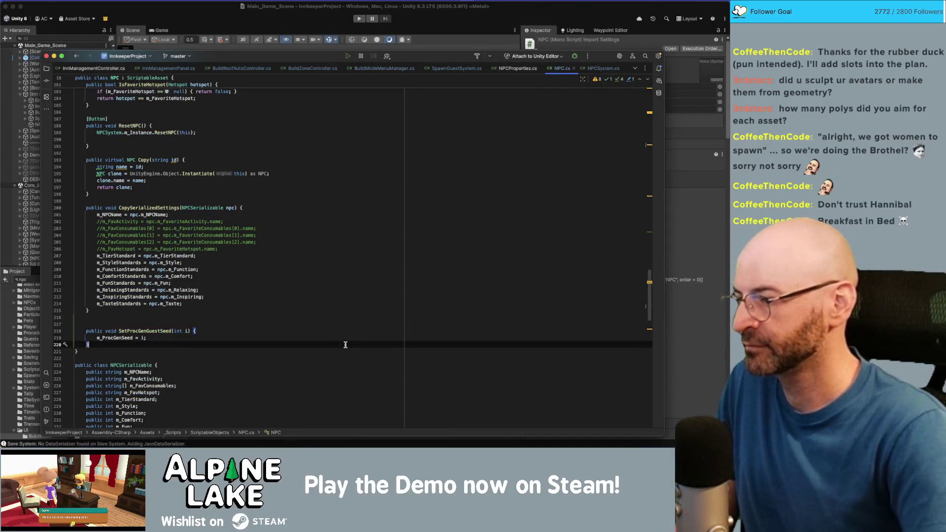
- Add public int GetProcGuestSeed() returning m_ProcGenSeed below SetProcGenGuestSeed in NPC.cs
key("Return")
type("public int ")
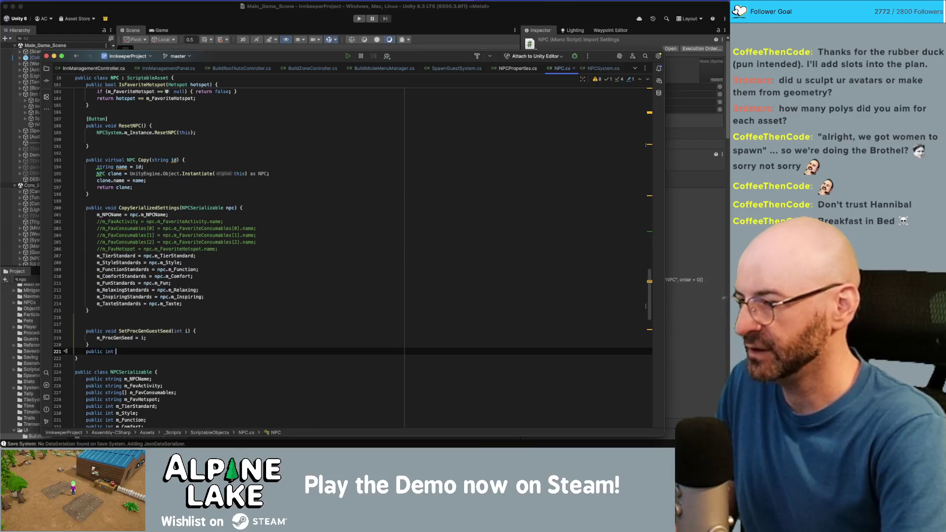
type("GetProcGuestSeed(){")
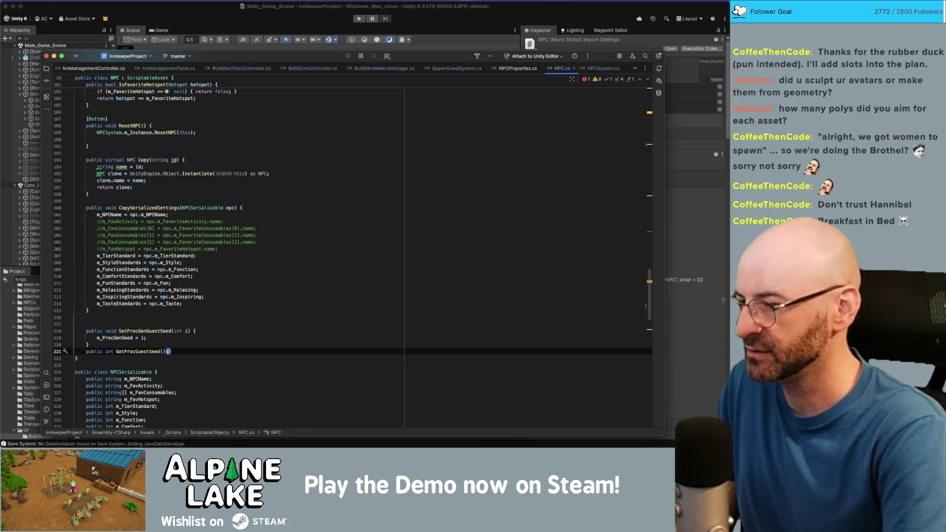
key("Return")
type("return m_R")
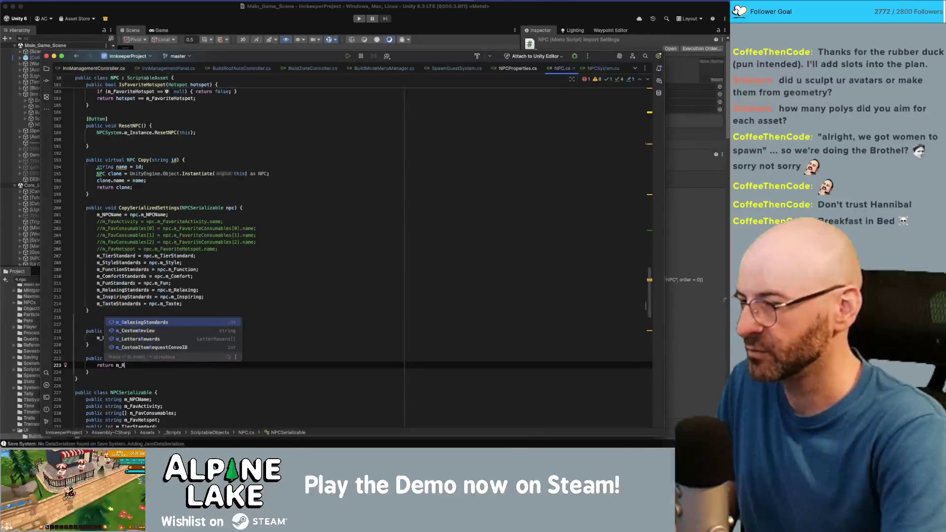
key("BackSpace")
type("Proc")
key("Return")
type(";")
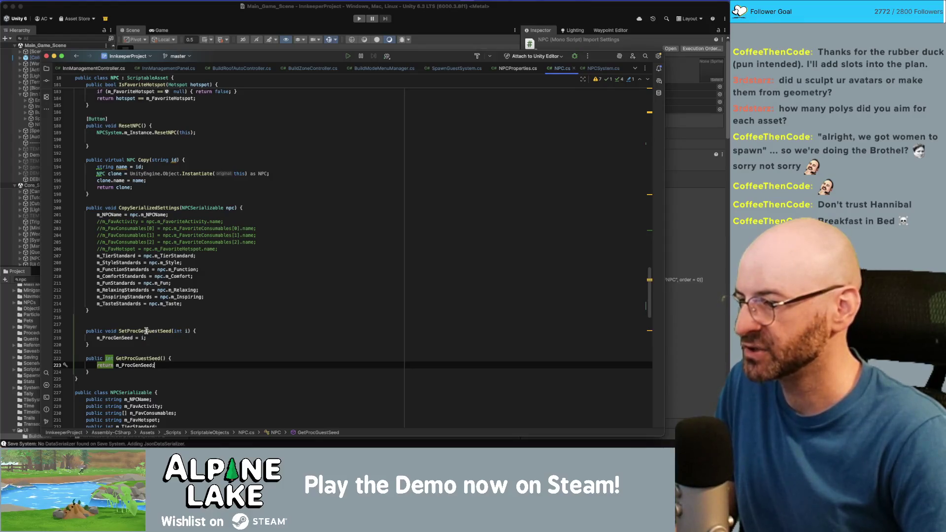
- Rename the new getter to GetProcGenGuestSeed
left_click(136, 358)
type("Gen")
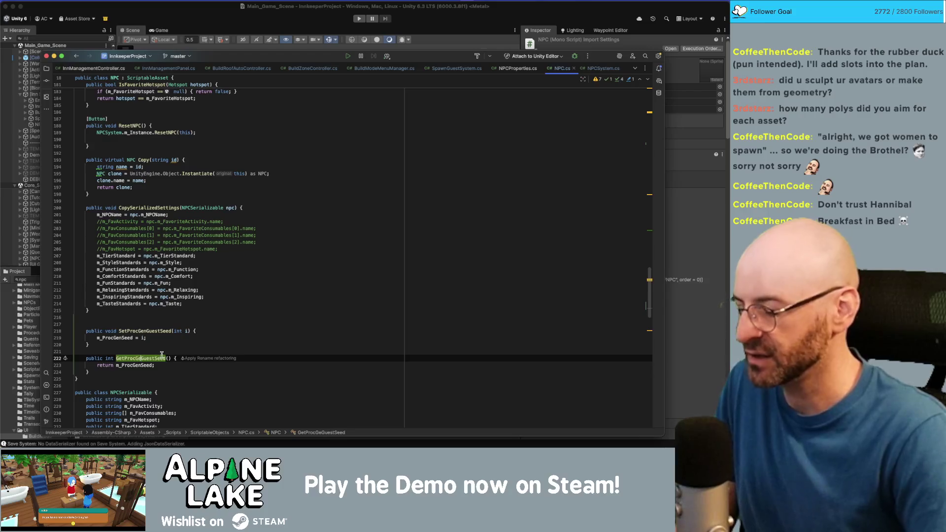
left_click(170, 358)
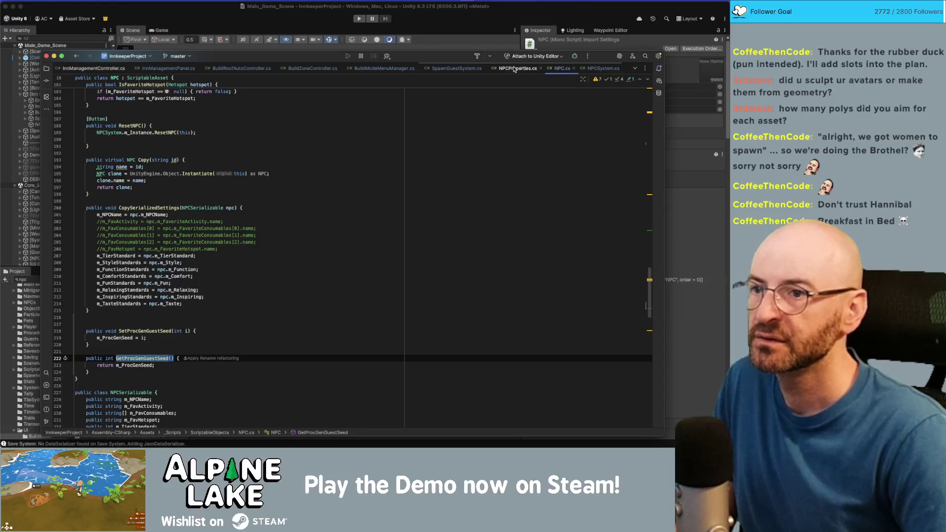
left_click(468, 69)
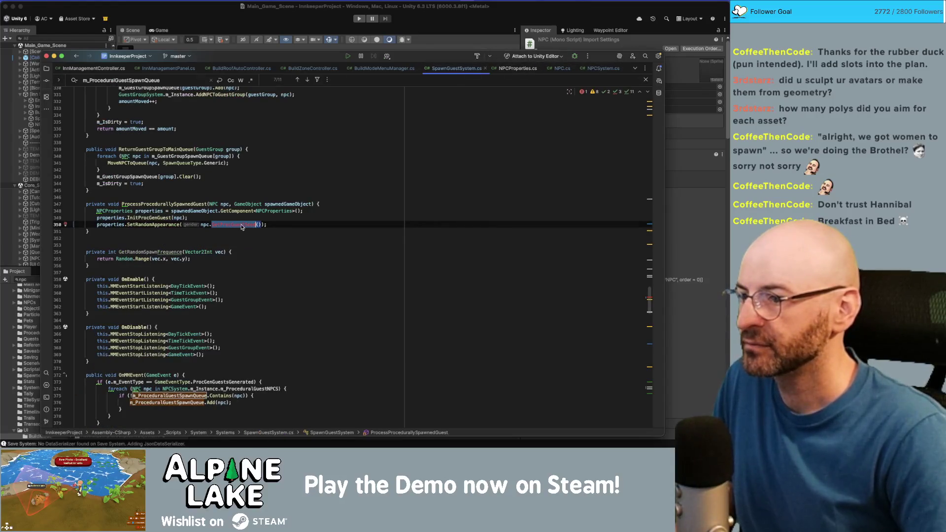
- Go to the InitProcGenGuest declaration and inspect how its npc parameter is used
left_click(283, 245)
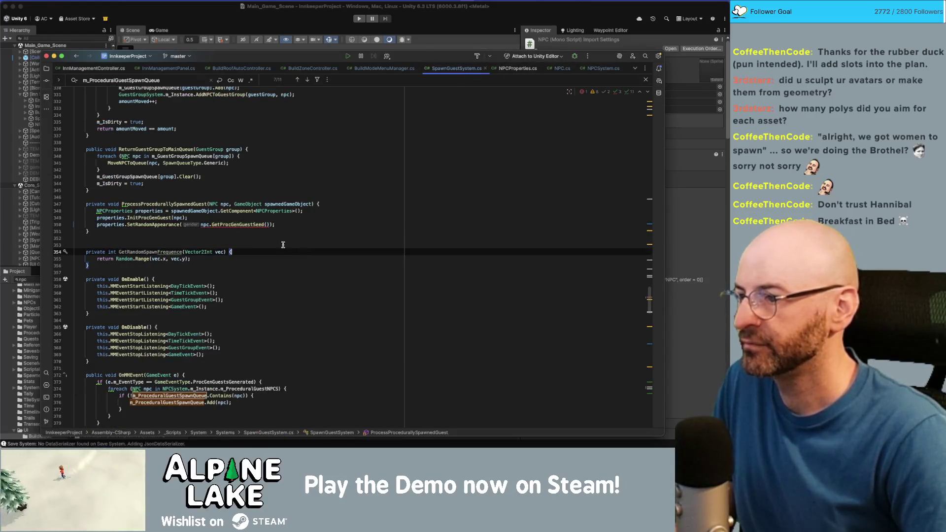
left_click(150, 218)
left_click(151, 218, "super")
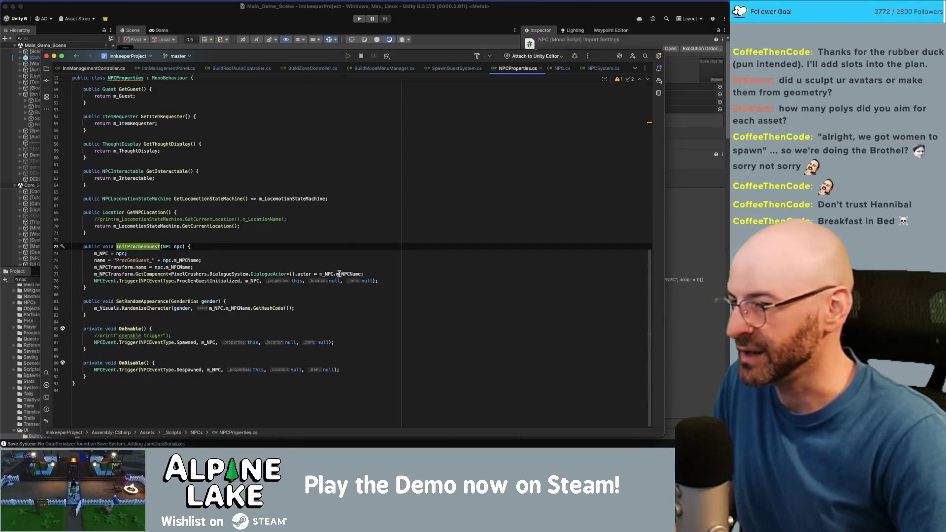
left_click(171, 267)
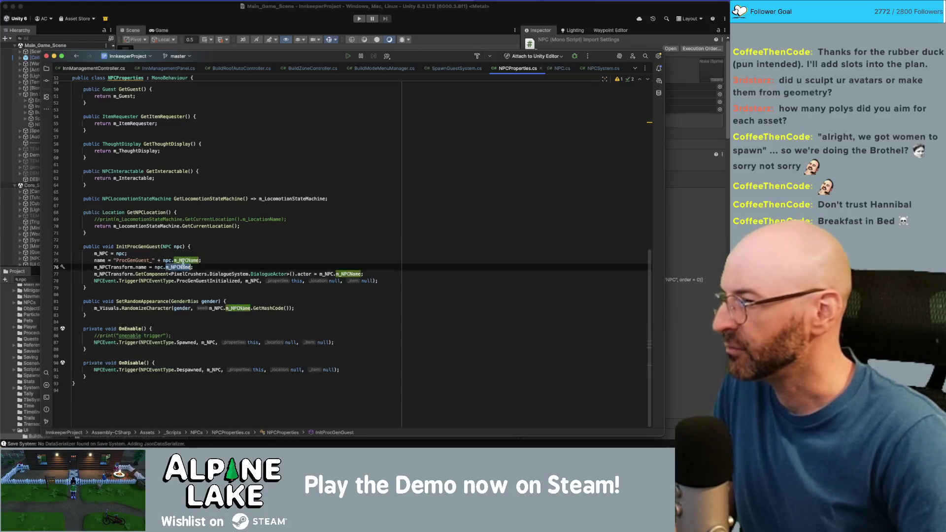
left_click(118, 253)
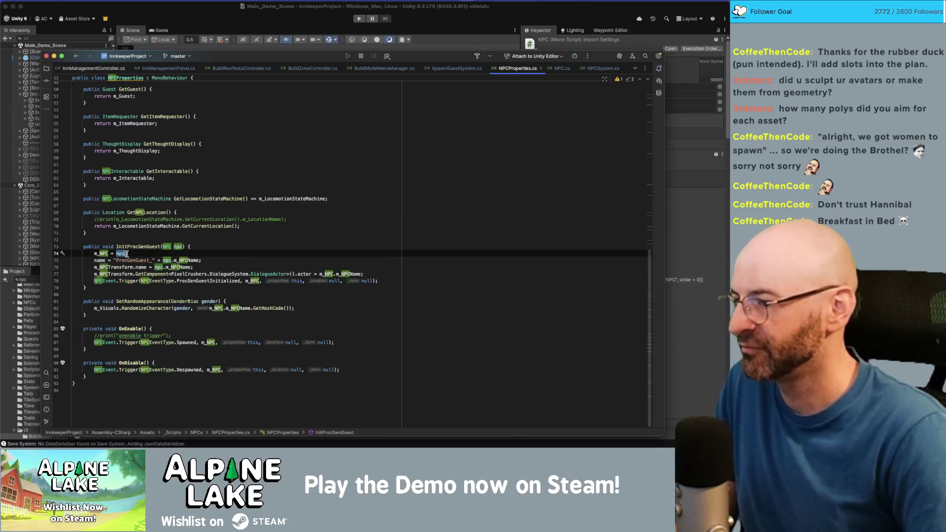
- Find NPCEventType.ProcGenGuestInitialized in files and follow it to NPCSystem's NPCSpawned handler
double_click(227, 281)
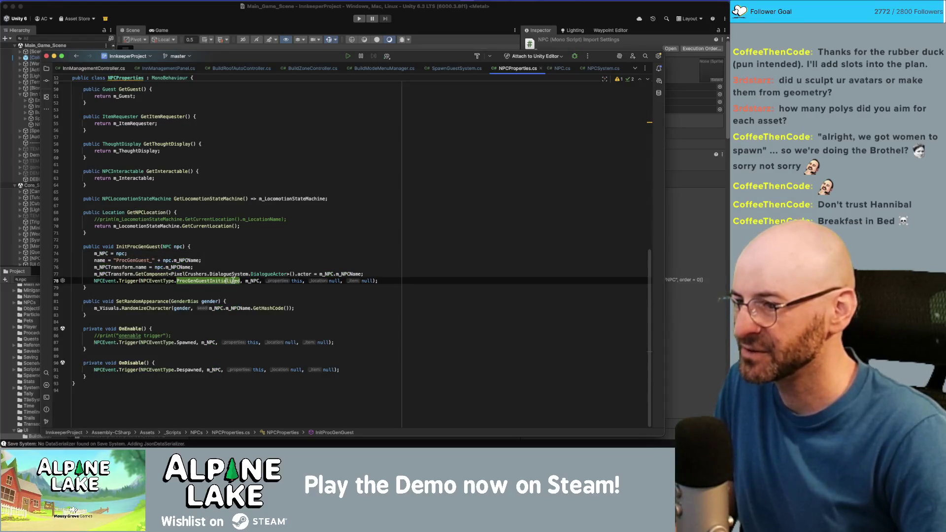
key("alt+Up")
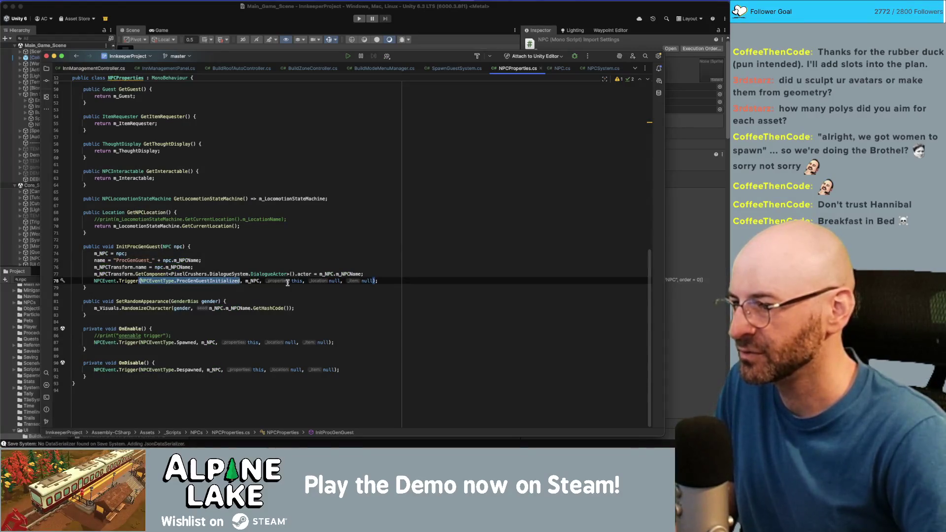
key("super+shift+f")
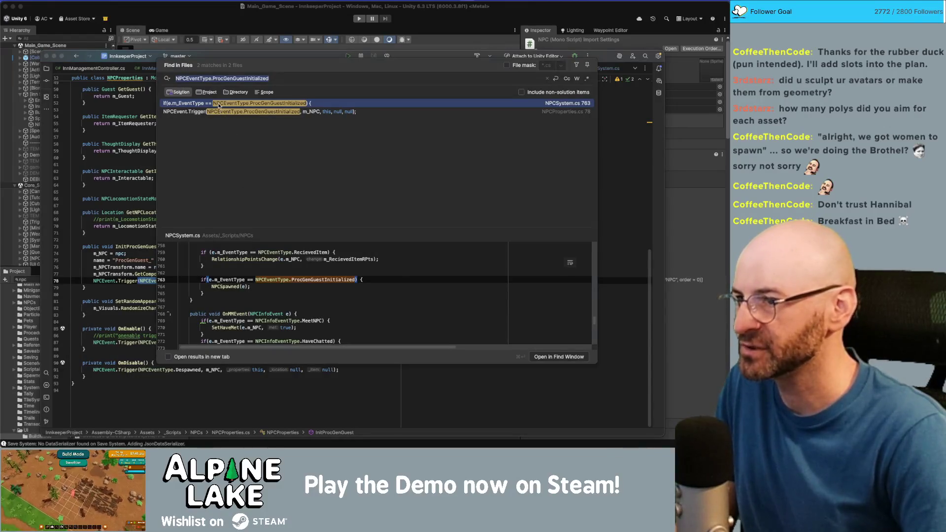
key("Return")
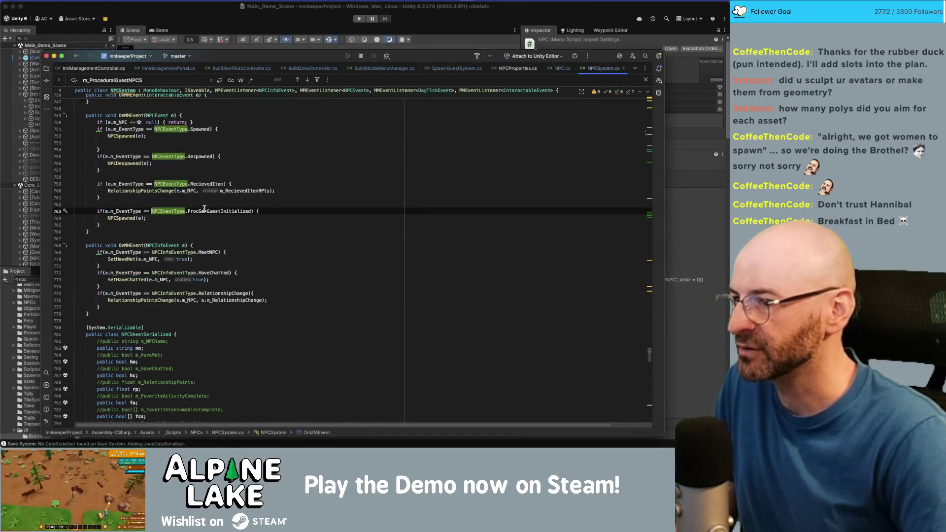
left_click(127, 218, "super")
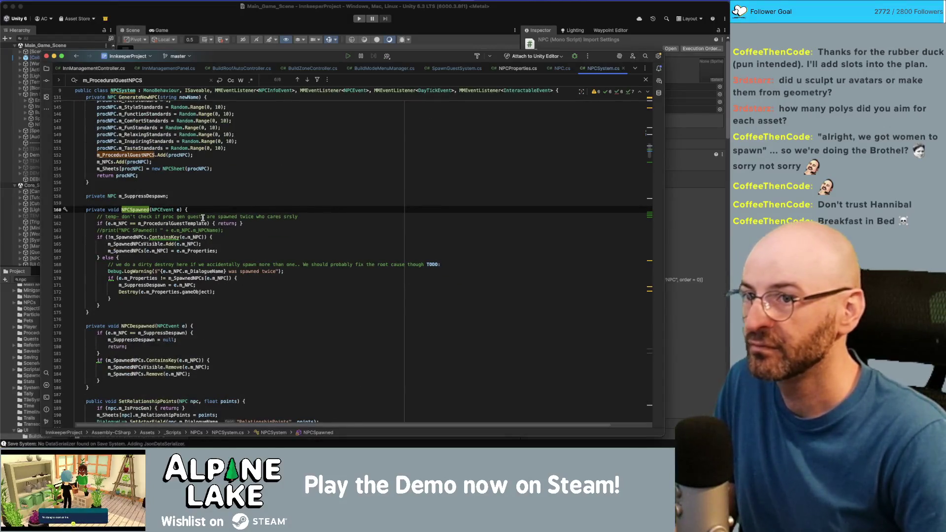
key("super+Tab")
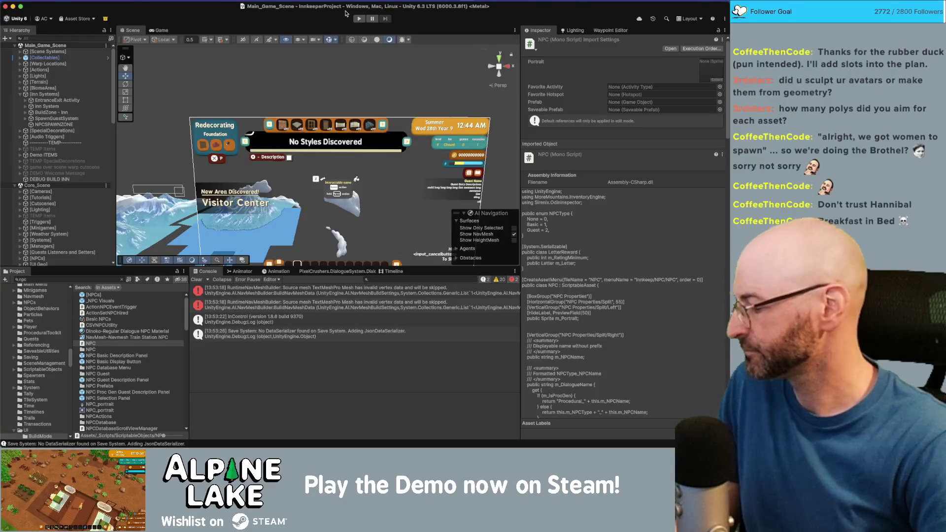
- Open SpawnGuestSystem.cs line 350 from the CS1503 int-to-GenderBias error in Unity's Console
key("super+Tab")
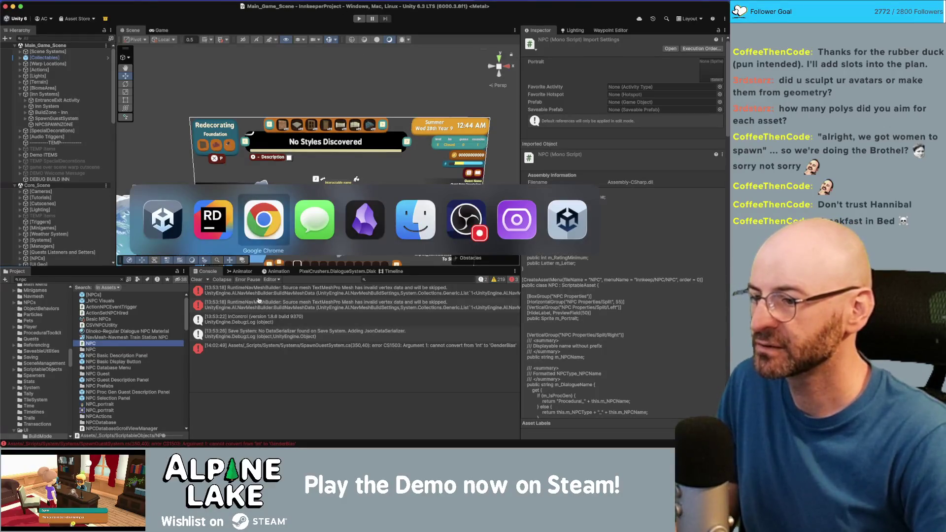
left_click(275, 348)
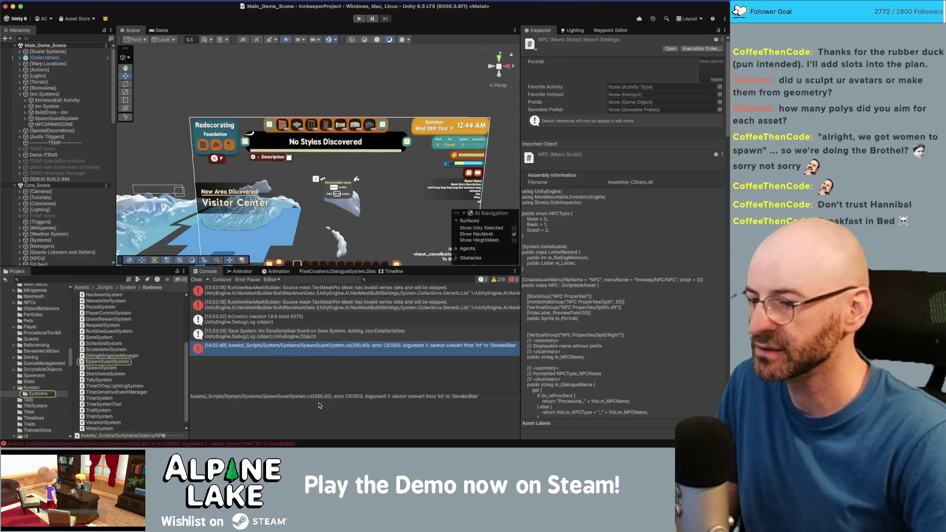
double_click(338, 353)
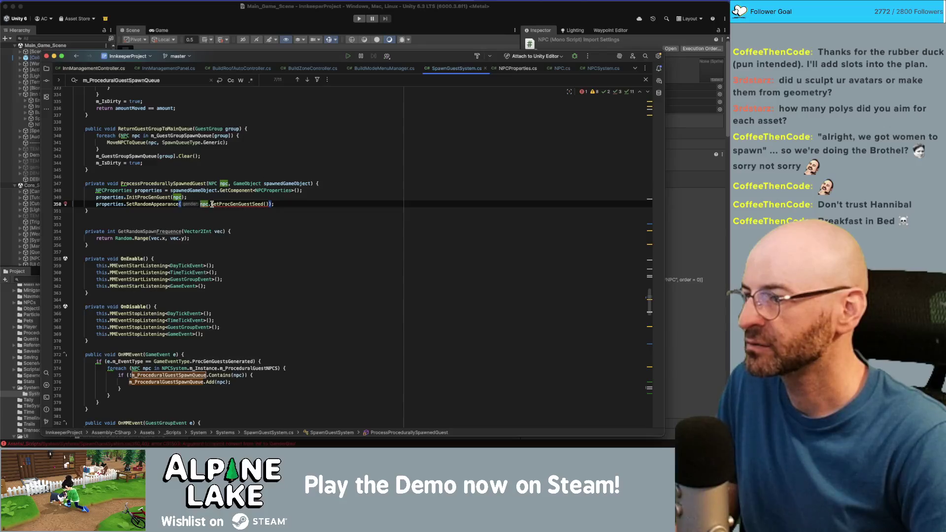
- Change the line 350 argument back to npc.m_ProcGenGenderBias
left_click(212, 204)
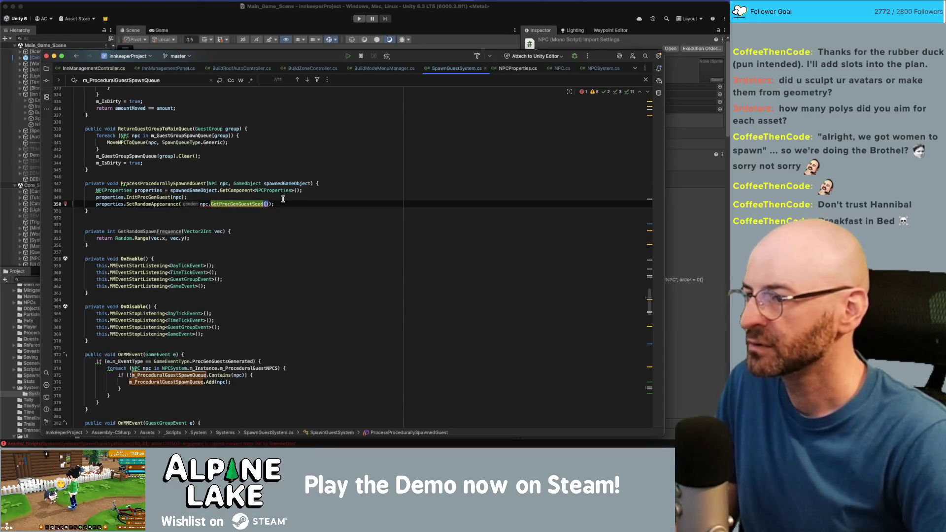
key("alt+Up")
key("alt+Up")
type("npc.g")
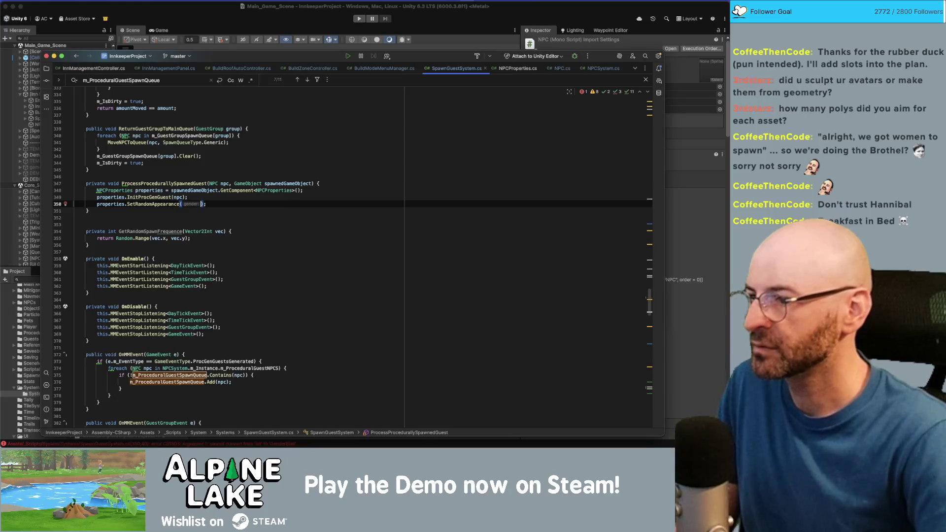
type("ender")
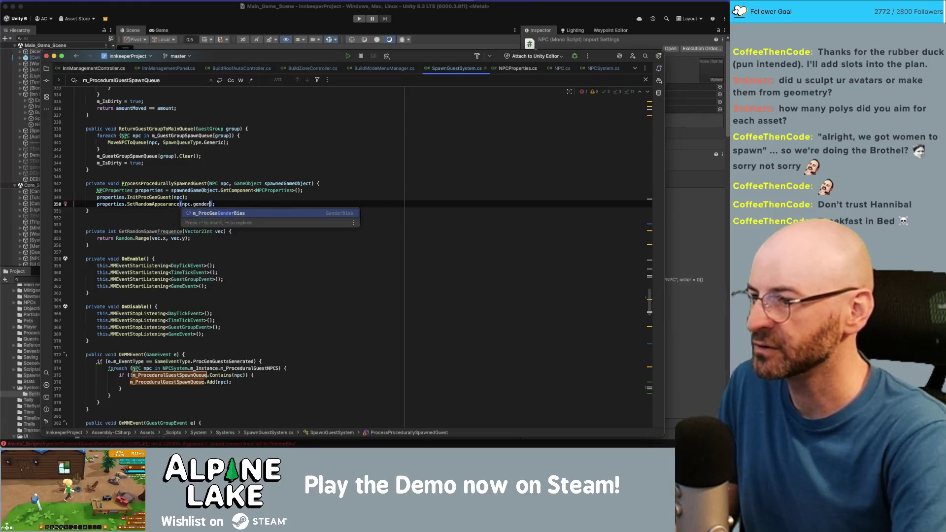
key("Return")
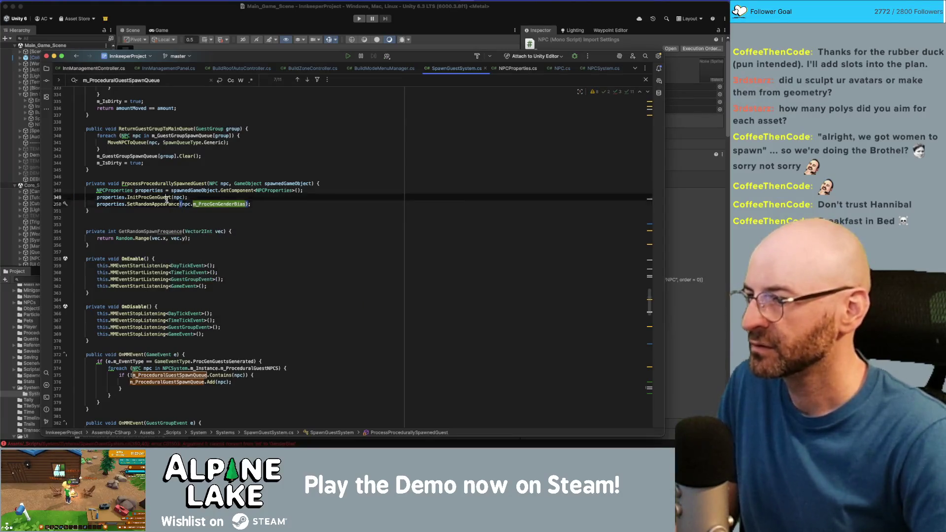
- In NPCProperties line 82, seed RandomizeCharacter with m_NPC.GetProcGenGuestSeed() instead of the name hash
left_click(148, 204, "super")
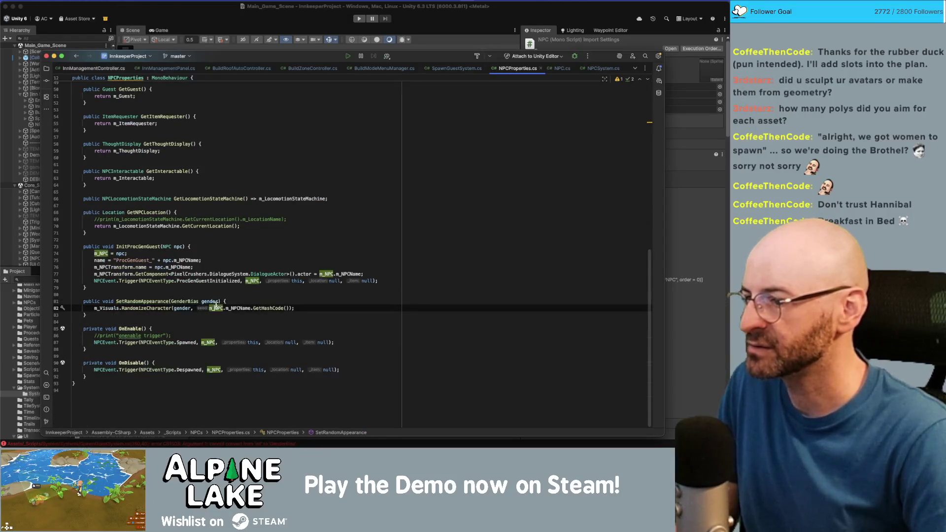
left_click(193, 308)
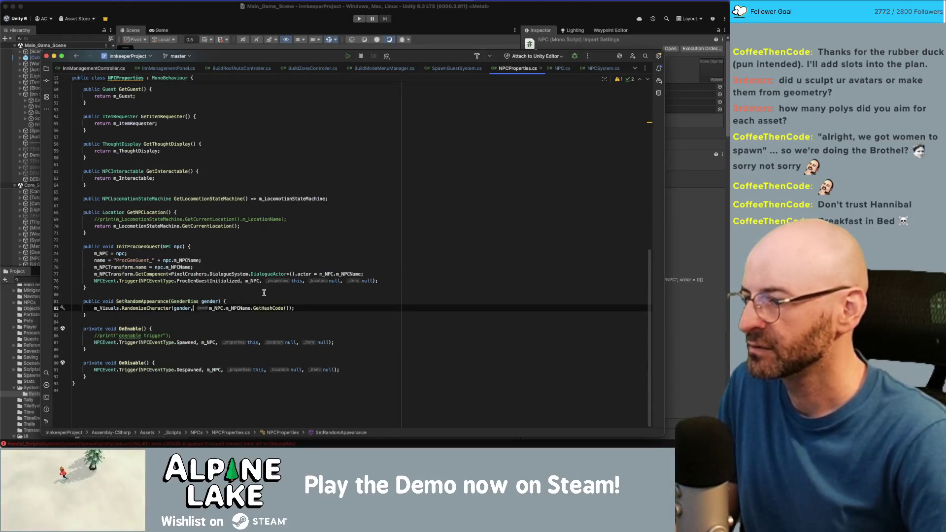
key("Right")
key("Right")
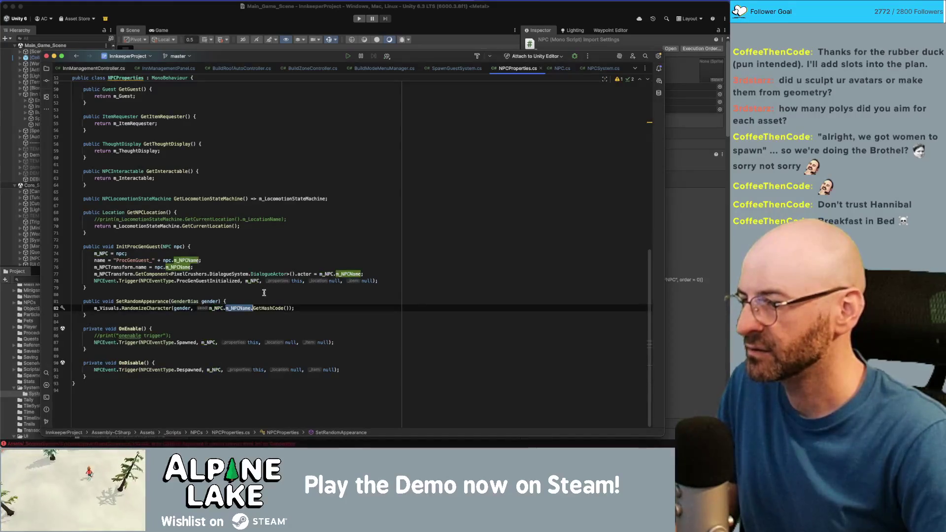
key("alt+Right")
key("alt+Left")
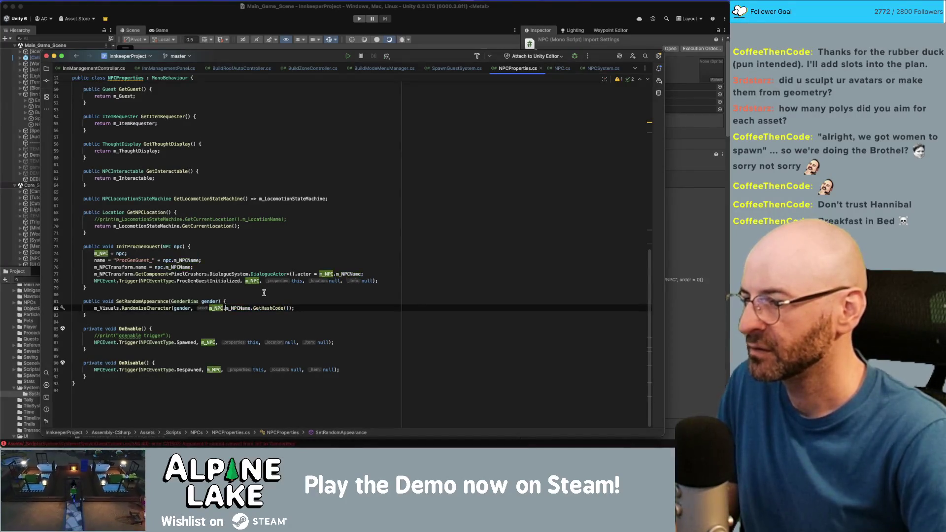
key("shift+End")
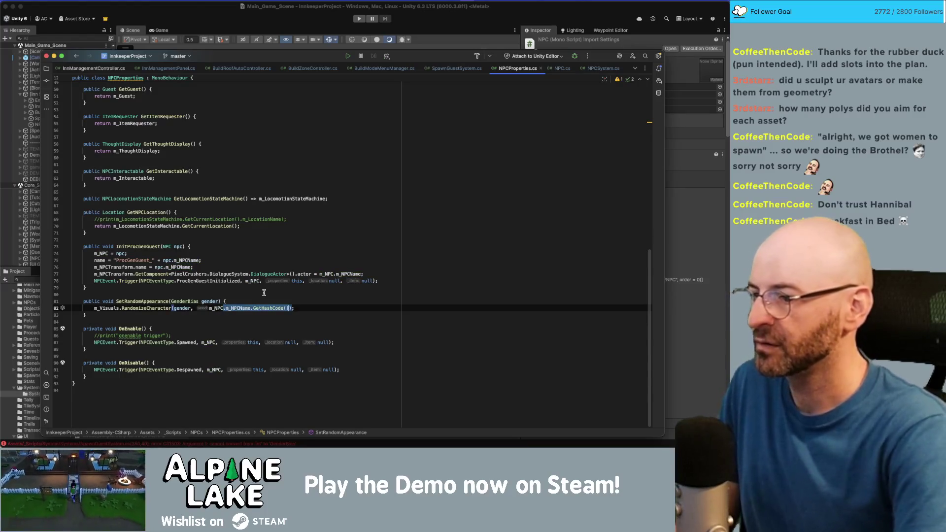
type(".GetProc")
key("Return")
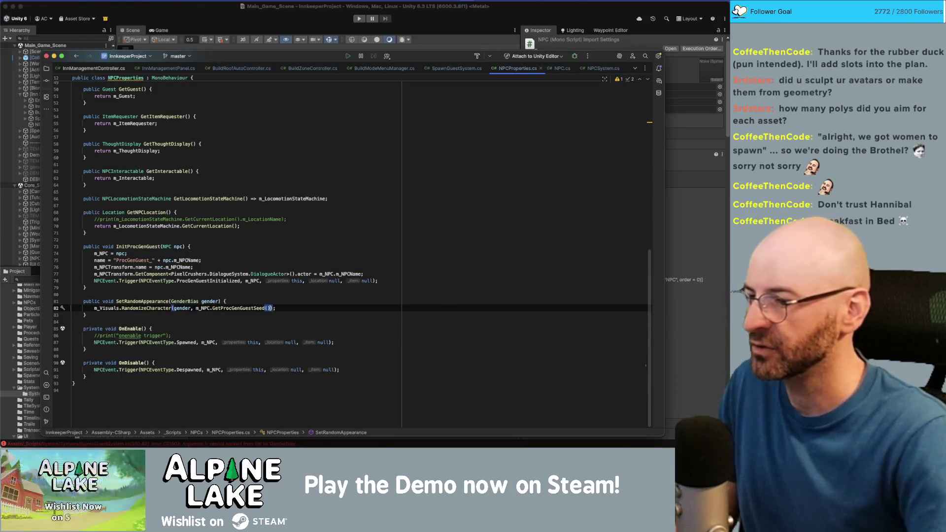
- Trace the seed through RandomizeCharacter into GenerateRandomCharacter in AppearanceSystem.cs
left_click(217, 280)
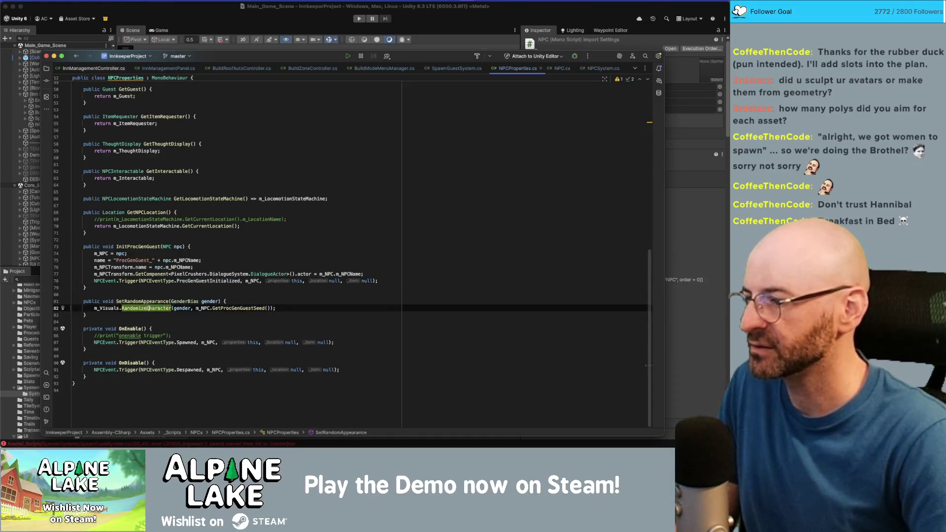
left_click(147, 307, "super")
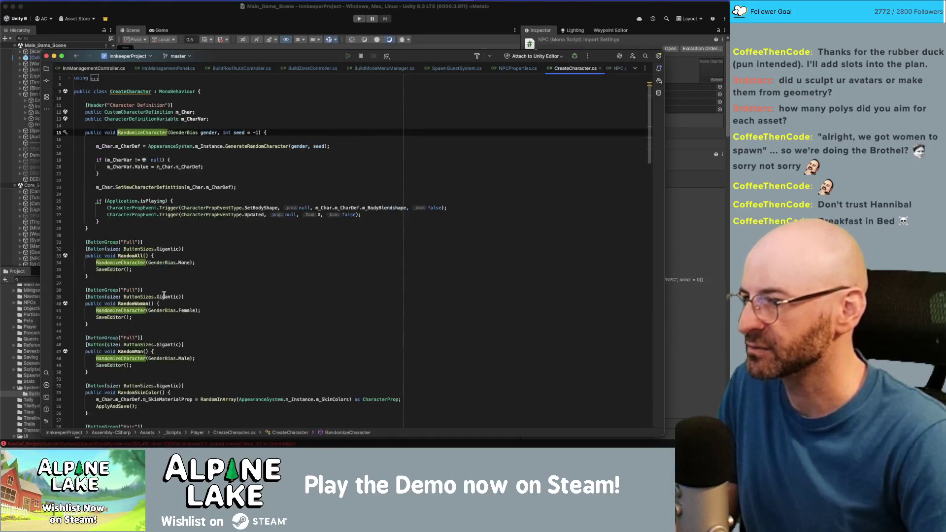
left_click(238, 133)
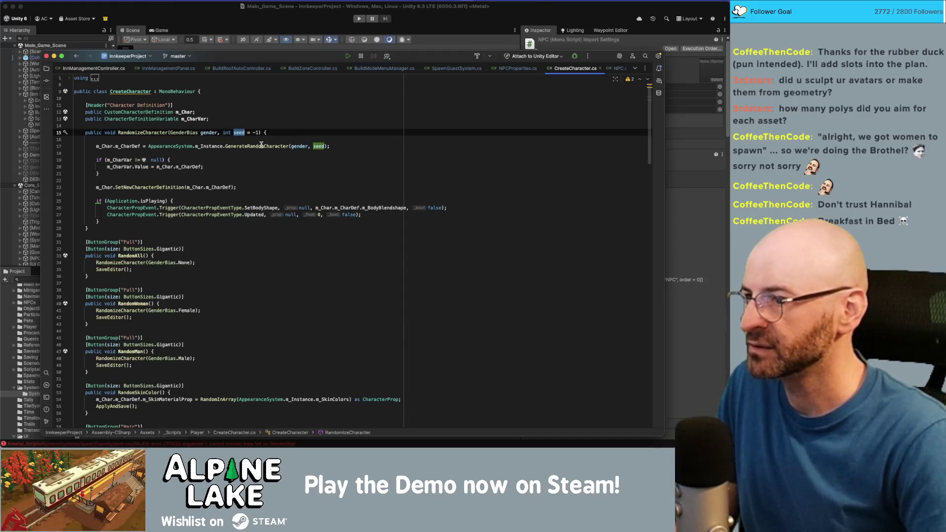
left_click(261, 146)
left_click(260, 147, "super")
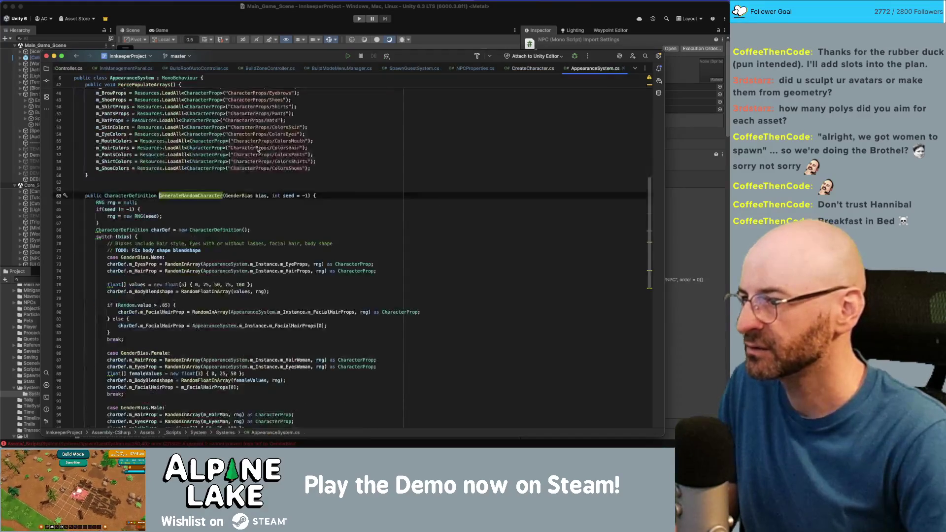
left_click(289, 195)
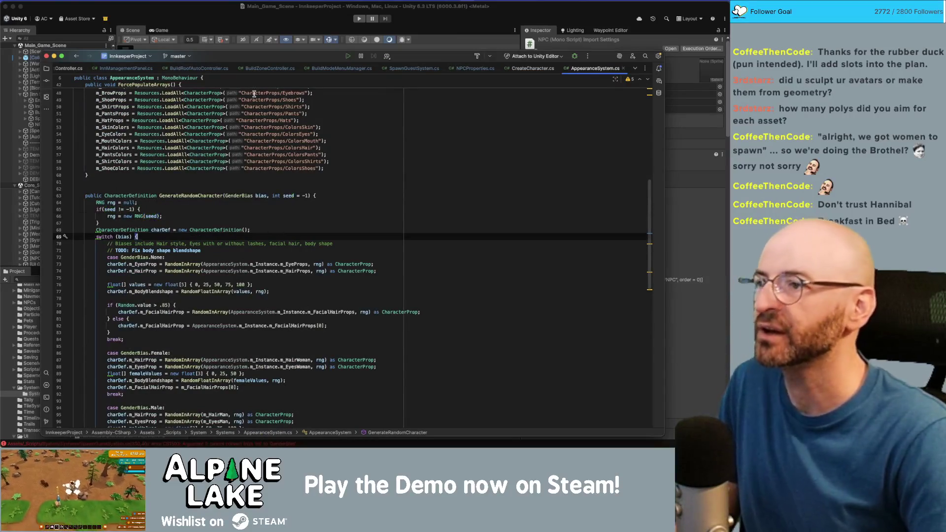
left_click(238, 19)
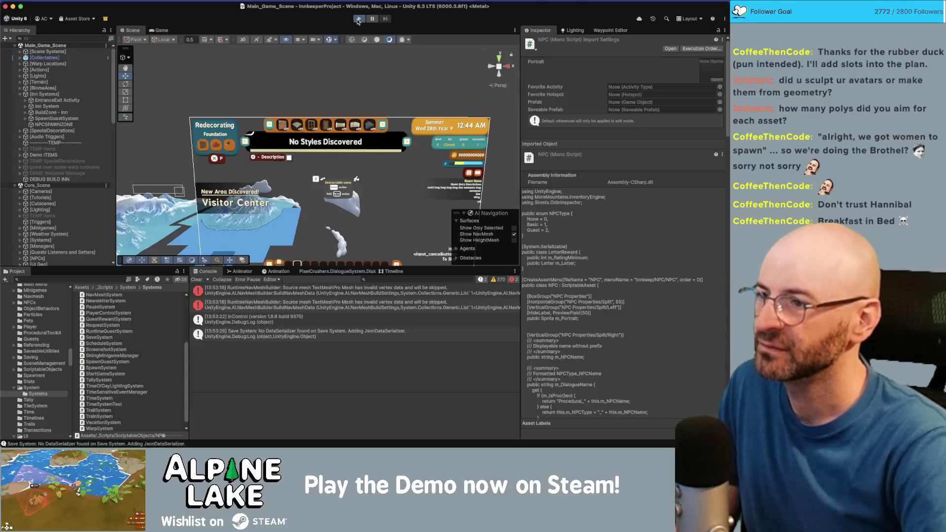
- Play the game, walk the player to the inn desk to watch a guest arrive, then stop
left_click(358, 20)
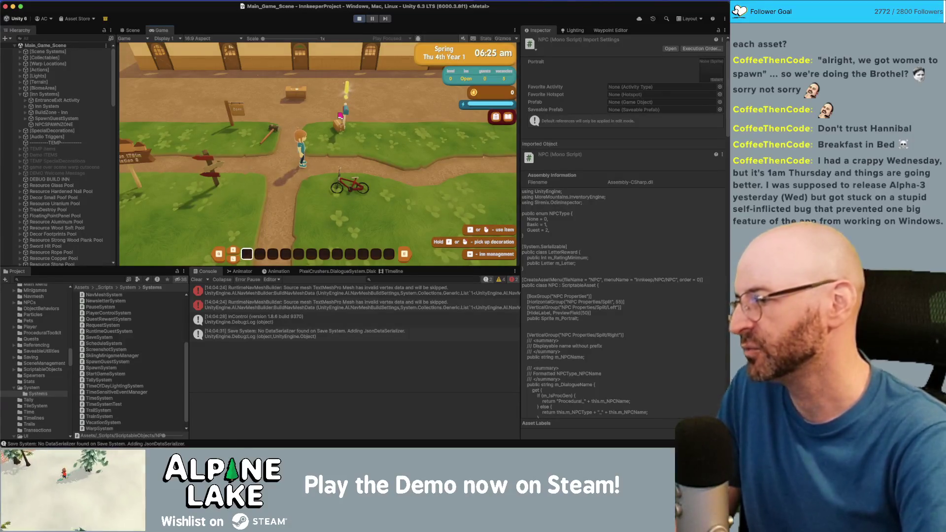
key("w")
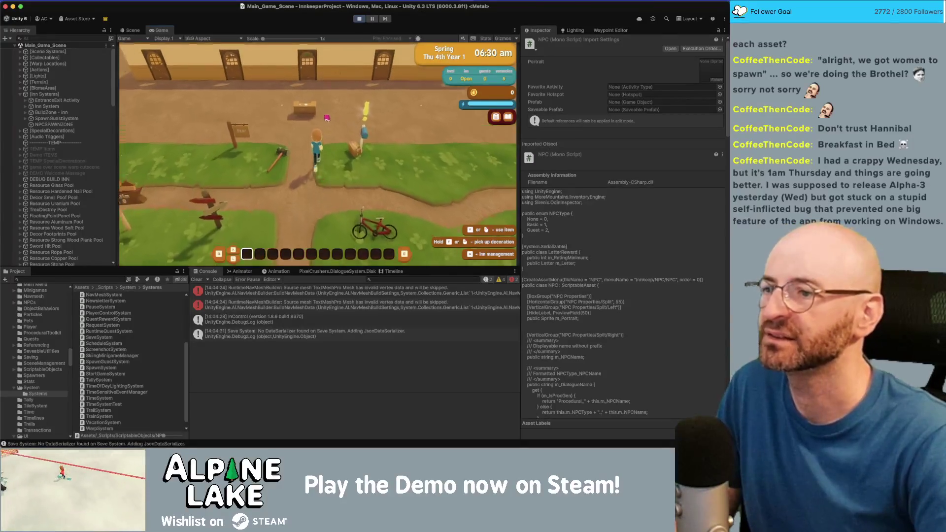
key("w")
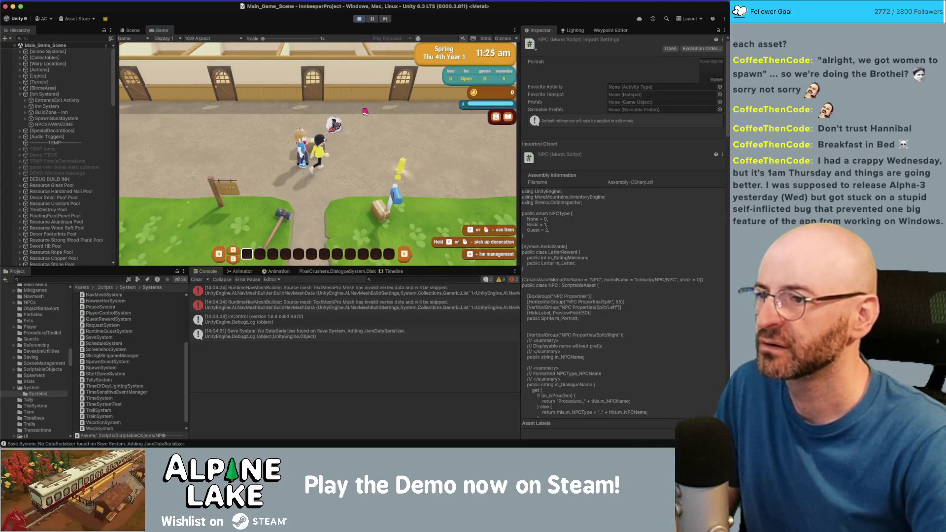
key("a")
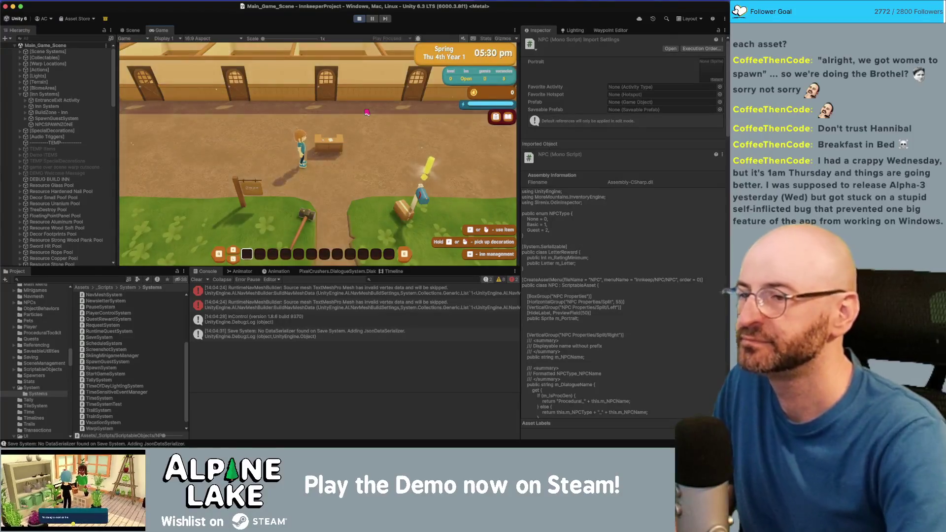
left_click(357, 19)
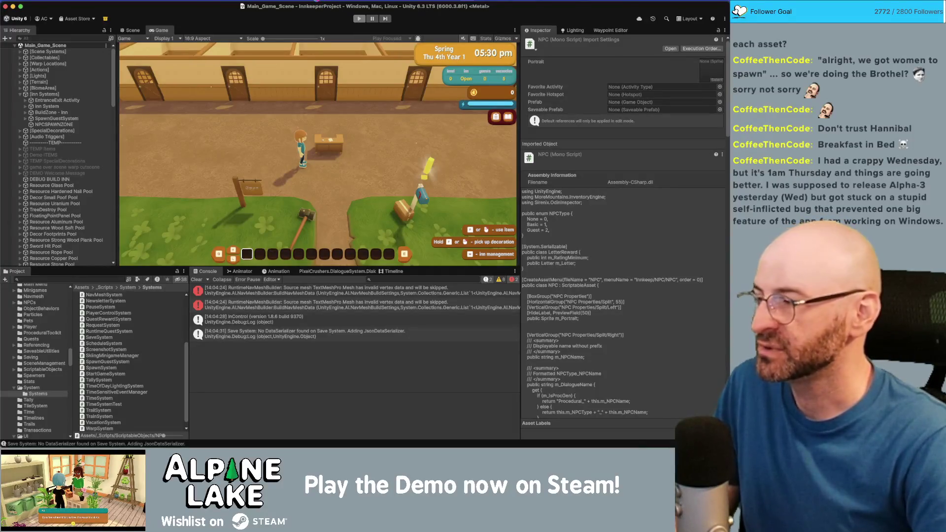
key("super+Tab")
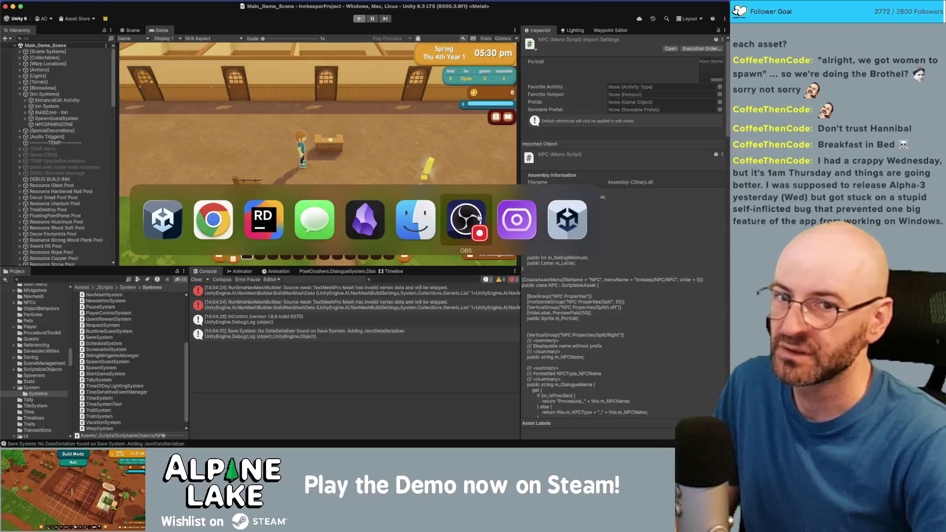
- Close CreateCharacter.cs and other script tabs, keeping GameEvents.cs, InnkeepGameManager.cs and Interactable.cs
left_click(281, 220)
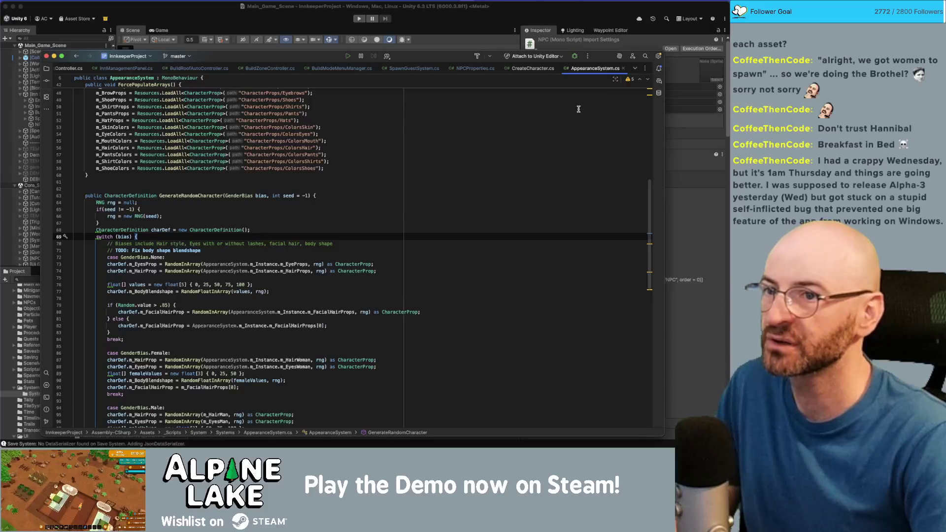
left_click(555, 68)
left_click(557, 68)
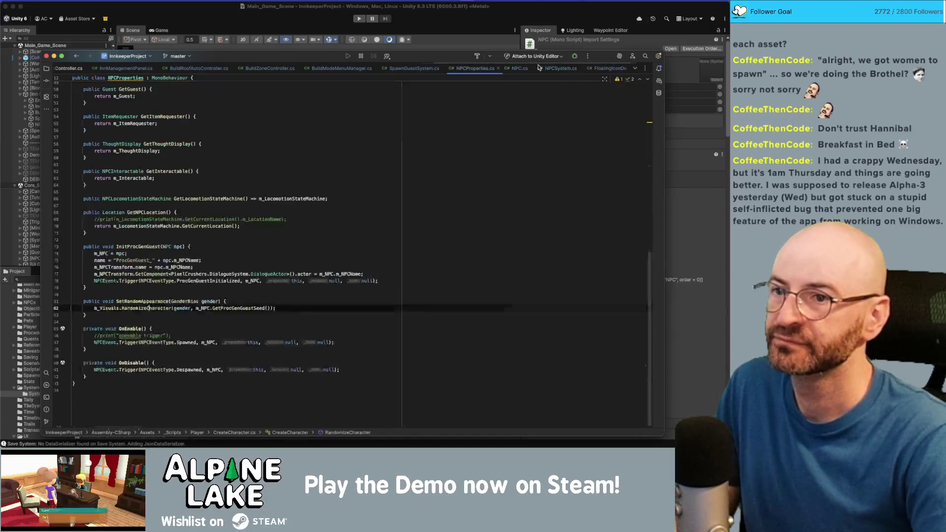
key("super+w")
key("super+w")
key("super+w")
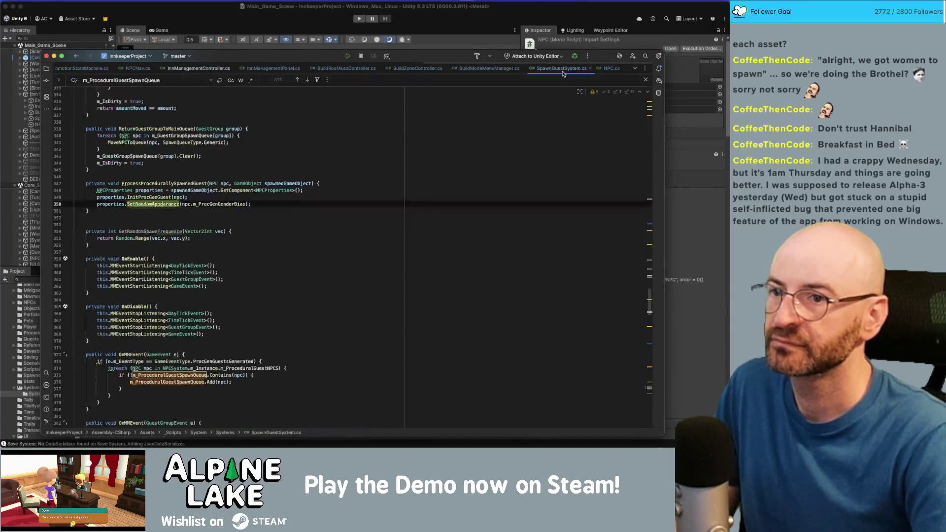
key("super+w")
key("super+w")
key("super+w")
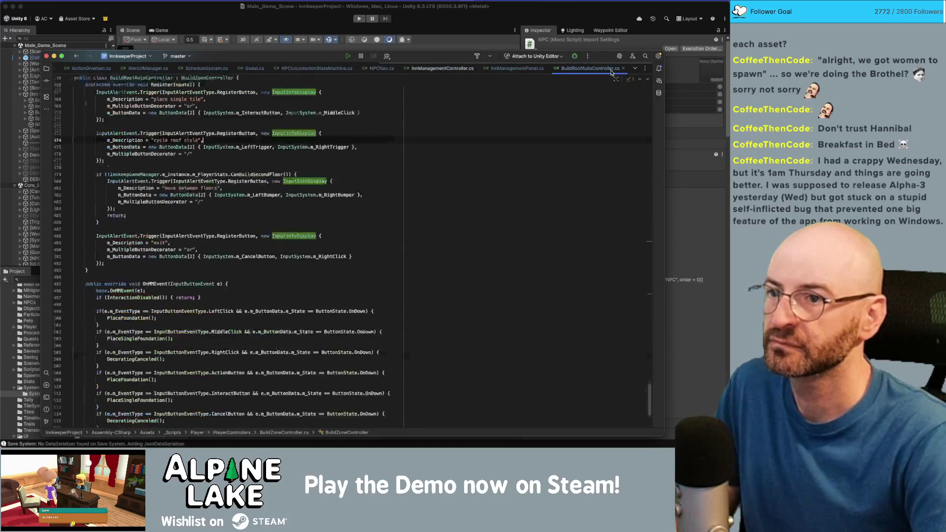
key("super+w")
key("super+w")
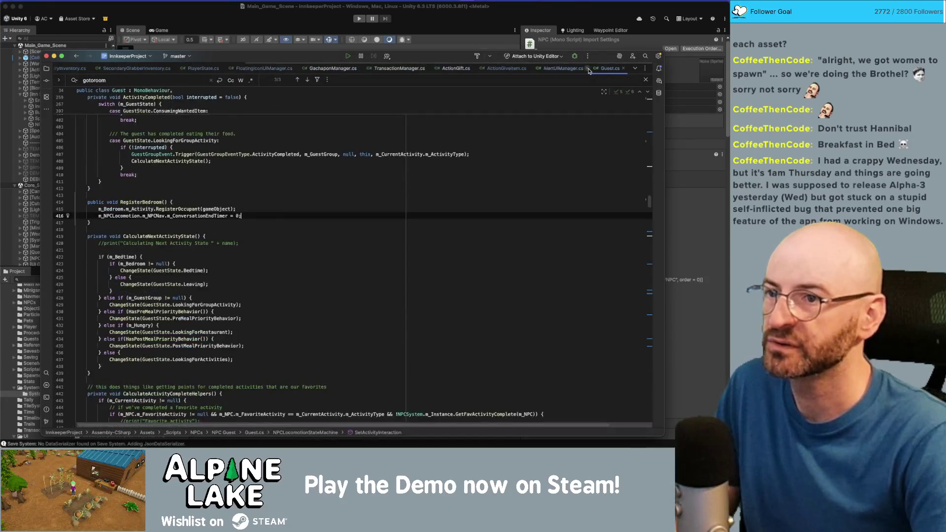
key("super+w")
key("super+w")
key("super+w")
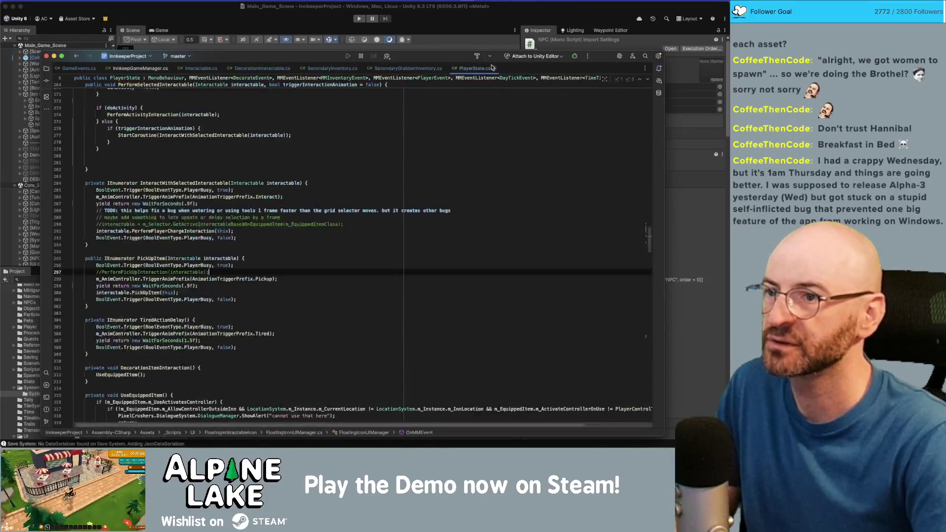
key("super+w")
key("super+w")
key("super+w")
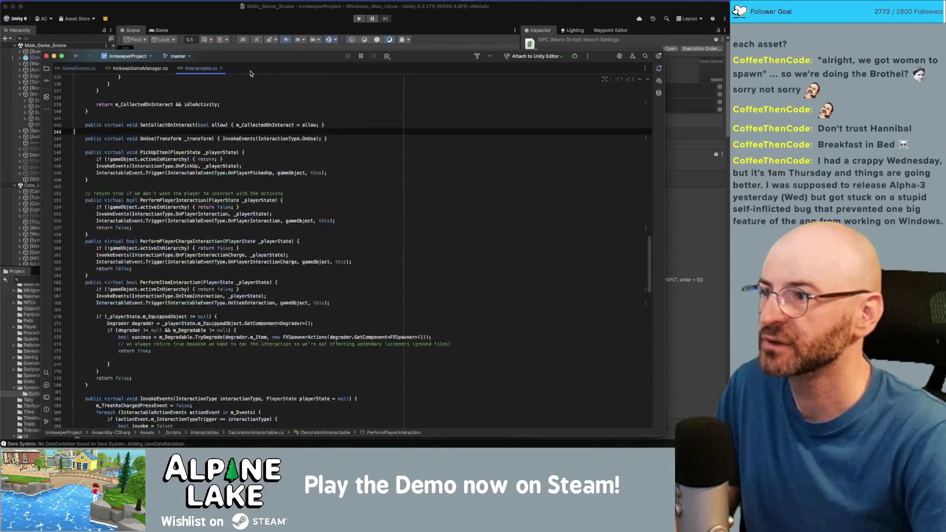
key("super+Tab")
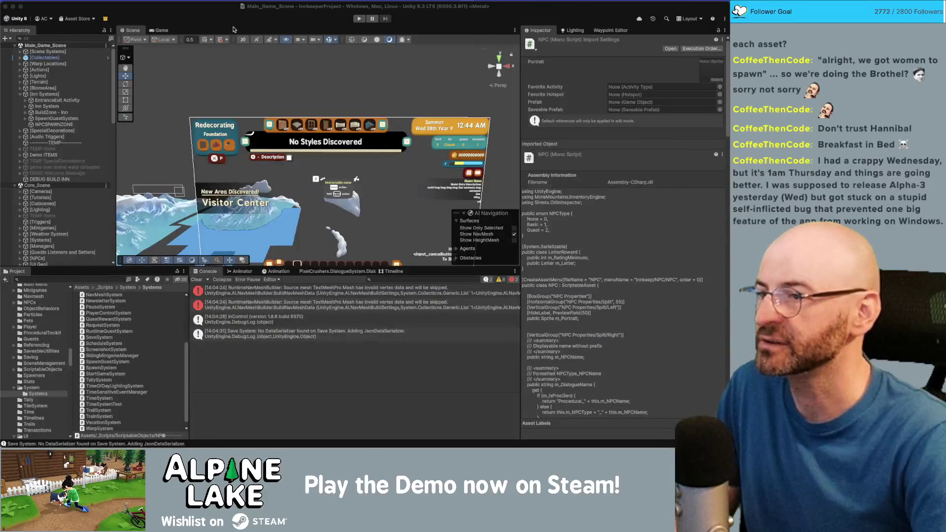
- Check off 'npcs visuals (clothing etc) aren't consistent' in the Obsidian Current Bugs note
key("super+Tab")
key("super+Tab")
key("super+Tab")
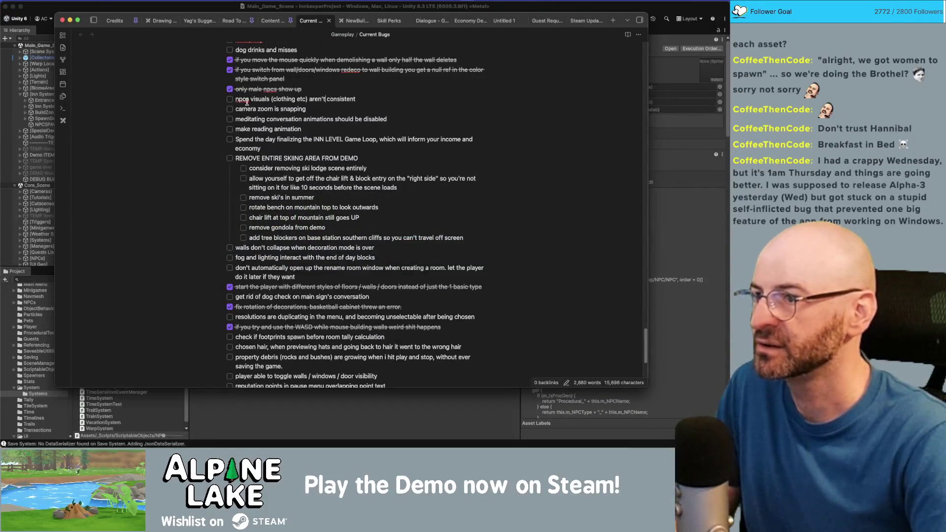
left_click(230, 100)
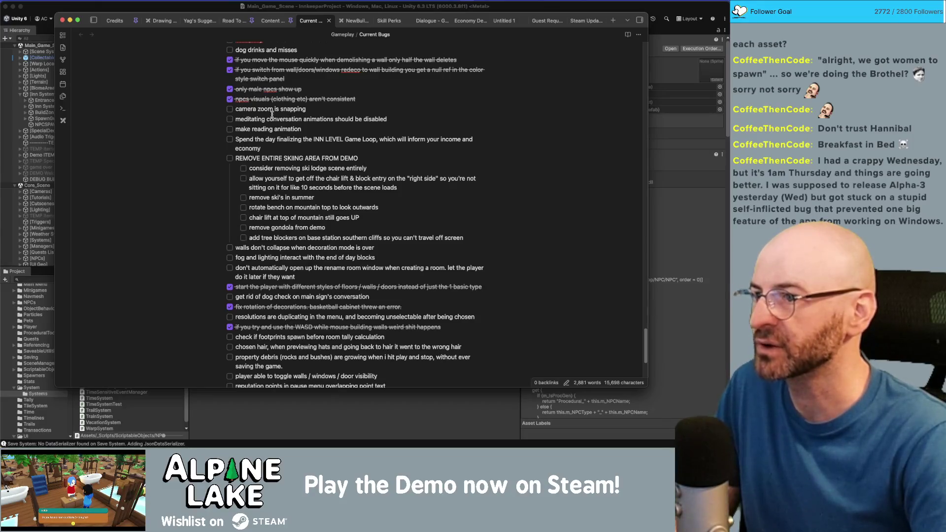
left_click(305, 110)
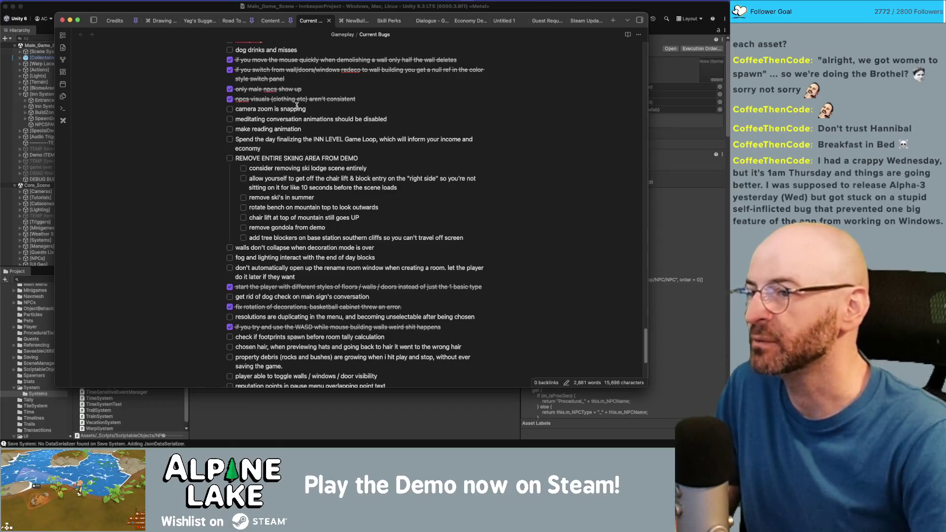
key("super+Tab")
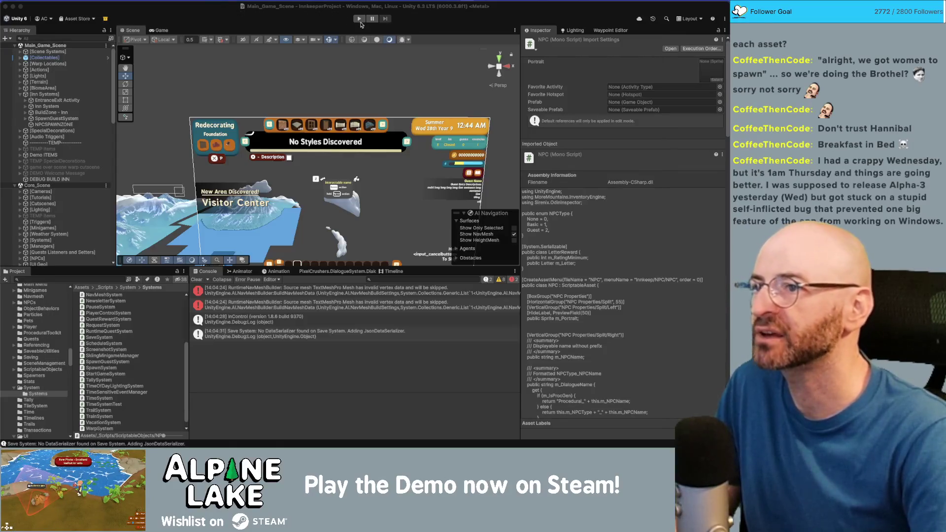
- Test the game in Play mode, then return to the Current Bugs note
left_click(360, 20)
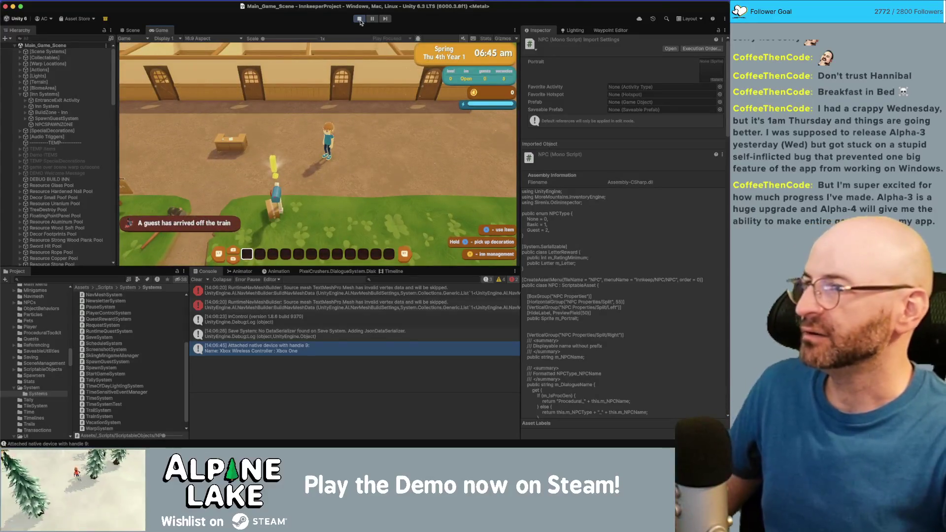
key("super+Tab")
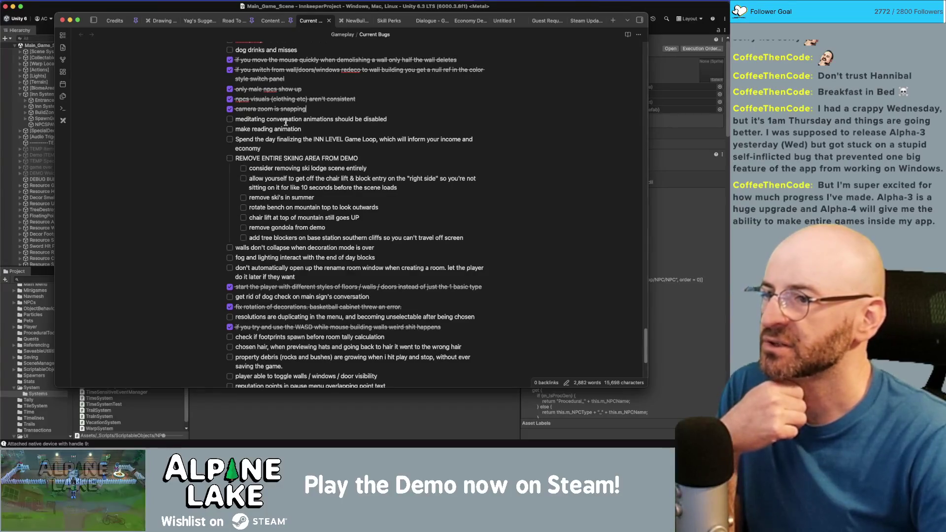
- Tick 'meditating conversation animations should be disabled' and scroll through the remaining bugs
left_click(229, 120)
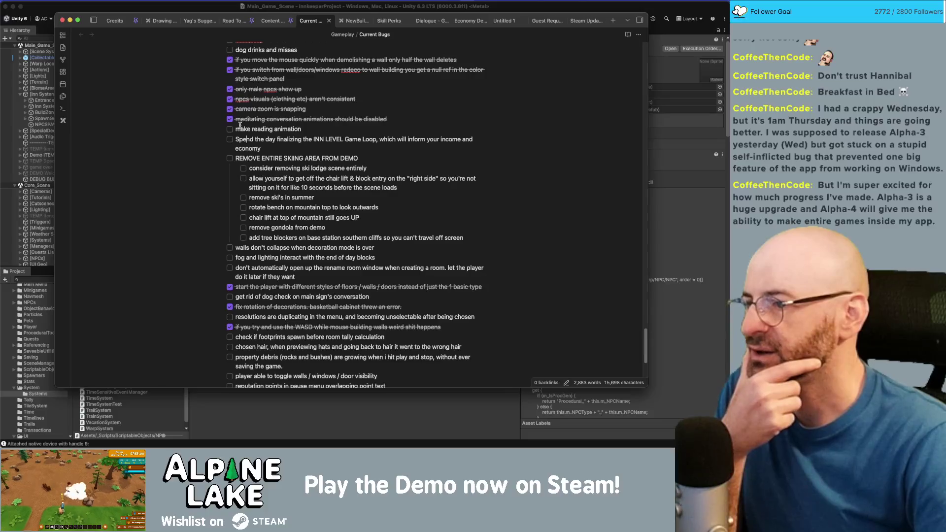
scroll(240, 125, "down", 1)
scroll(240, 125, "down", 5)
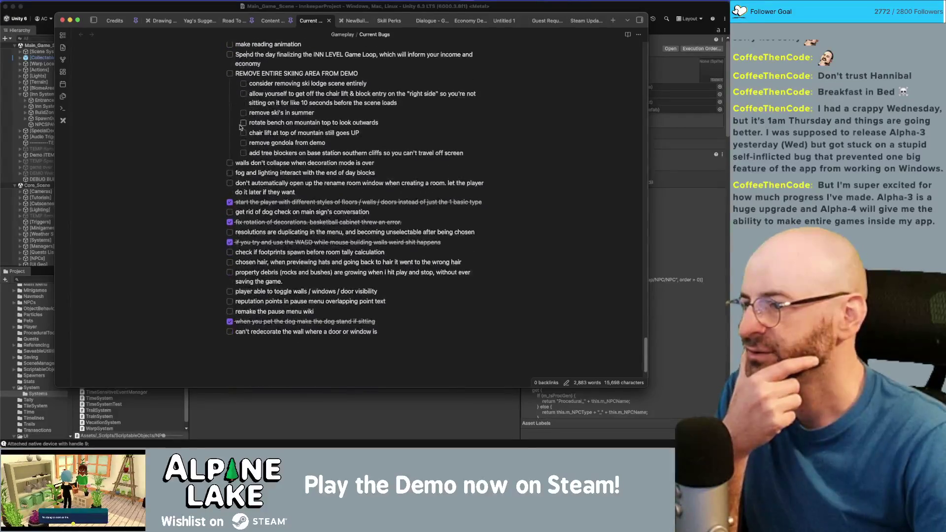
scroll(240, 125, "down", 1)
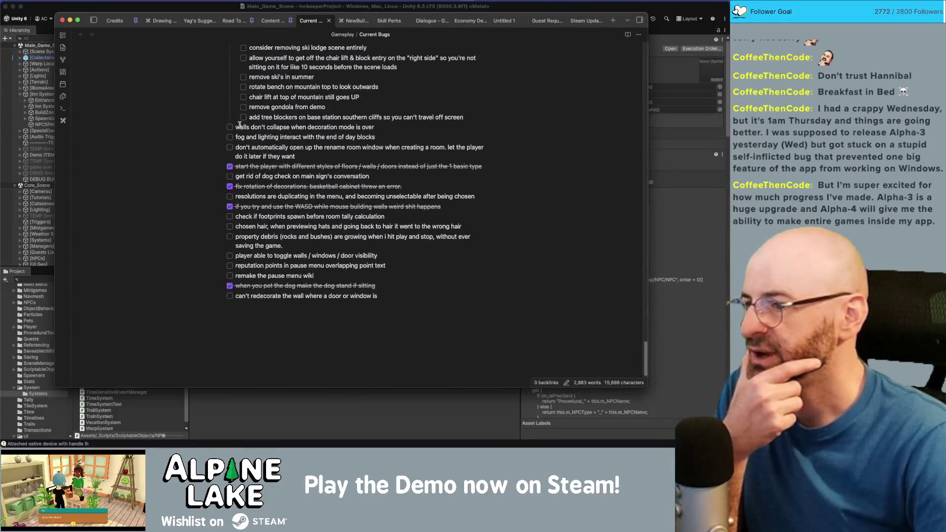
scroll(240, 125, "up", 10)
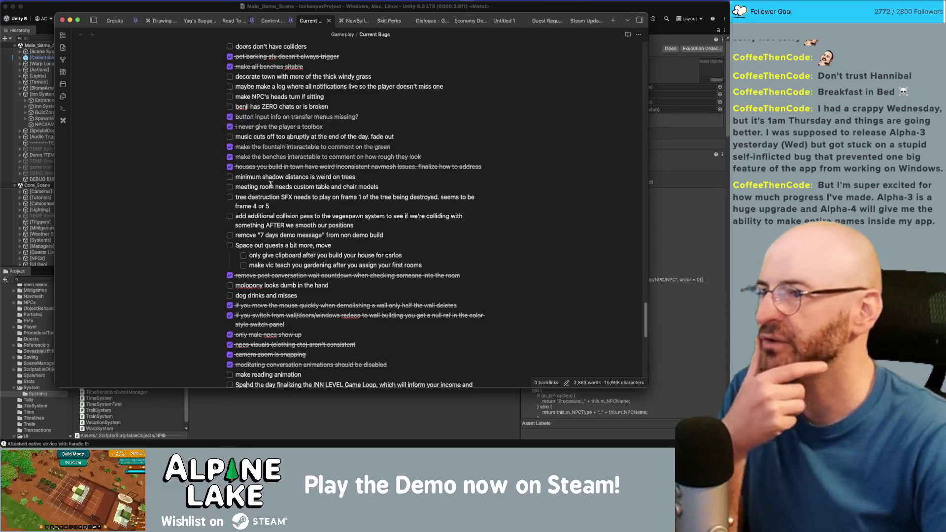
scroll(276, 184, "down", 10)
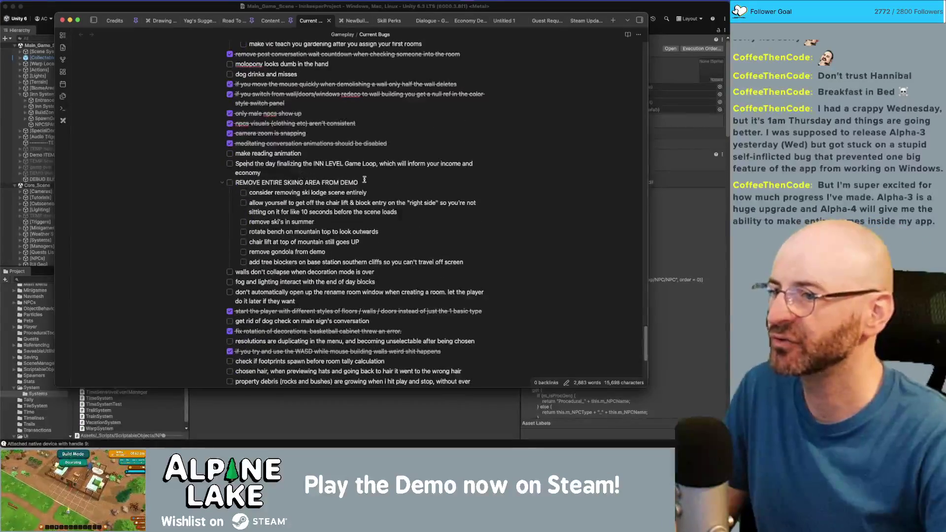
- Move the INN LEVEL Game Loop item to the end of the Current Bugs note
triple_click(375, 168)
key("super+c")
key("BackSpace")
key("BackSpace")
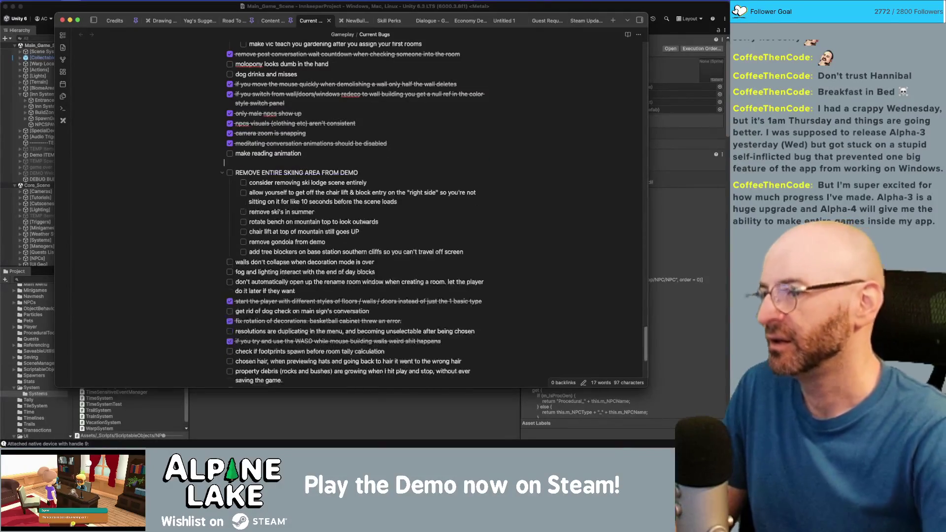
scroll(378, 173, "down", 10)
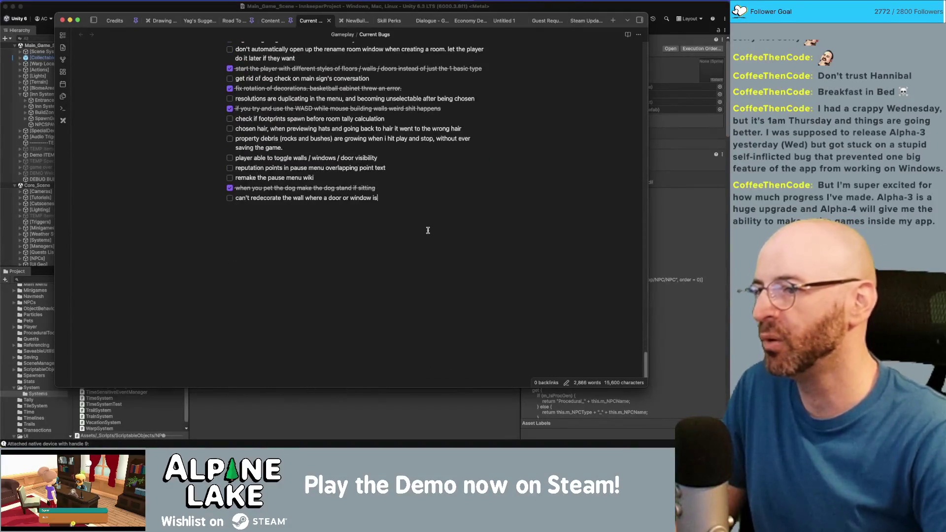
key("Return")
key("Return")
key("Return")
key("super+v")
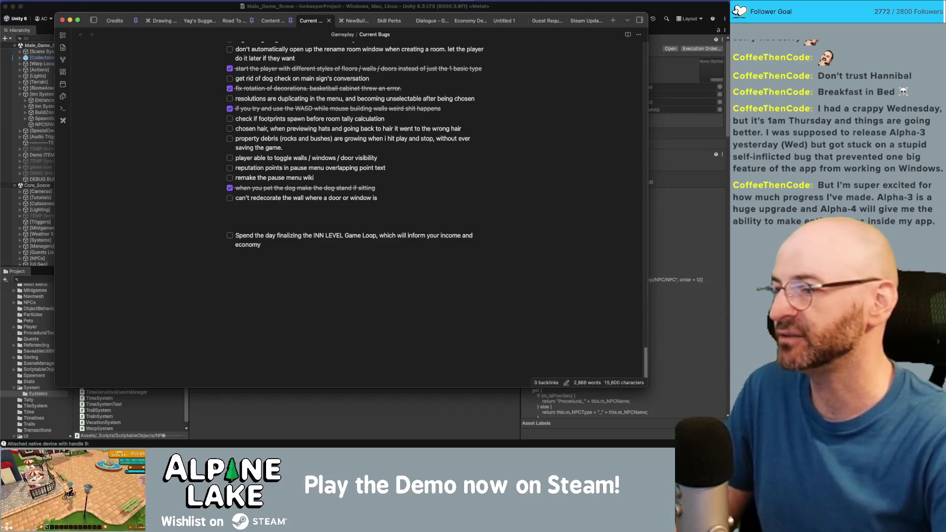
- Add to-dos listing progression areas, rewards, big purchases and currencies that help player progress
key("Return")
type("List all")
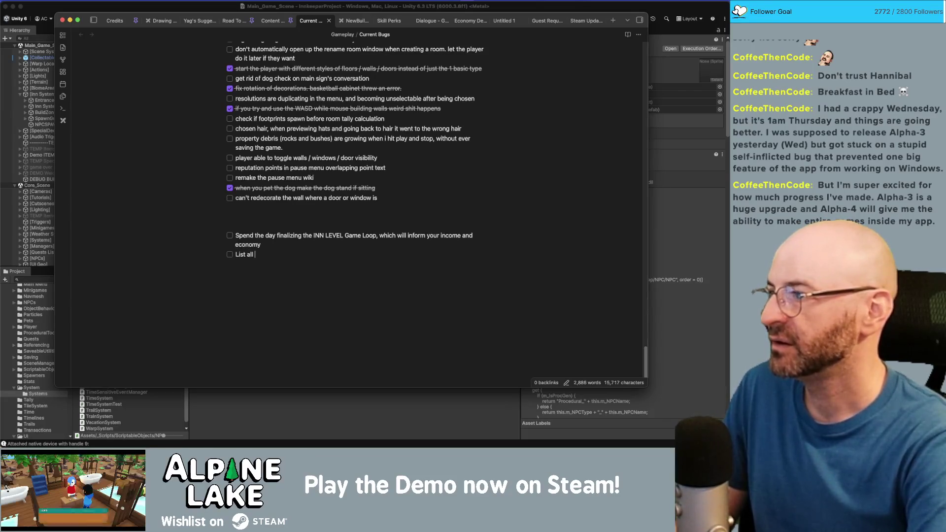
type("areas where player ca")
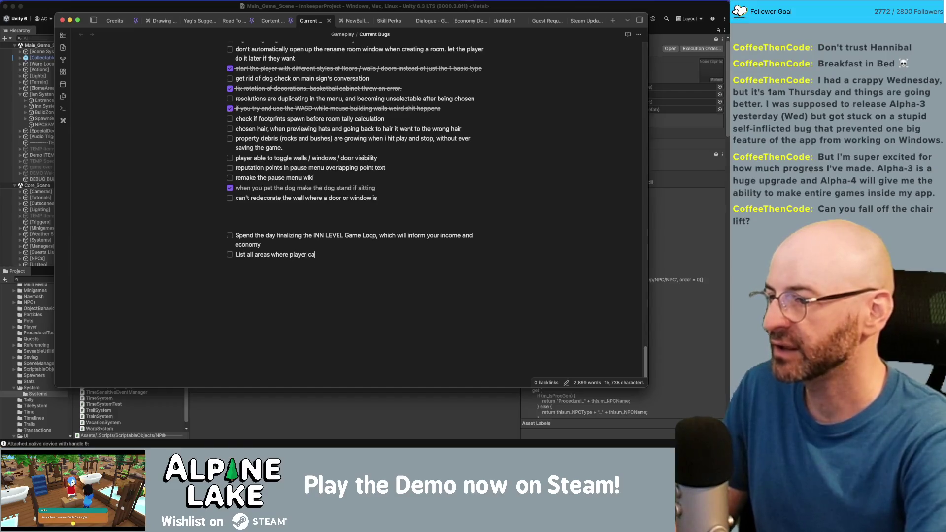
type("n Progress.")
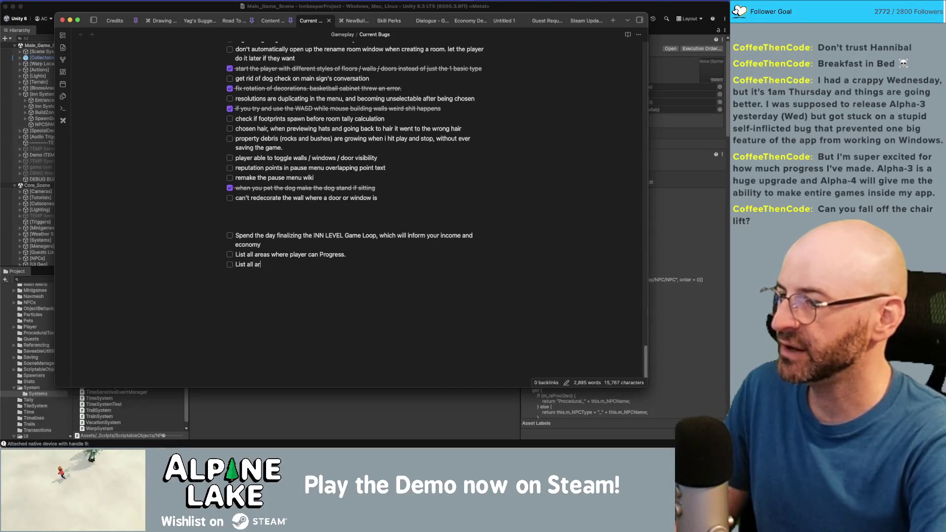
type("here players can be Rewarded.")
type("List All")
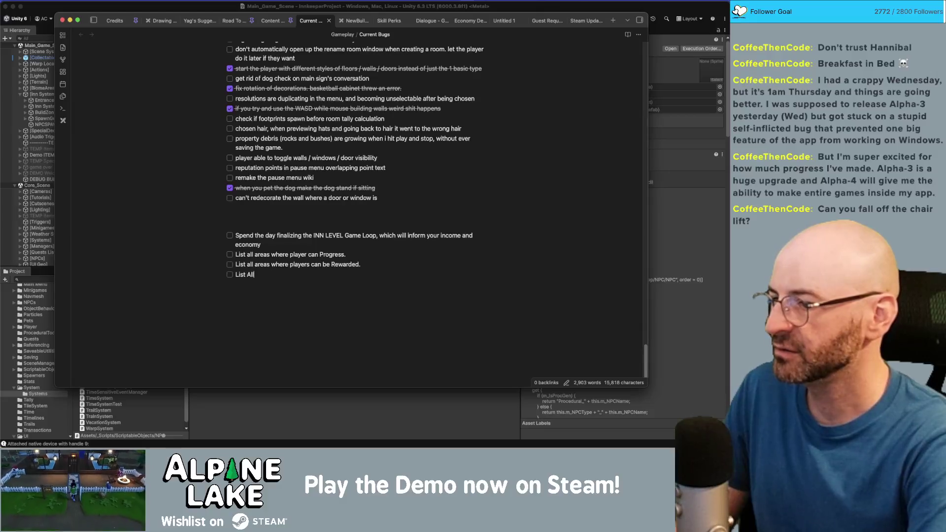
key("BackSpace")
key("BackSpace")
key("BackSpace")
type("all areas where ")
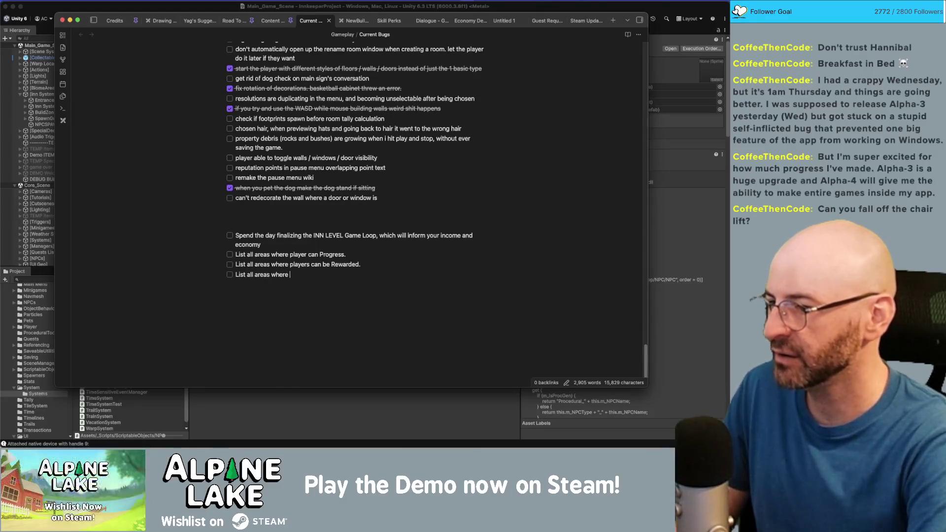
type("play")
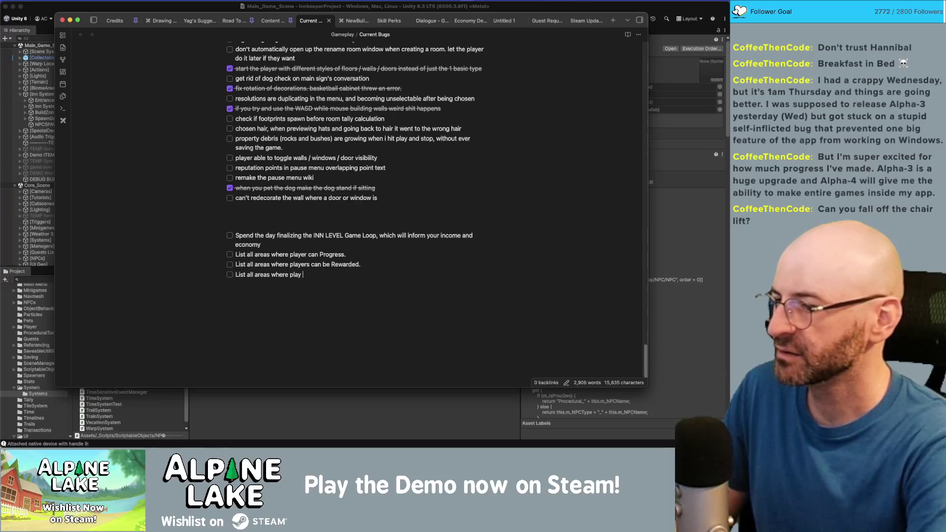
key("BackSpace")
type("er ca")
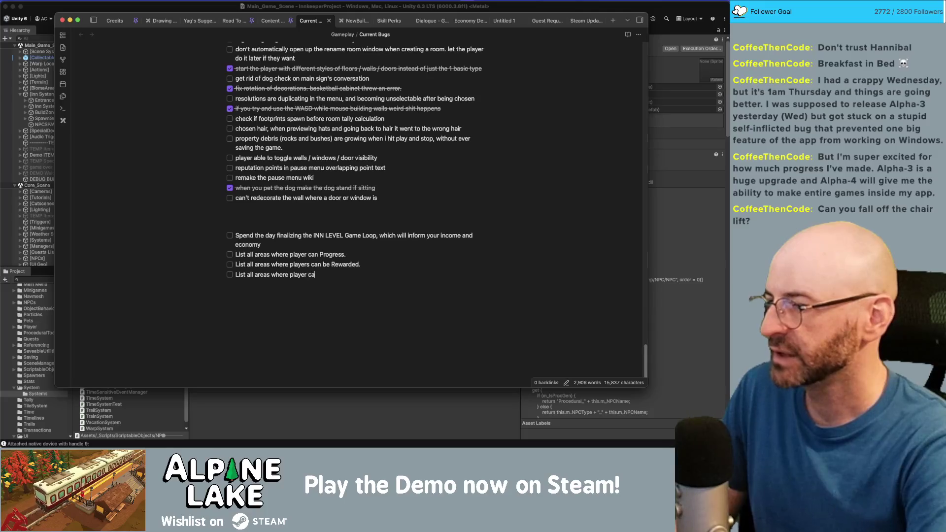
type("n spend")
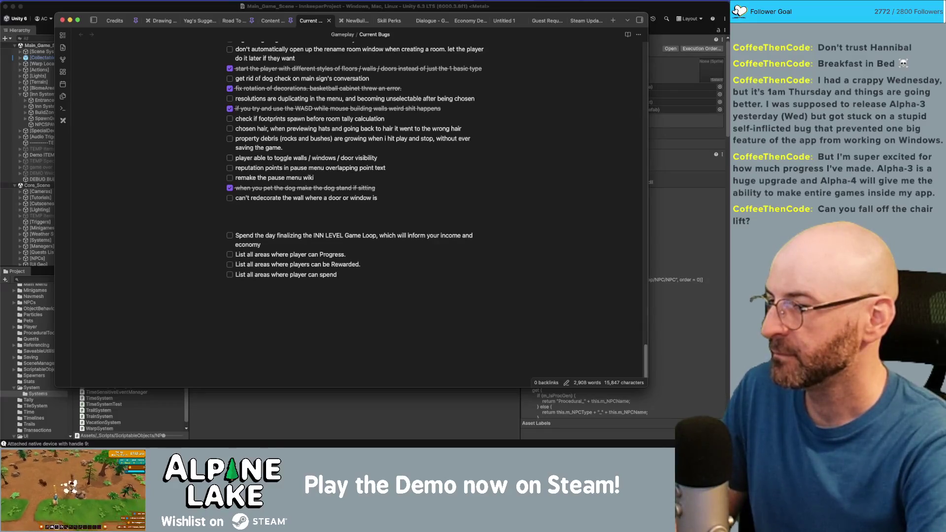
key("BackSpace")
key("BackSpace")
key("BackSpace")
key("BackSpace")
key("BackSpace")
type("make big")
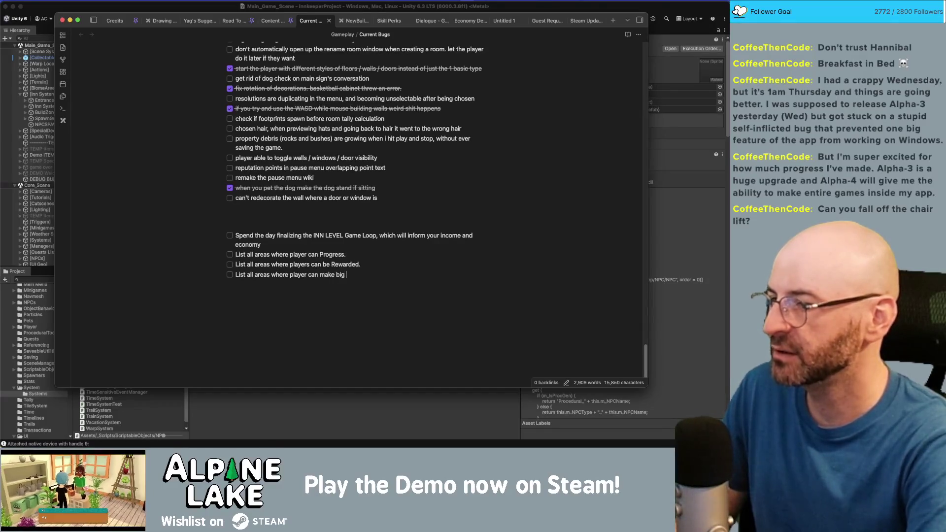
type("to improve themselves")
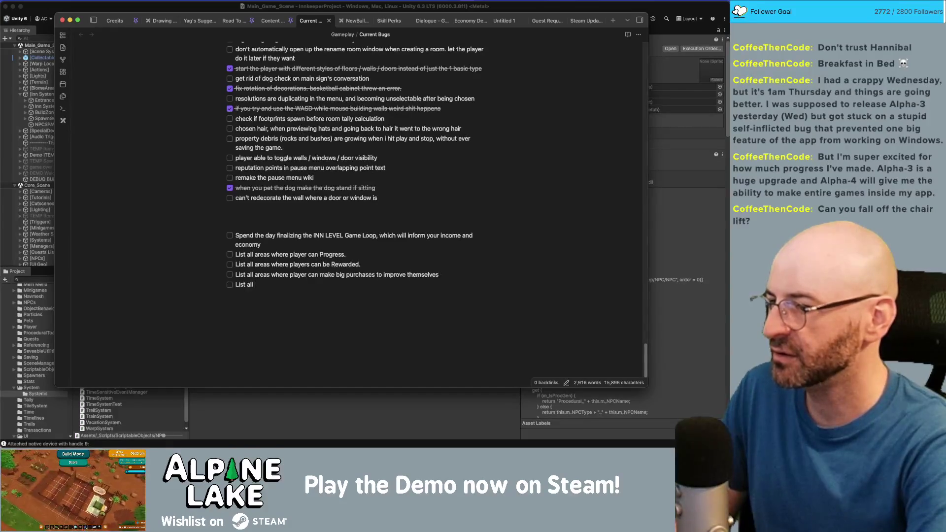
type("currencies that")
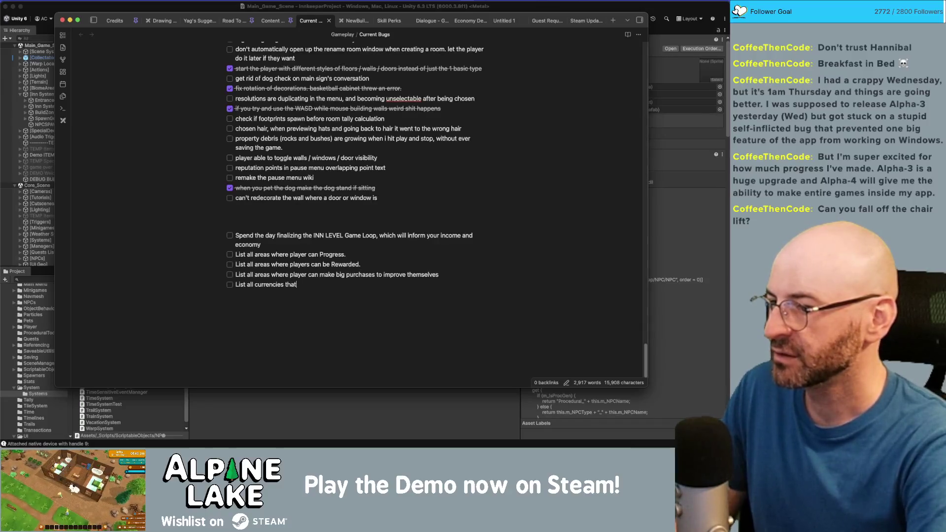
type(" help the")
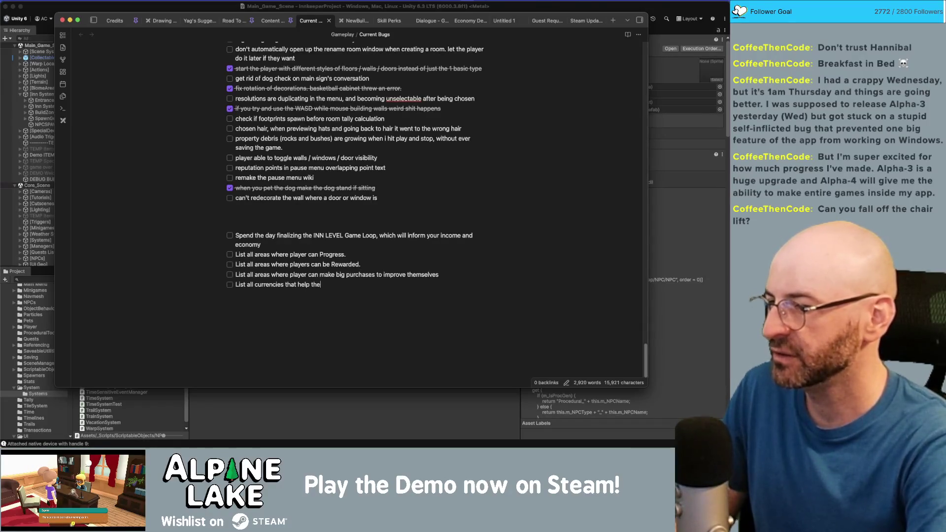
type(" player progres")
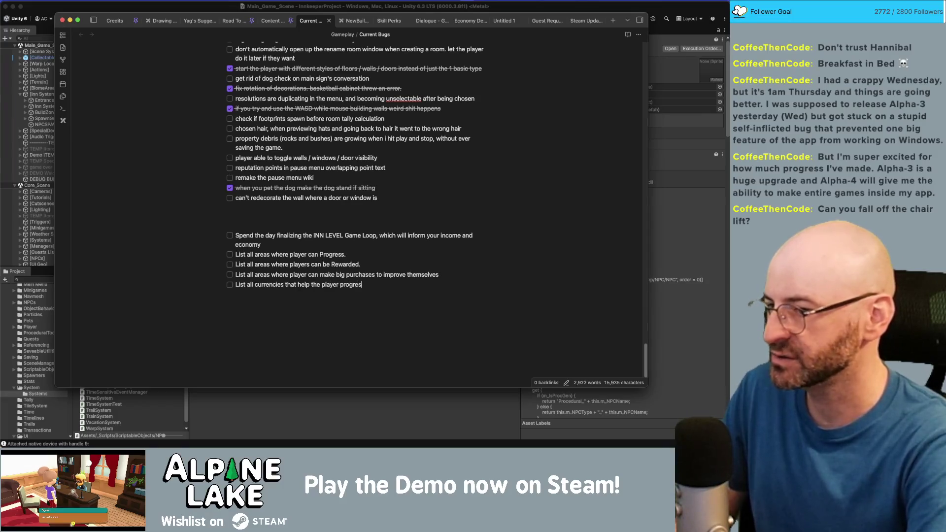
type(".")
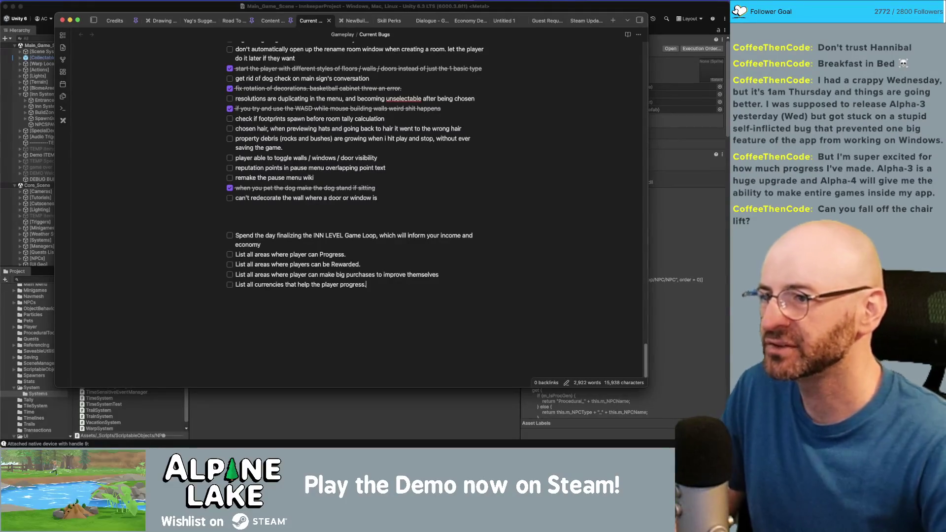
scroll(314, 213, "up", 10)
scroll(314, 213, "up", 10)
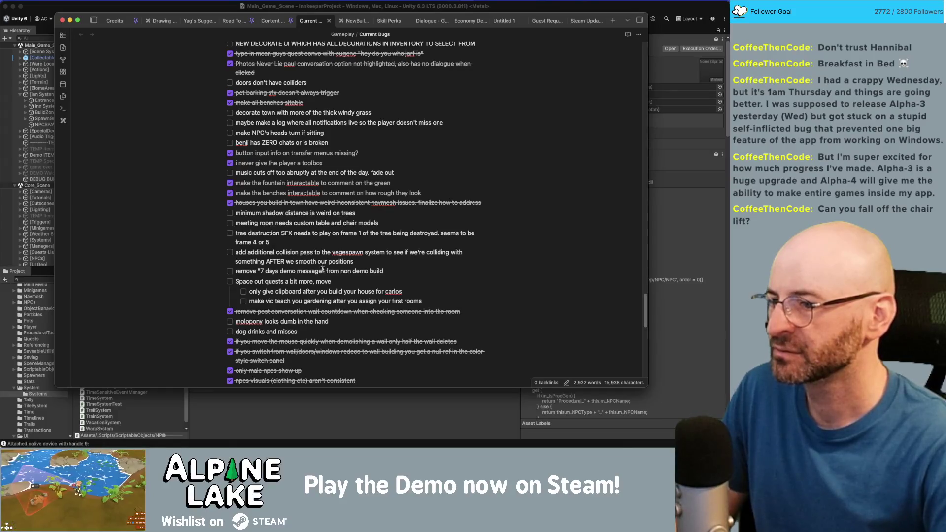
scroll(323, 275, "up", 15)
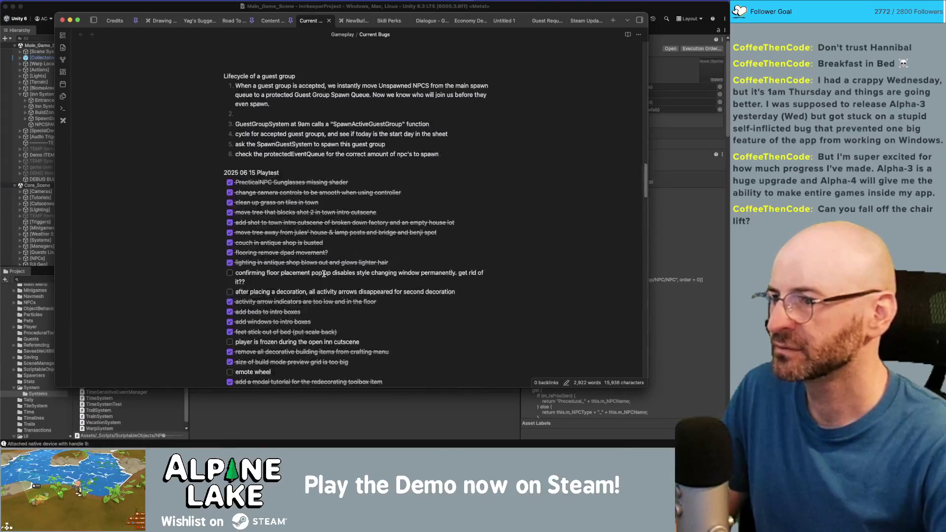
scroll(324, 273, "up", 20)
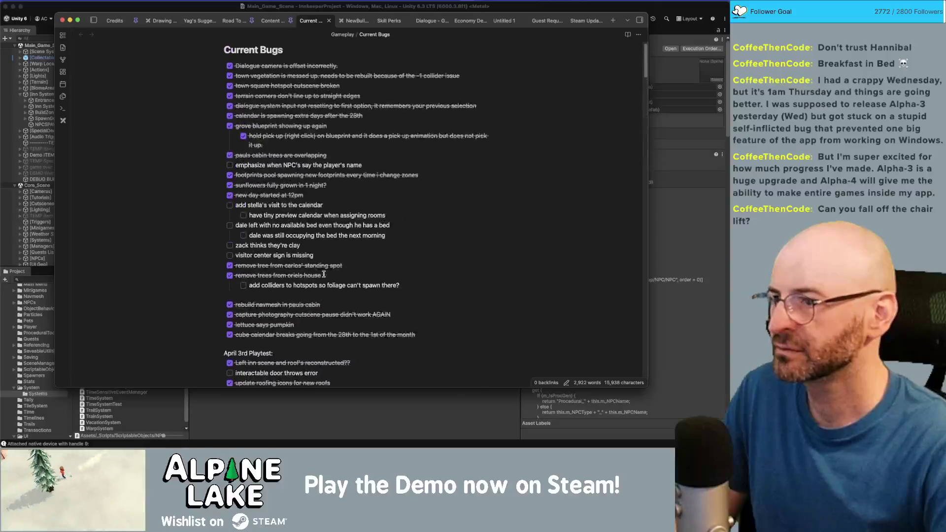
scroll(324, 274, "down", 5)
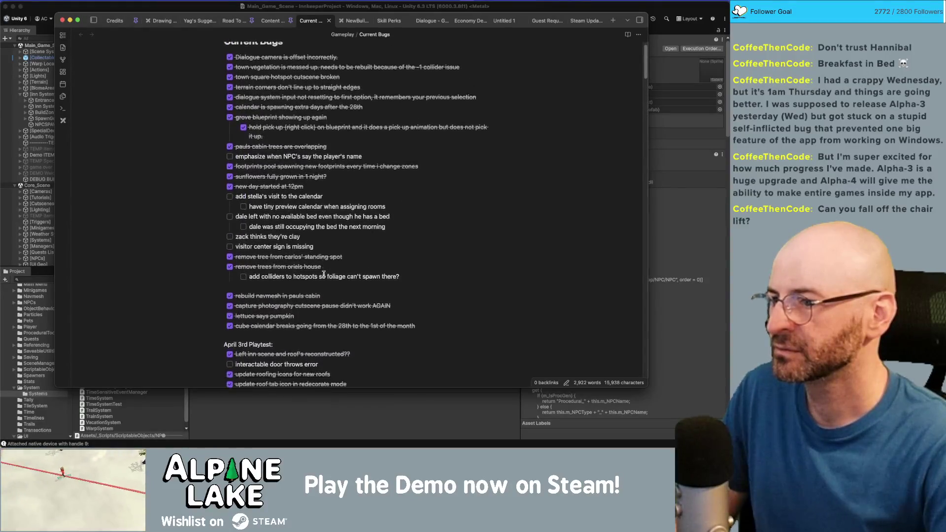
- Add 'first interaction with open sign' to the player-frozen inn cutscene bug
scroll(324, 274, "down", 3)
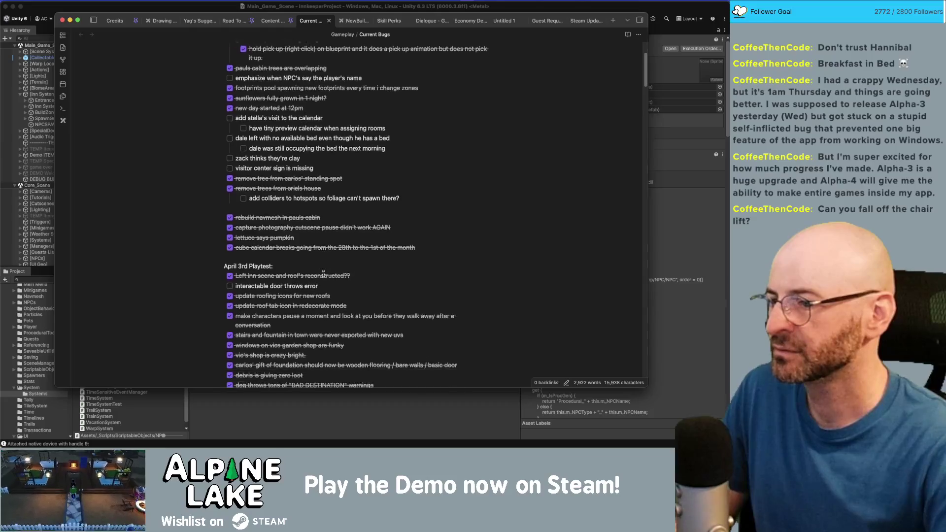
scroll(323, 274, "down", 2)
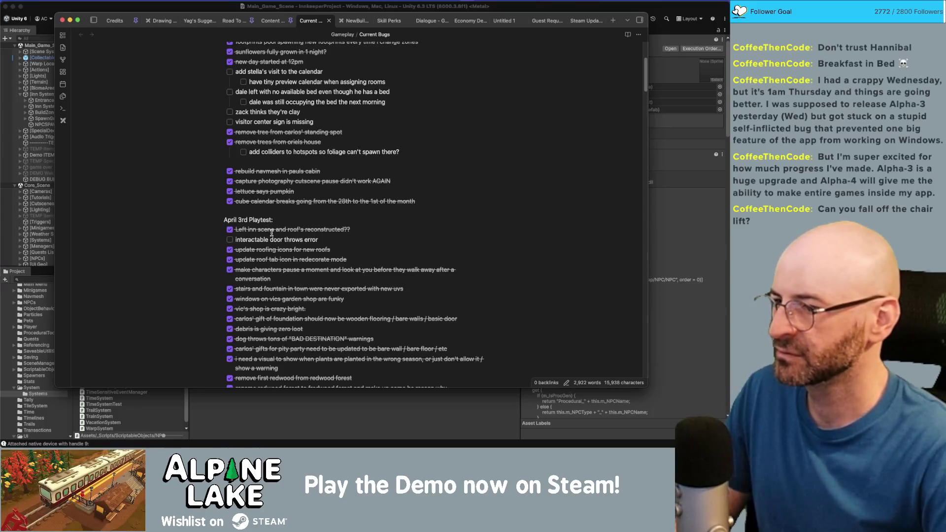
scroll(270, 236, "down", 15)
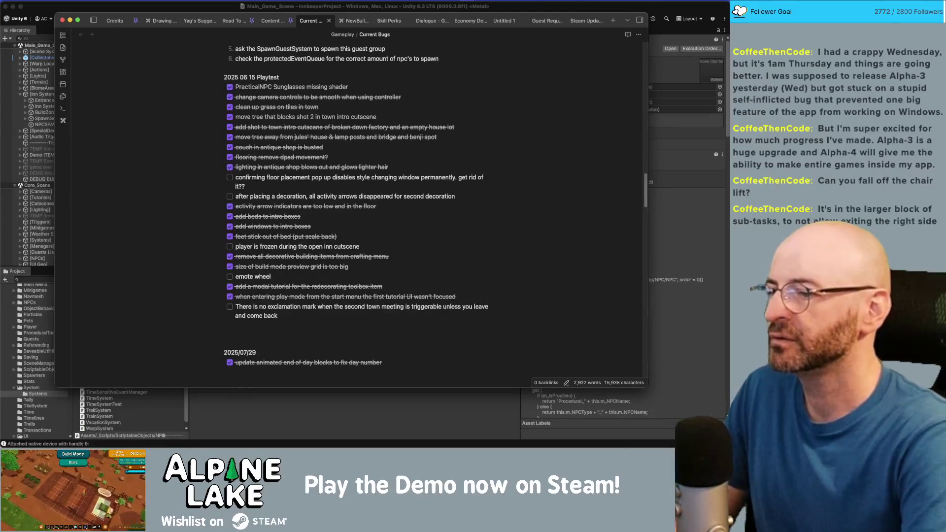
type("first ")
type("interaction with open ")
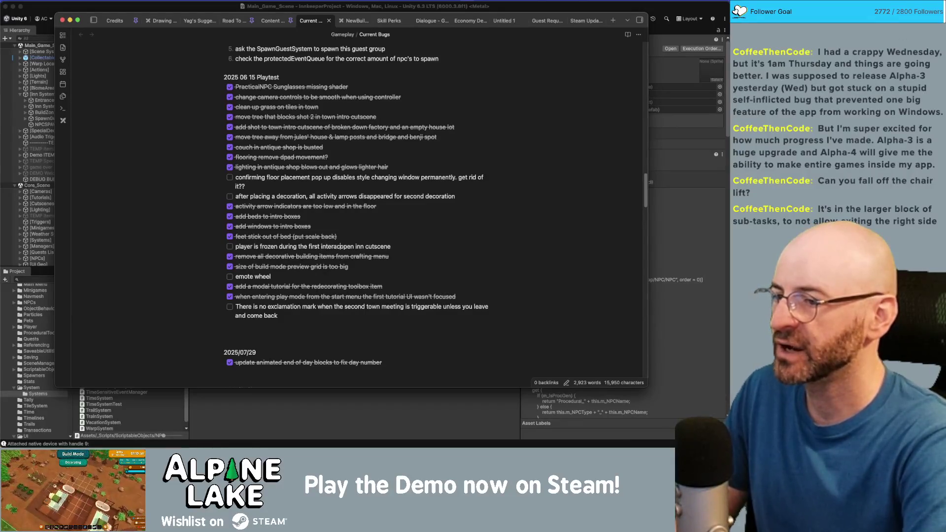
type("sign")
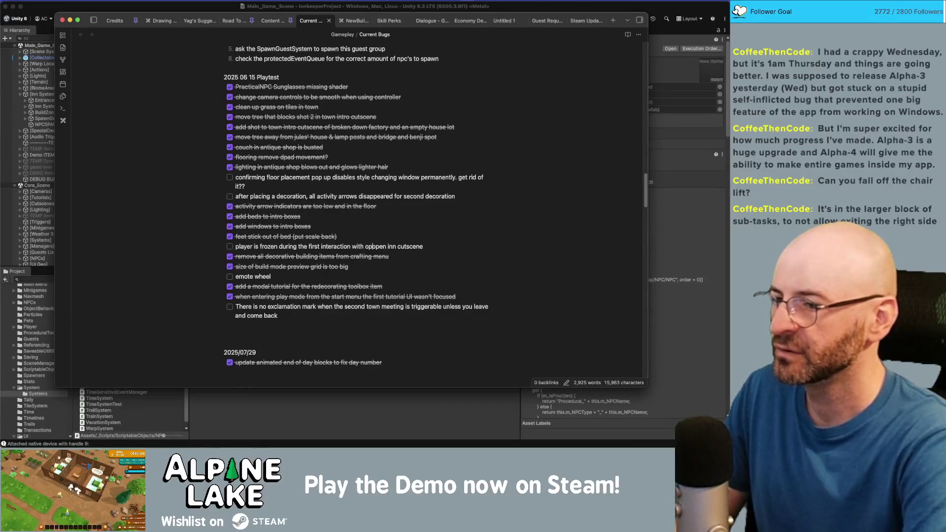
- Move the player-frozen bug line to the end of the open bug list
key("End")
key("super+shift+Left")
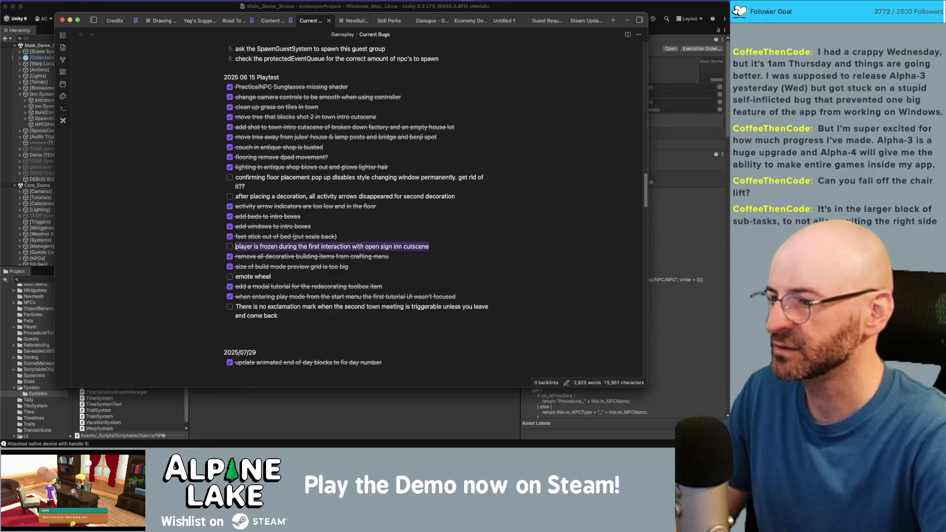
key("BackSpace")
key("BackSpace")
key("BackSpace")
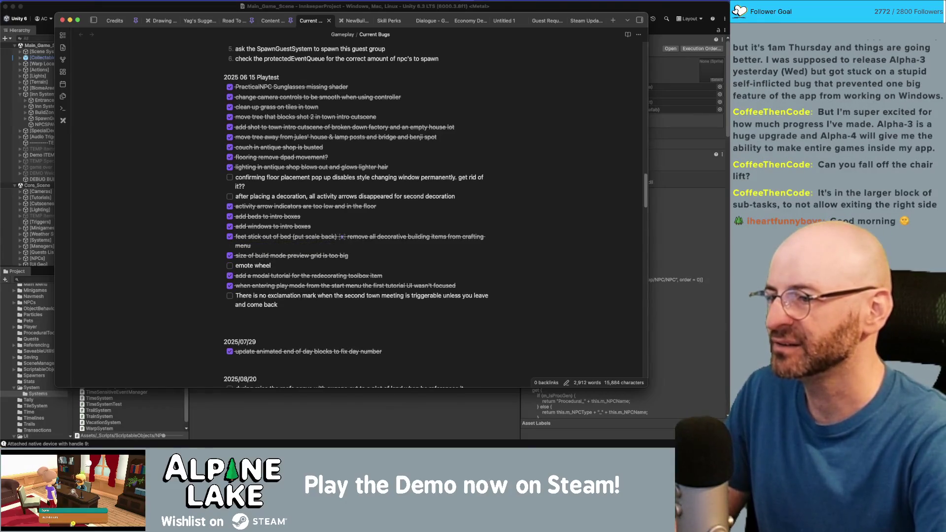
key("super+z")
left_click(429, 246)
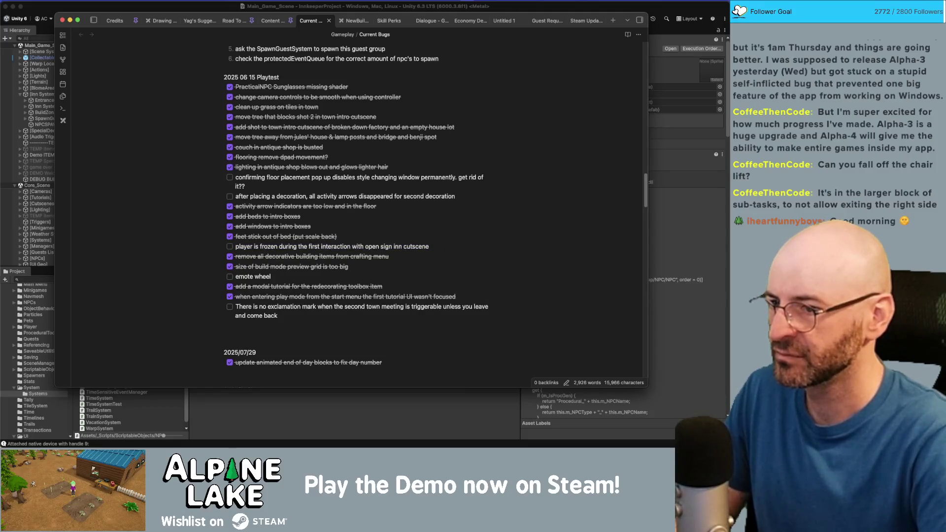
key("super+shift+Left")
key("super+x")
key("super+Down")
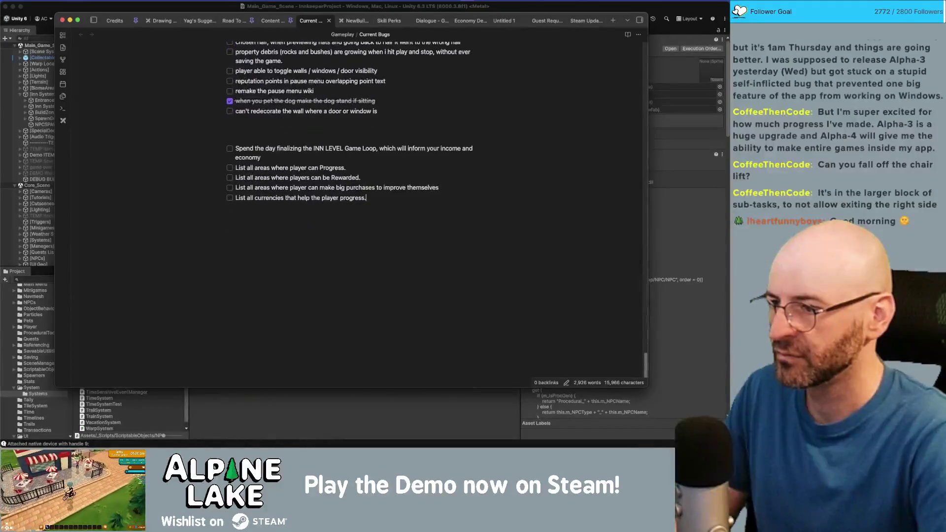
key("Return")
key("super+v")
key("alt+Up")
key("alt+Up")
key("alt+Up")
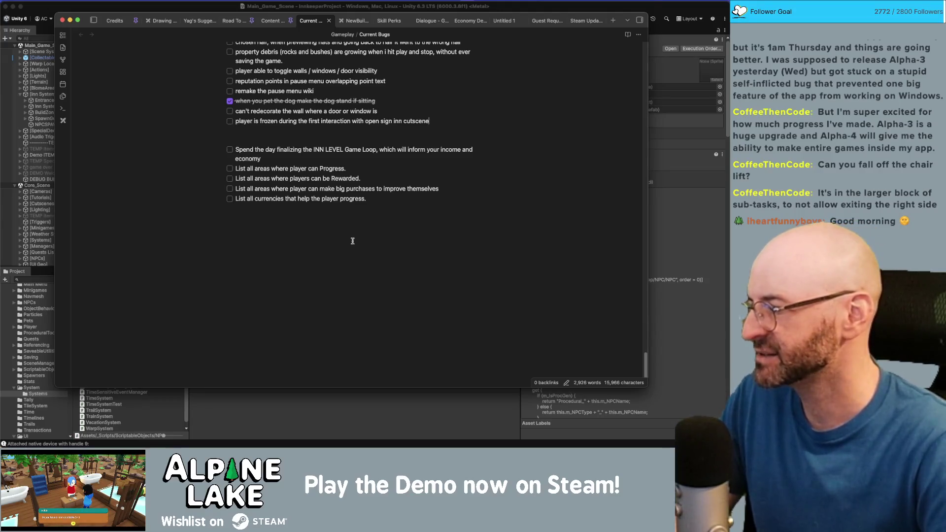
scroll(315, 234, "up", 10)
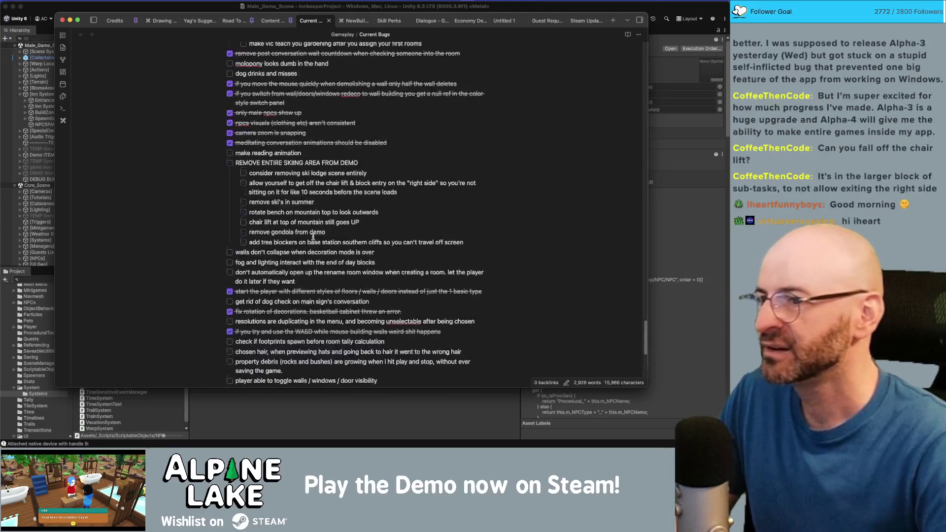
- Glance at Unity, return to the Current Bugs note, then bring Chrome's Innkeep Miro board forward
double_click(271, 223)
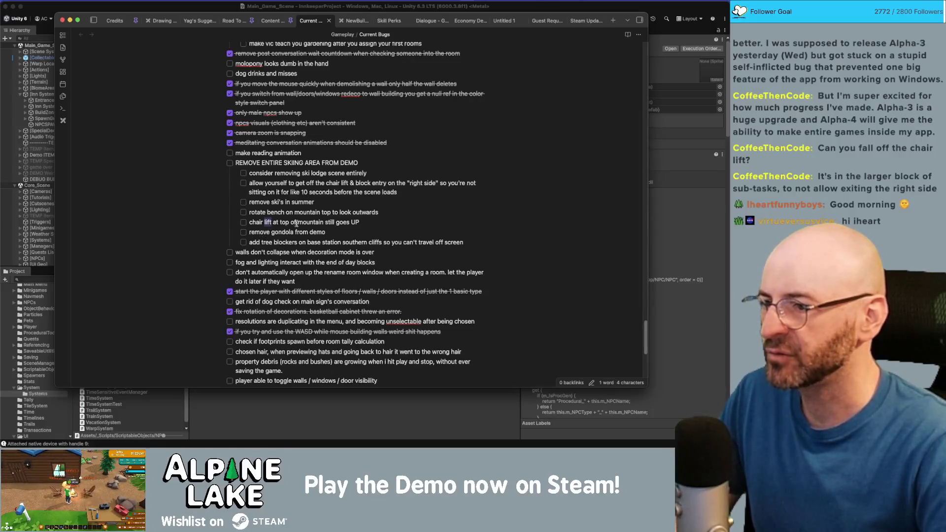
double_click(267, 233)
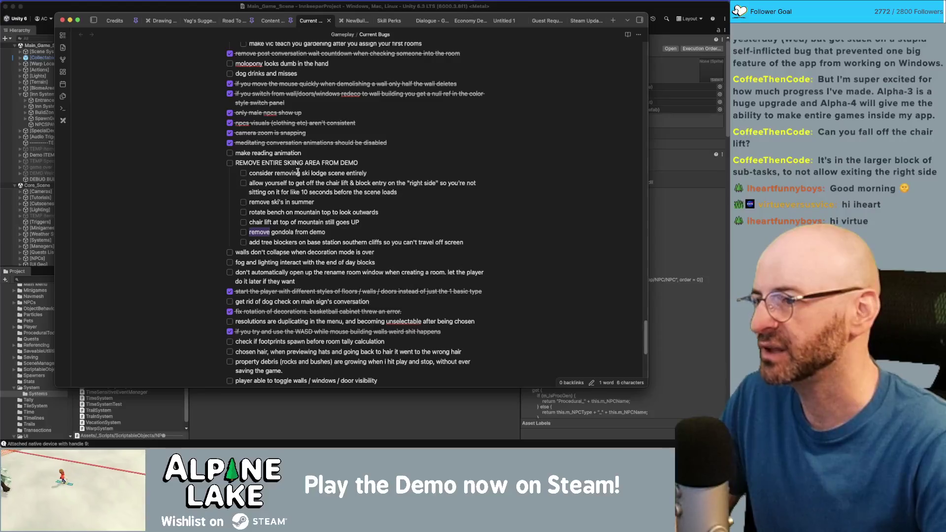
left_click(226, 9)
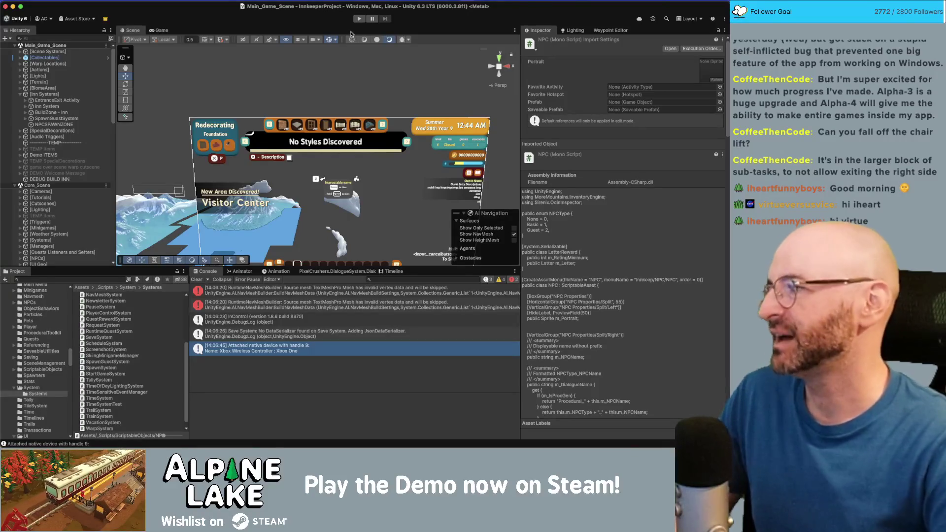
key("super+Tab")
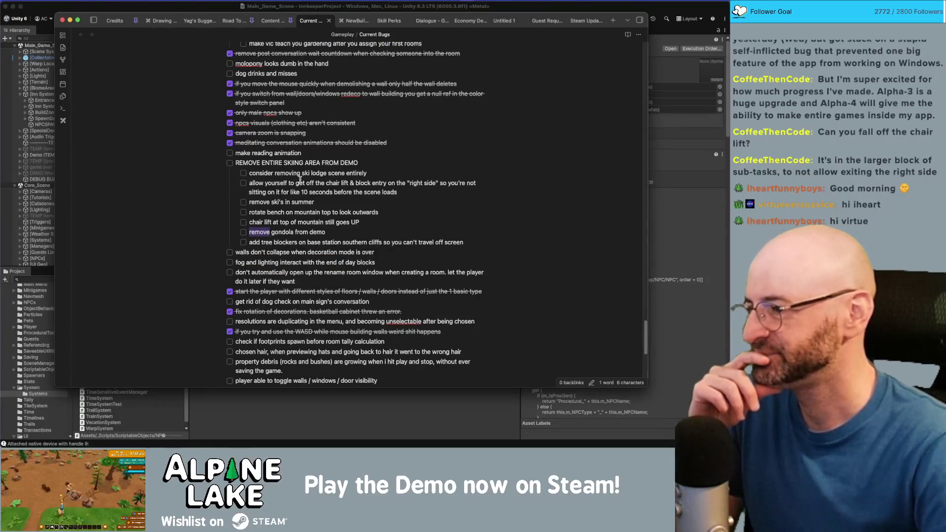
scroll(300, 179, "down", 10)
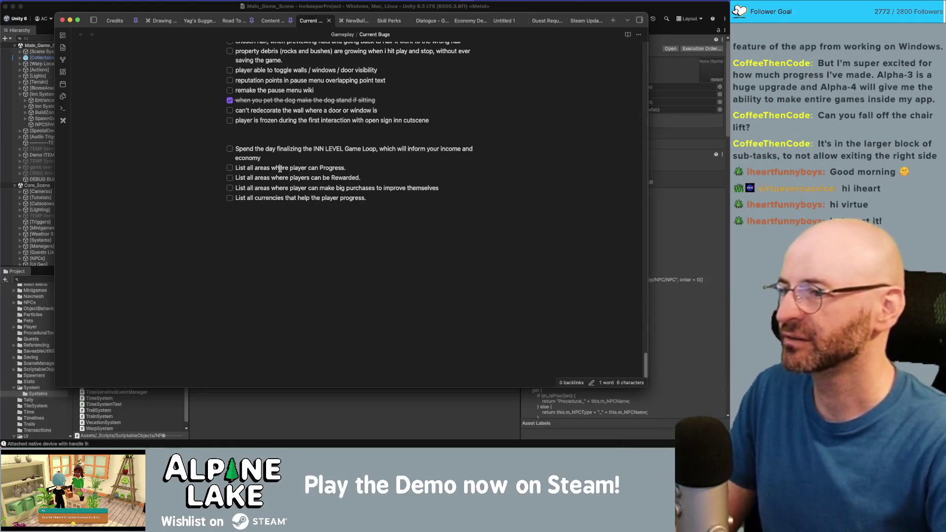
left_click(276, 150)
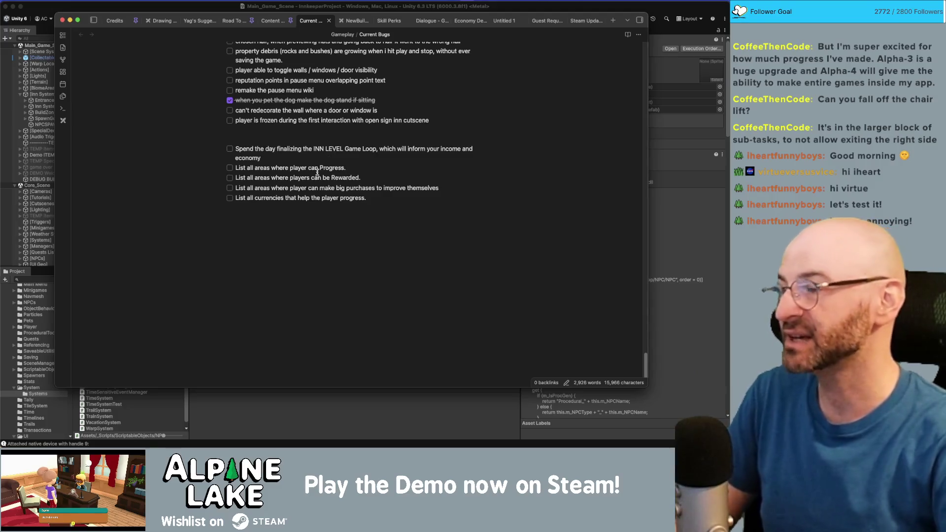
key("super+Tab")
key("super+Tab")
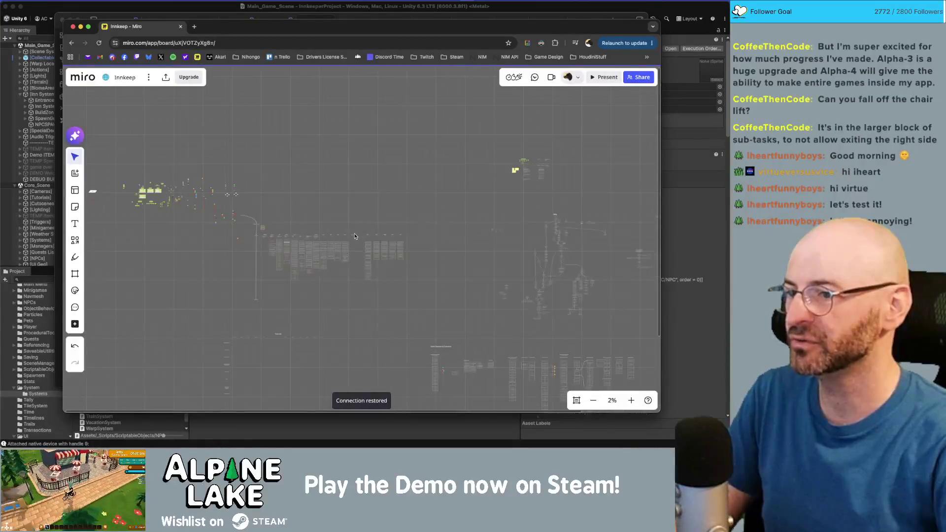
- Replace the Story heading's text with 'Progressions' and widen its text box
scroll(291, 190, "left", 5)
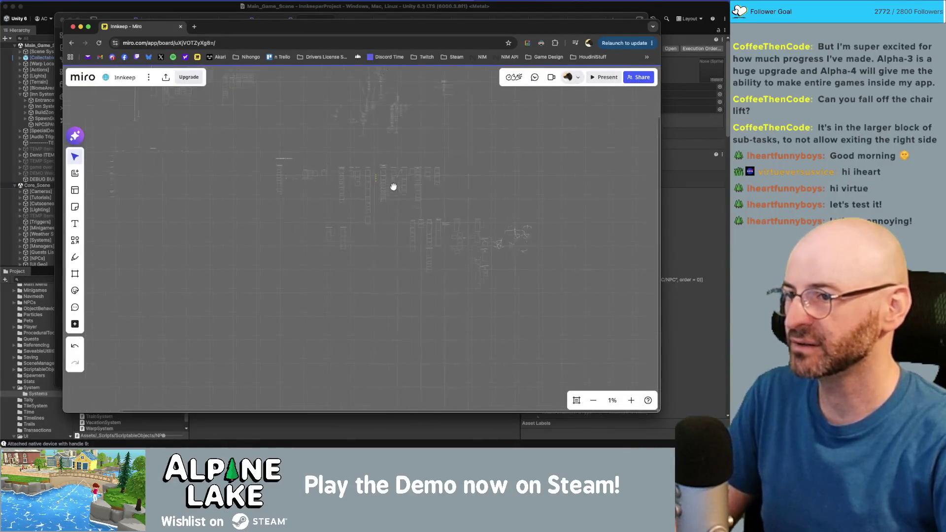
scroll(338, 110, "up", 10)
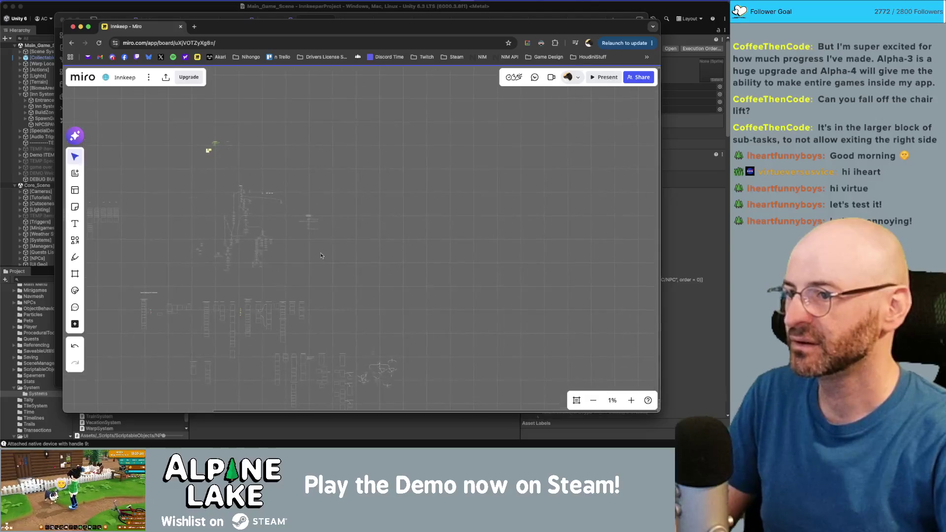
scroll(433, 194, "down", 5)
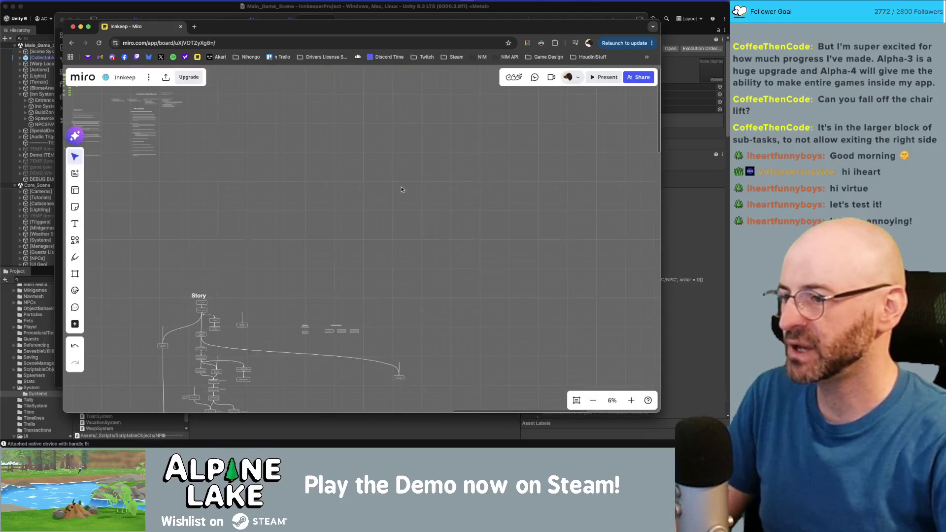
scroll(402, 190, "up", 5)
scroll(389, 197, "down", 5)
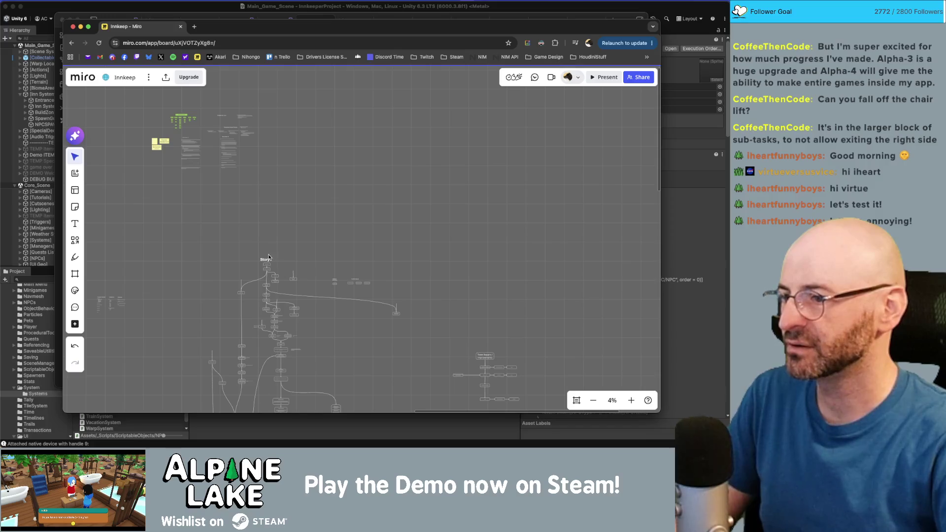
left_click(366, 183)
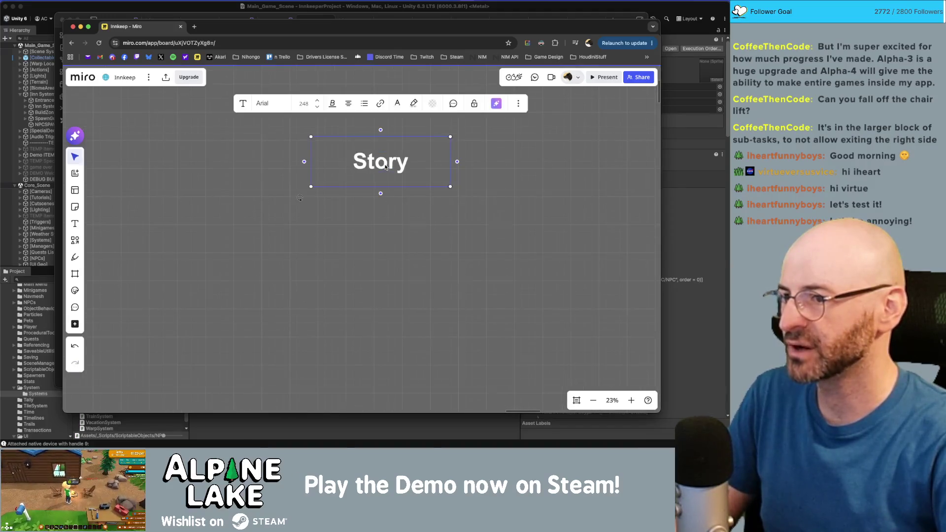
double_click(386, 167)
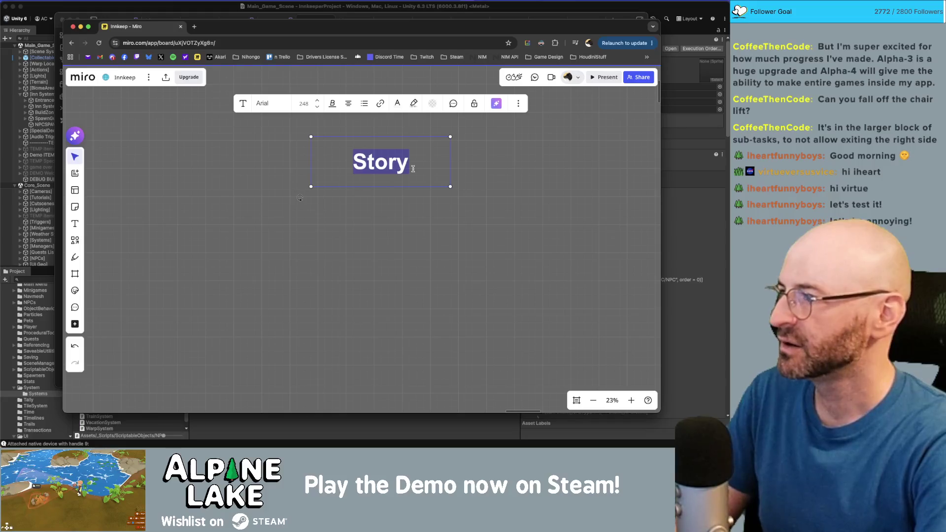
type("Progressions")
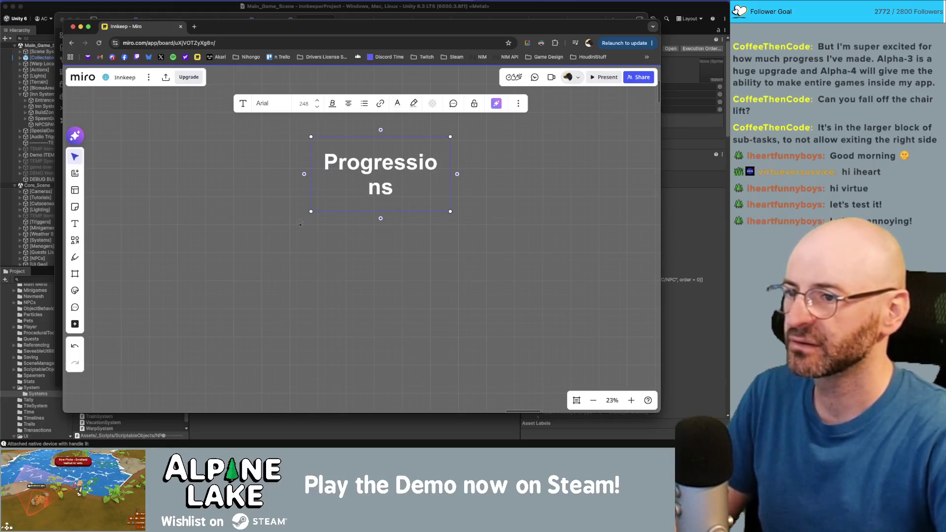
left_click_drag(450, 163, 521, 163)
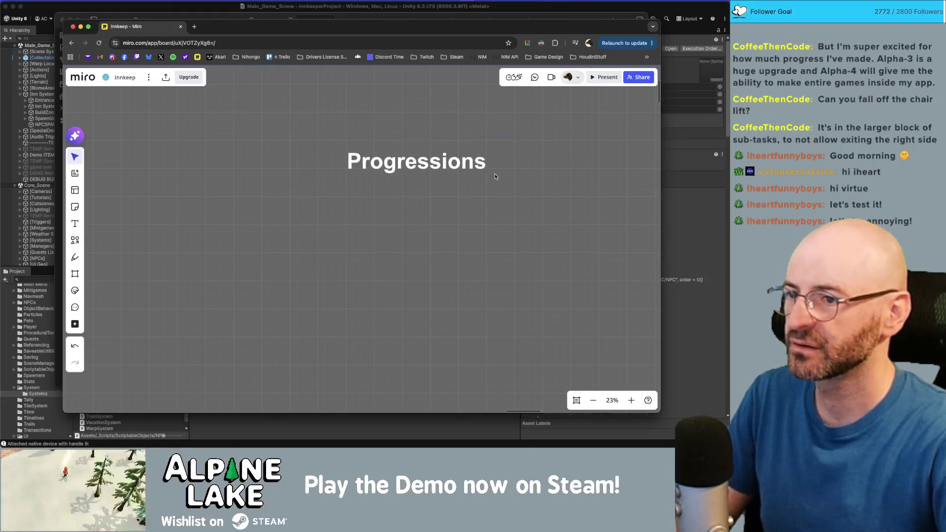
- Prefix the heading with 'Game / Player' to read 'Game / Player Progressions'
key("super+Left")
type("Game")
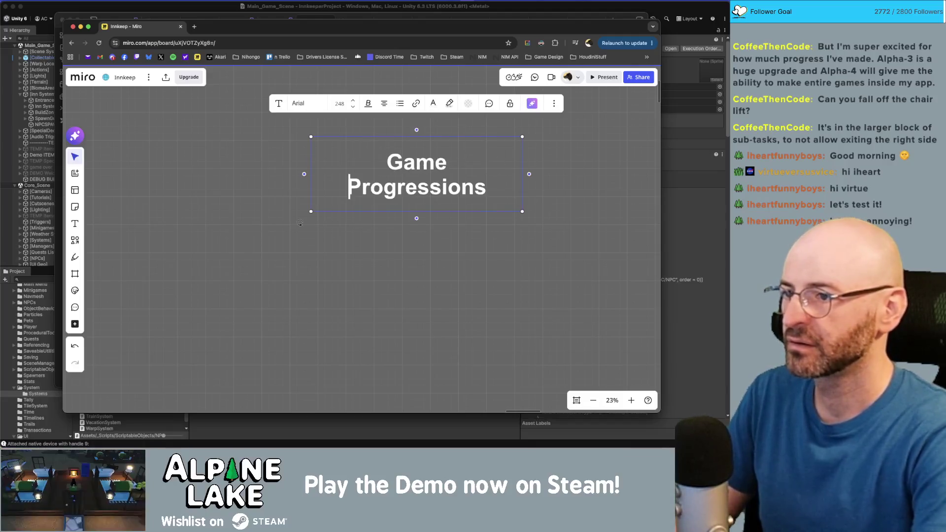
key("alt+Right")
type("/ Player")
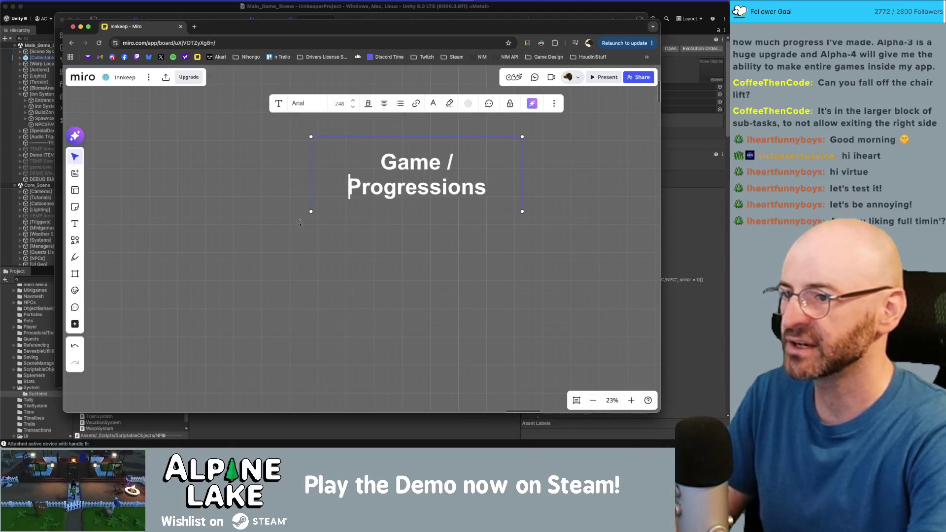
left_click(517, 264)
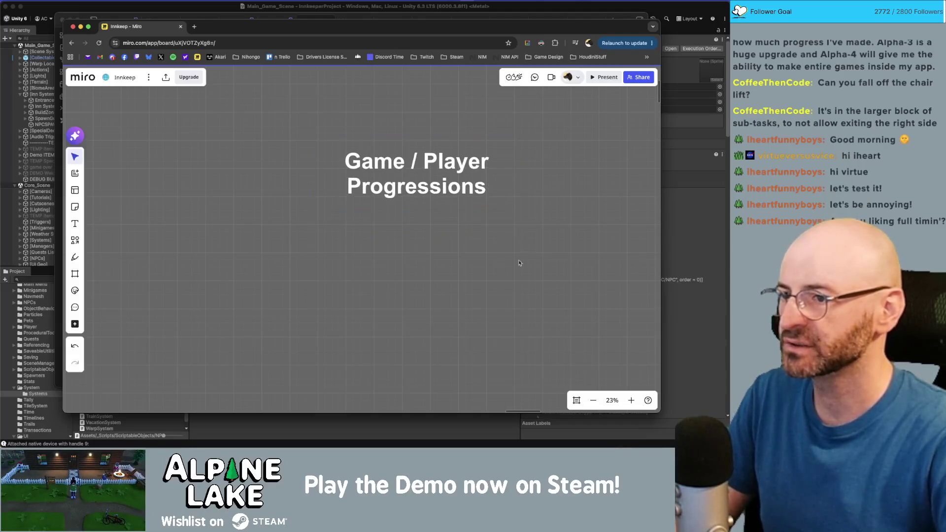
scroll(458, 228, "right", 2)
scroll(448, 234, "down", 2)
scroll(401, 228, "down", 1)
scroll(401, 228, "right", 1)
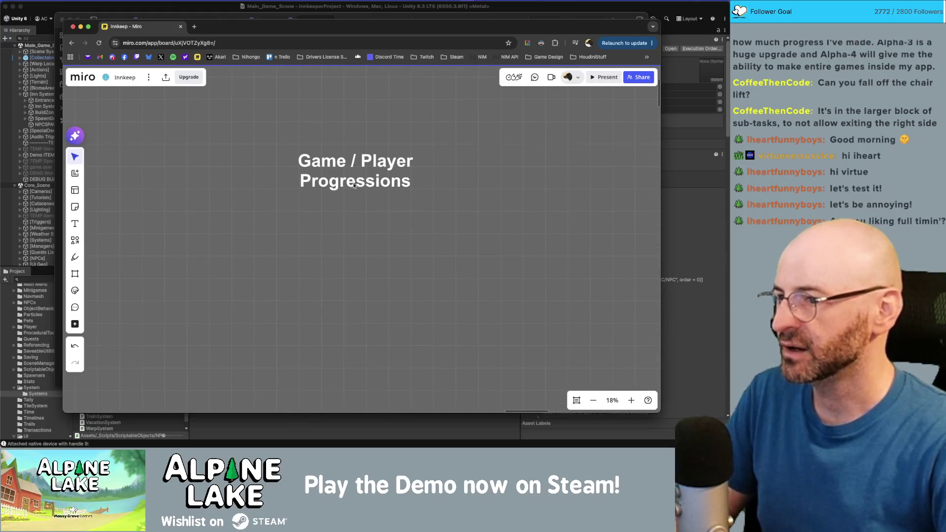
- Copy the heading as 'Story Progress' at text size 144, placed under the title
left_click_drag(354, 185, 357, 248)
double_click(357, 247)
key("super+a")
type("S")
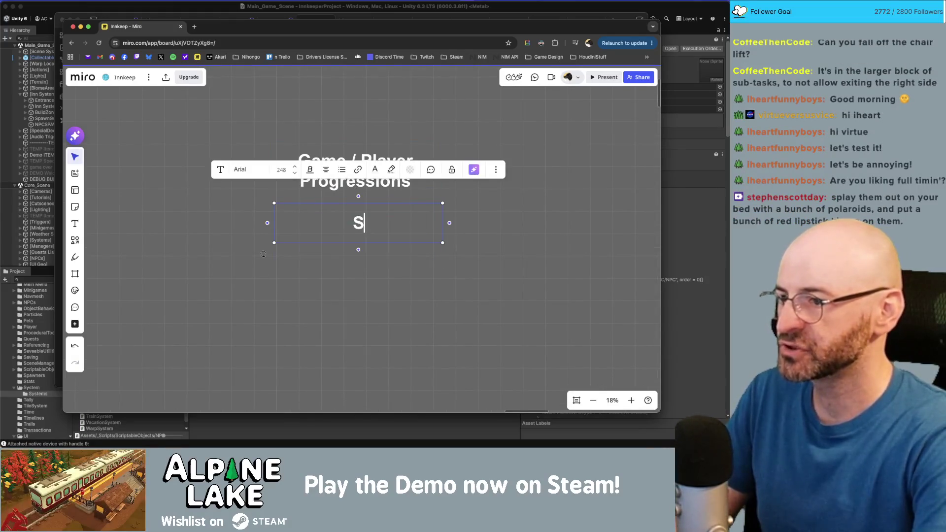
type("tory")
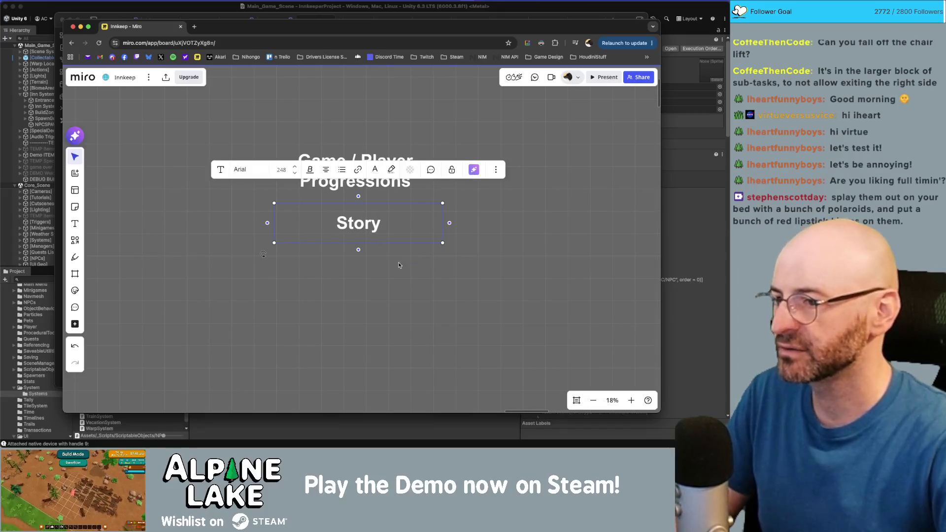
left_click(399, 265)
double_click(358, 223)
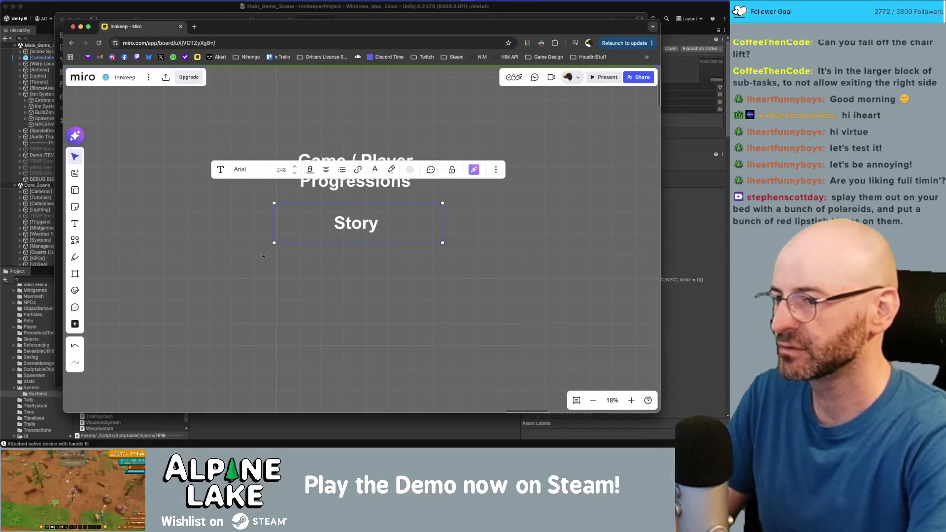
type(" Progress")
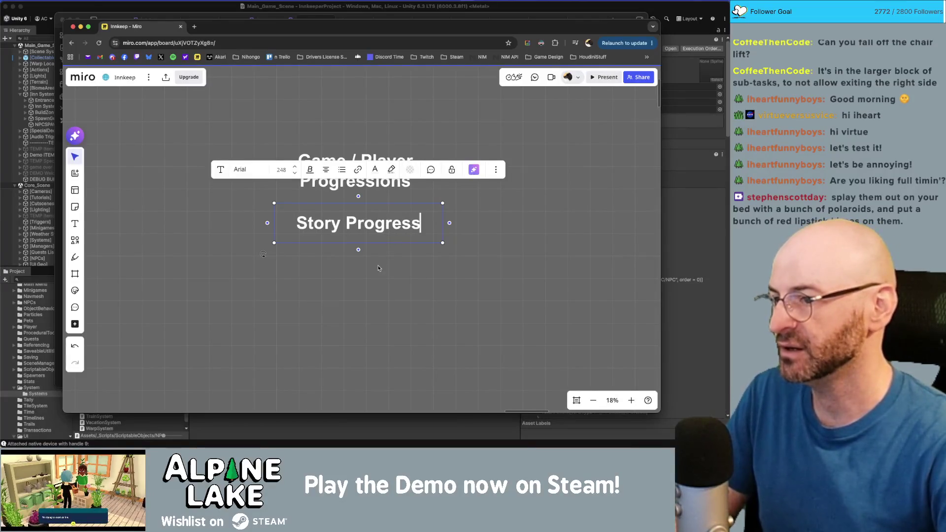
triple_click(354, 228)
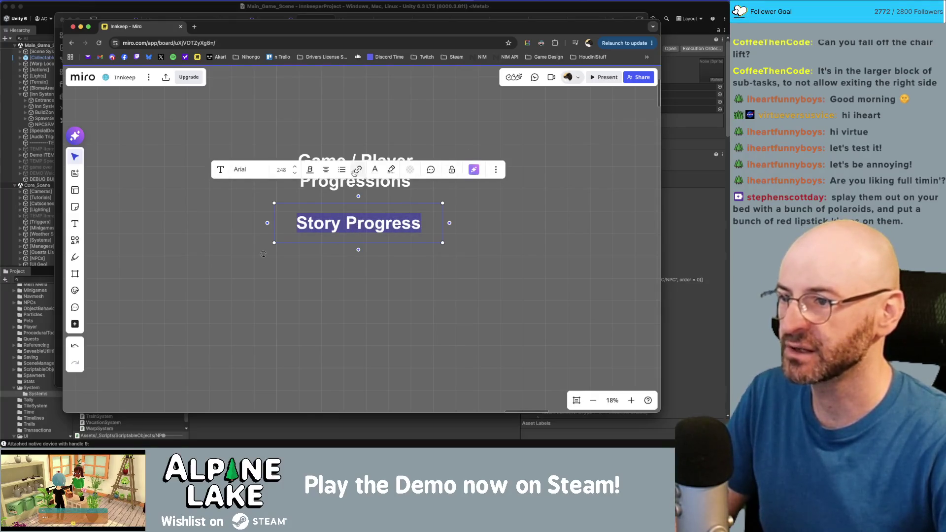
left_click(294, 173)
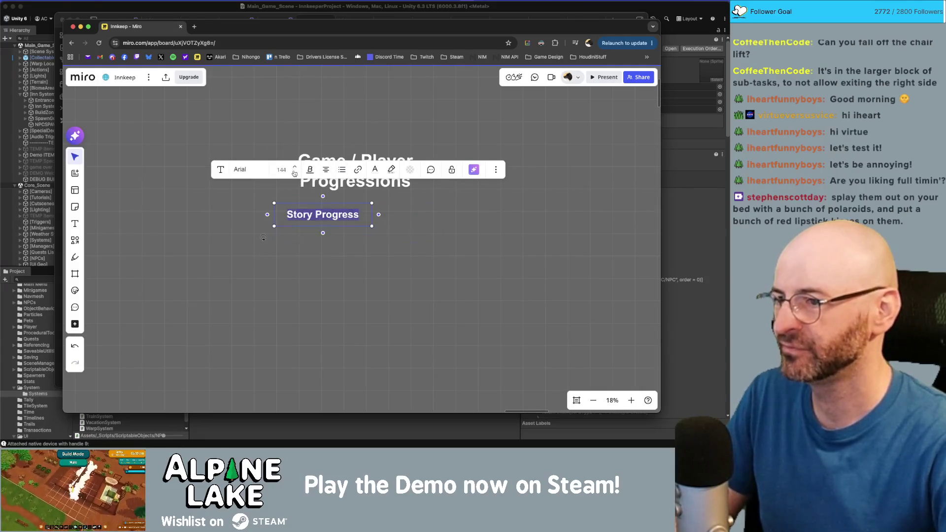
left_click(294, 173)
left_click(294, 168)
mouse_move(332, 212)
left_mouse_down()
mouse_move(377, 215)
mouse_move(379, 227)
left_mouse_up()
- Complete the label to read 'Story Progression'
scroll(389, 226, "down", 1)
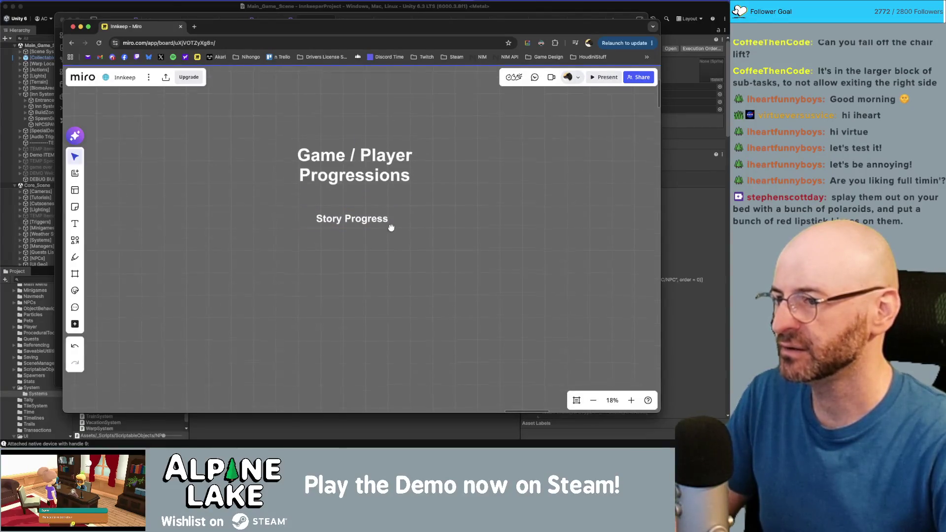
left_click(367, 205)
left_click(367, 204)
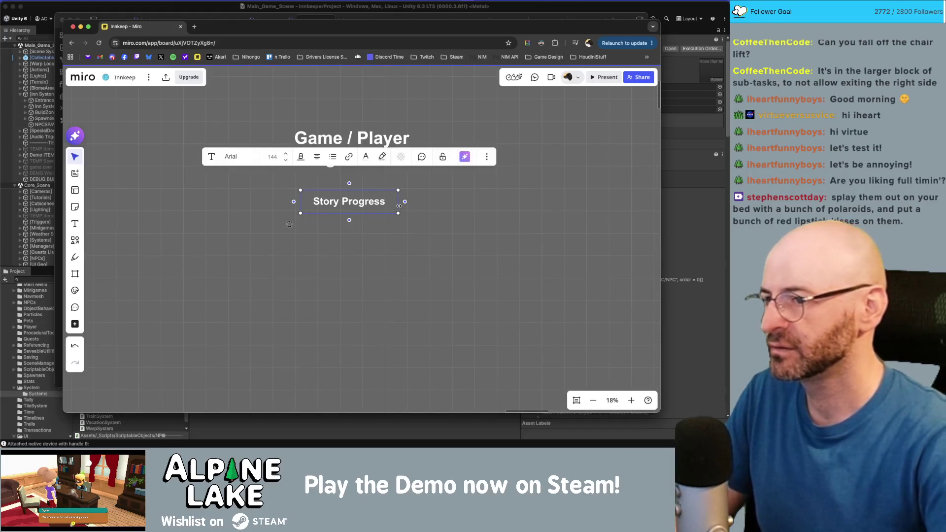
double_click(382, 198)
key("Right")
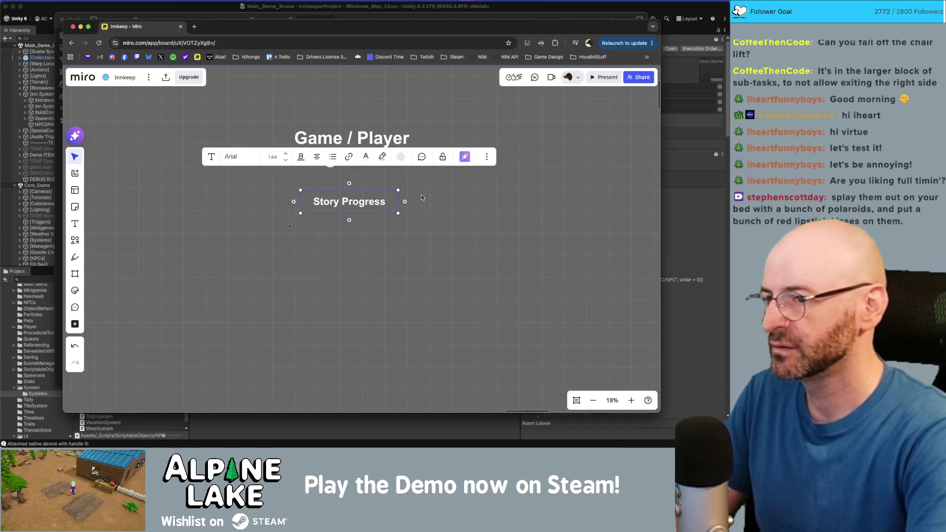
type("ion")
- Copy the Story Progression heading further down and rename it 'Inn Level'
mouse_move(404, 207)
left_mouse_down()
mouse_move(457, 207)
mouse_move(402, 280)
left_mouse_up()
double_click(403, 279)
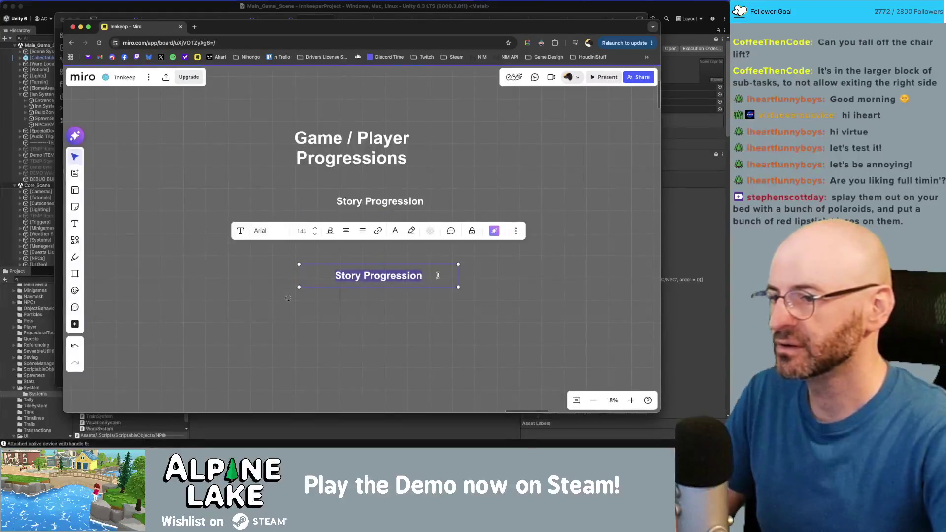
type("Inn Level")
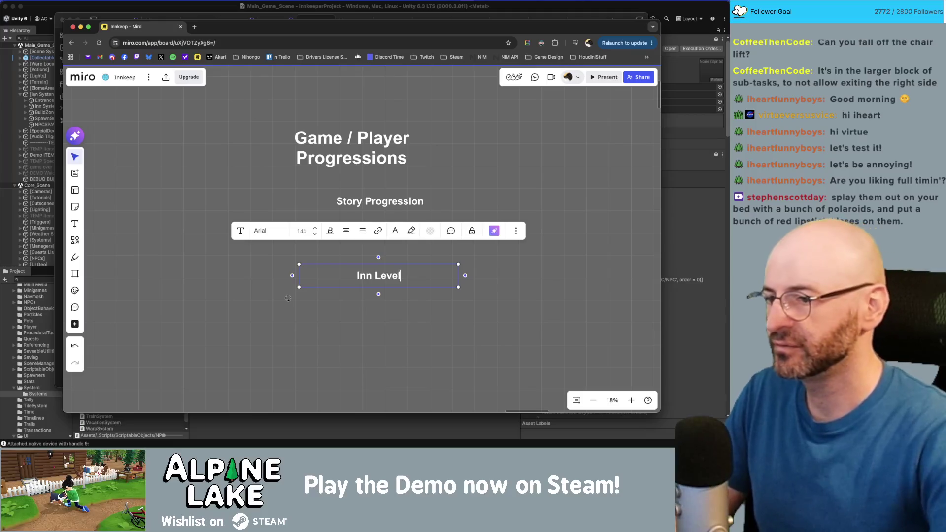
left_click(288, 298)
- Retitle another copied label as 'Room Tiers'
scroll(375, 261, "down", 2)
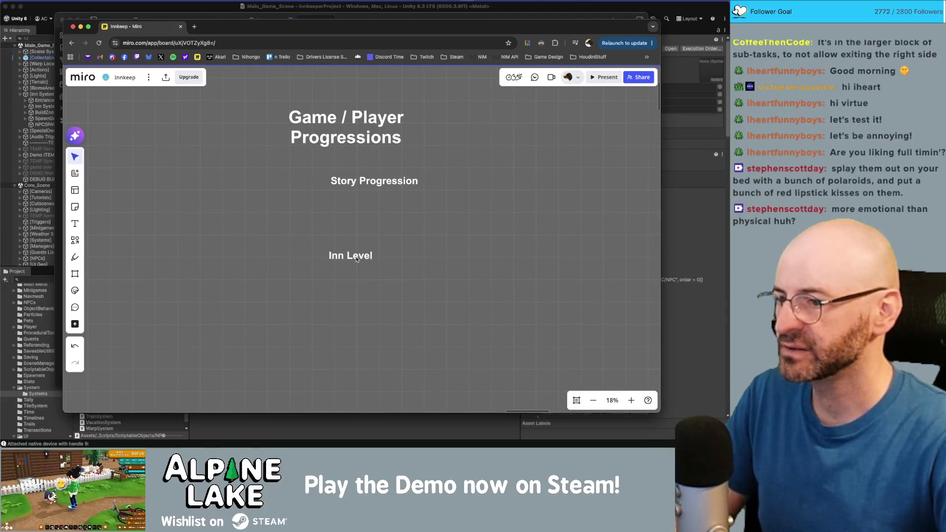
double_click(363, 291)
type("Room Te")
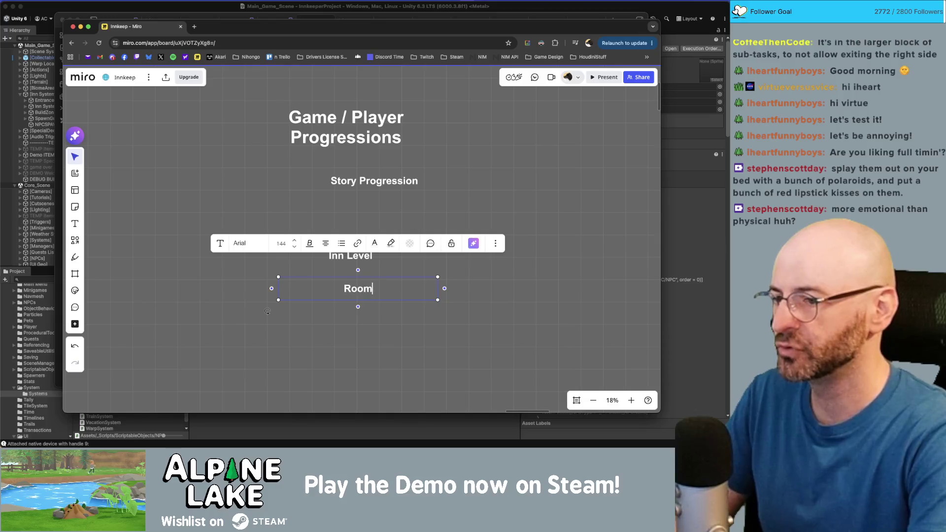
key("BackSpace")
type("iers")
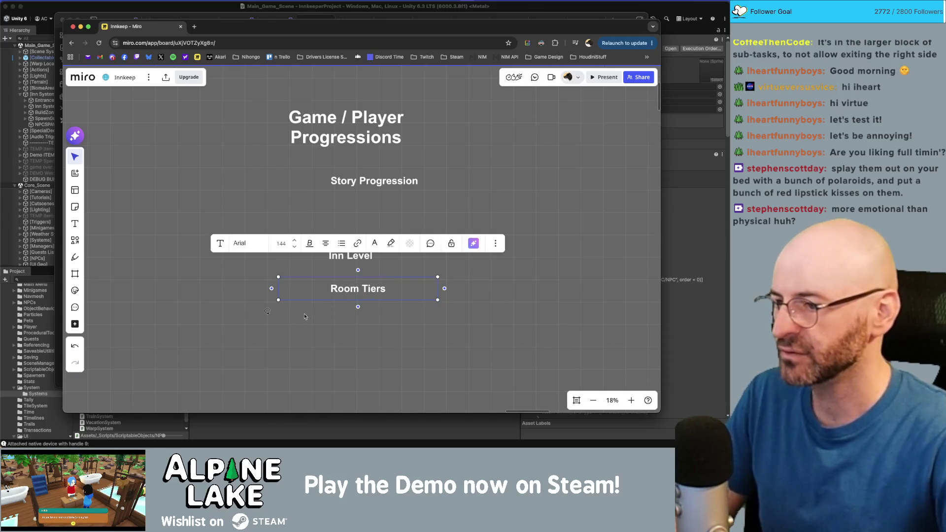
left_click(332, 323)
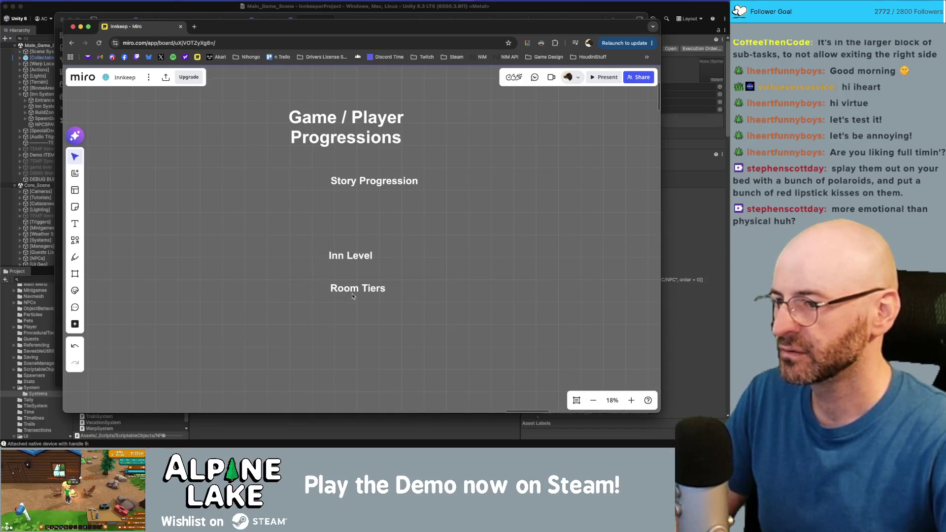
- Shrink Room Tiers to text size 80 and move it just beneath Inn Level
double_click(349, 258)
left_click(371, 293)
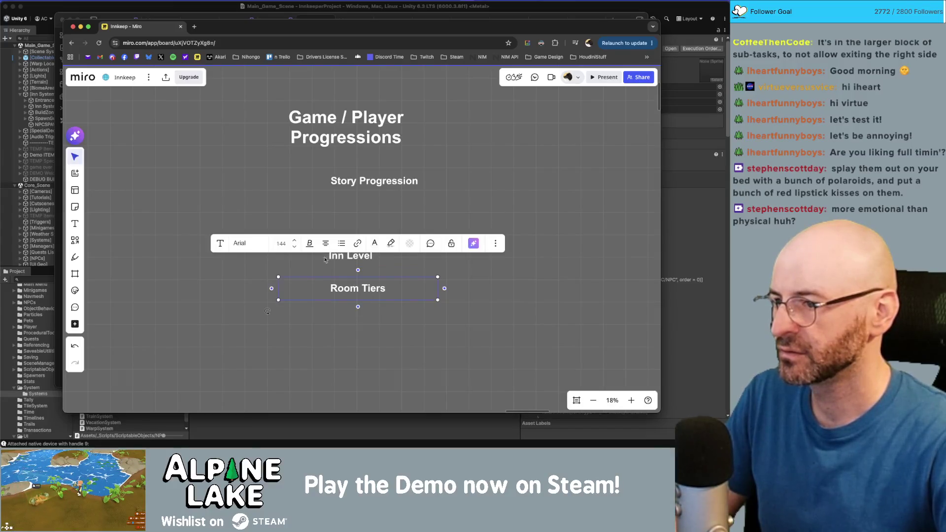
left_click(295, 247)
left_click_drag(367, 289, 367, 275)
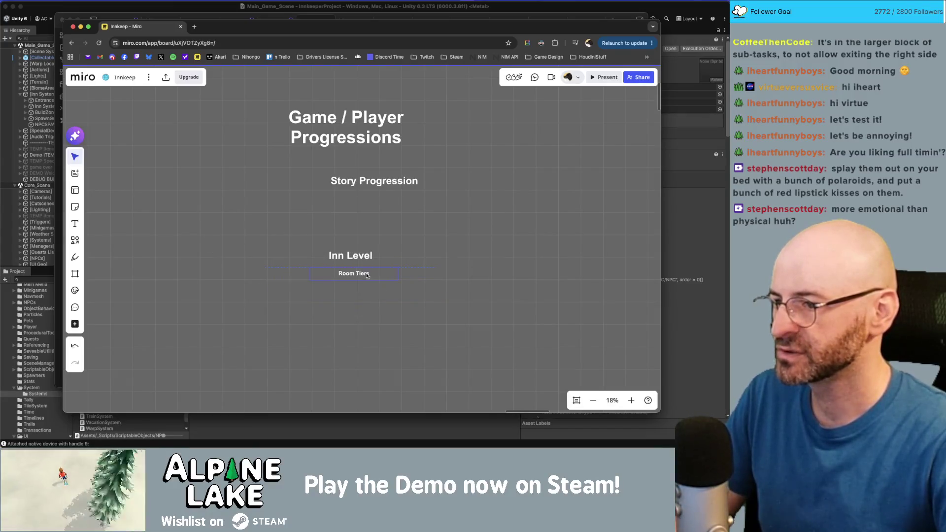
scroll(364, 307, "right", 2)
left_click(384, 248)
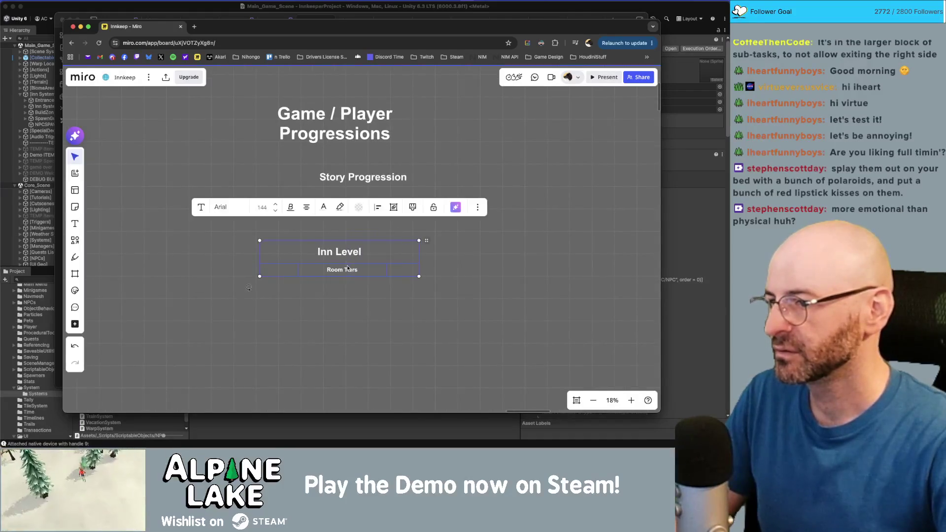
- Duplicate the Inn Level and Room Tiers block below the original
left_click(366, 302)
key("super+z")
key("super+z")
left_click(338, 253)
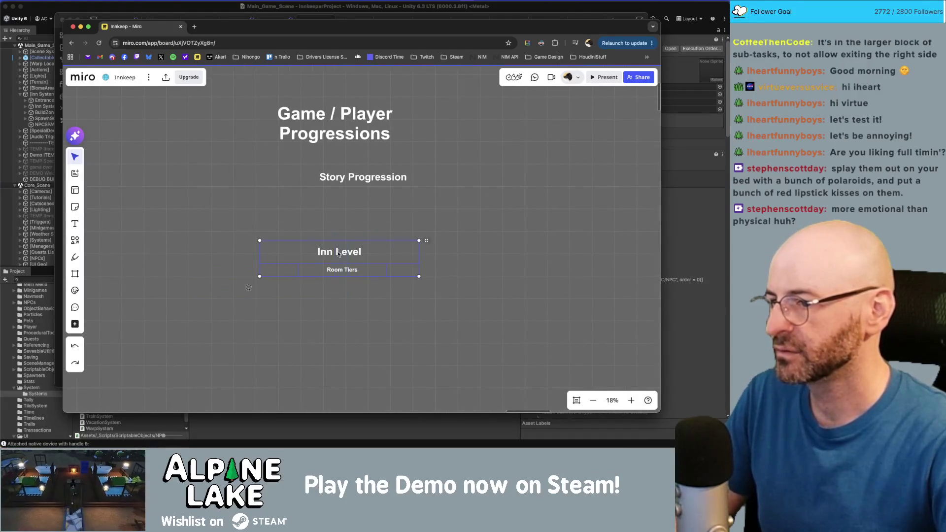
left_click_drag(334, 350, 335, 351)
left_click_drag(455, 344, 441, 284)
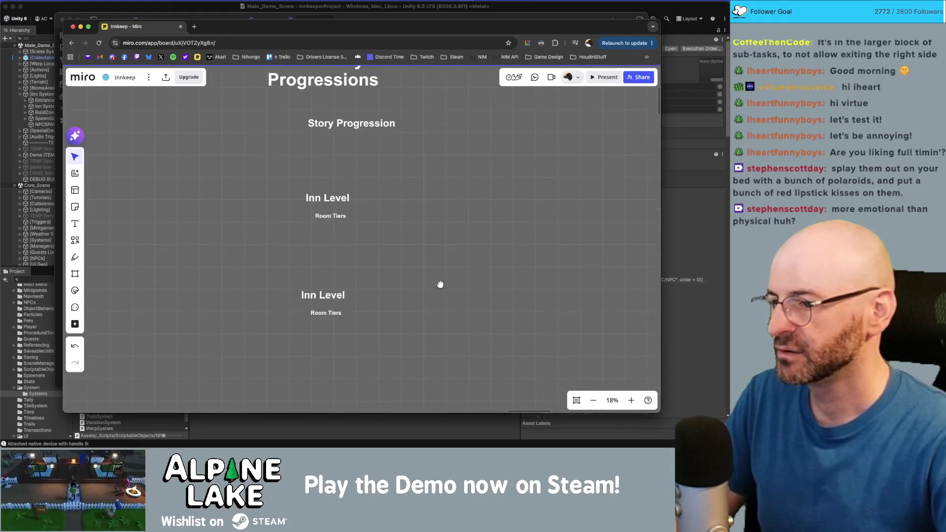
- Retitle the copy 'Visitor Center Comlpeteness', checking the spelling of 'completeness' in a new tab
double_click(333, 302)
key("BackSpace")
type("Visit")
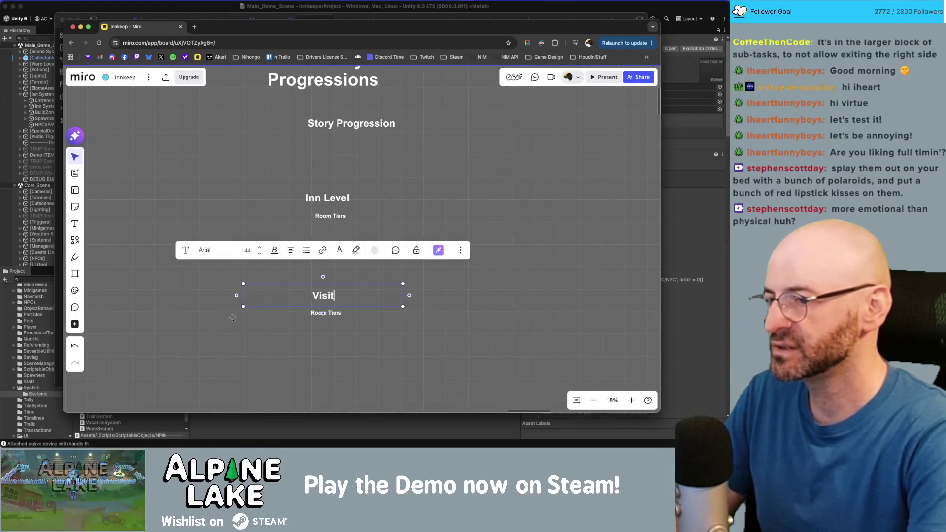
type("or Center")
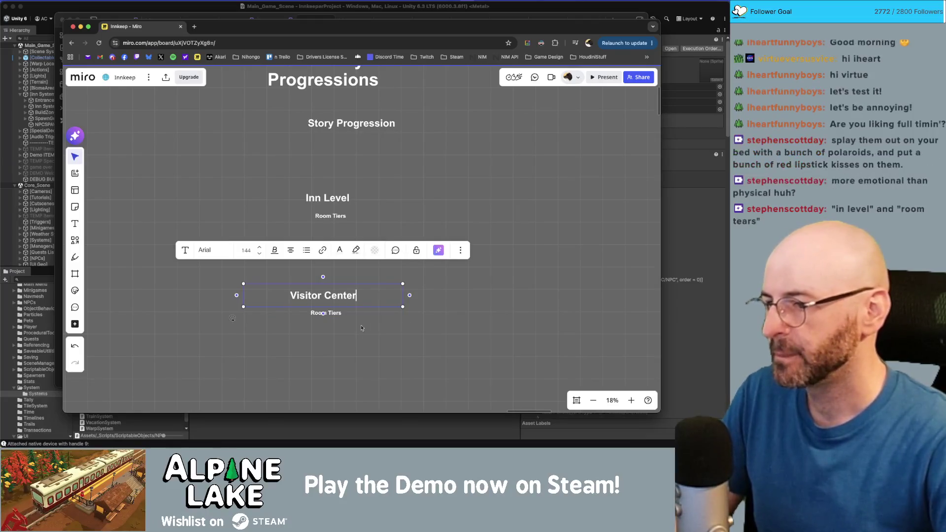
type(" Compe")
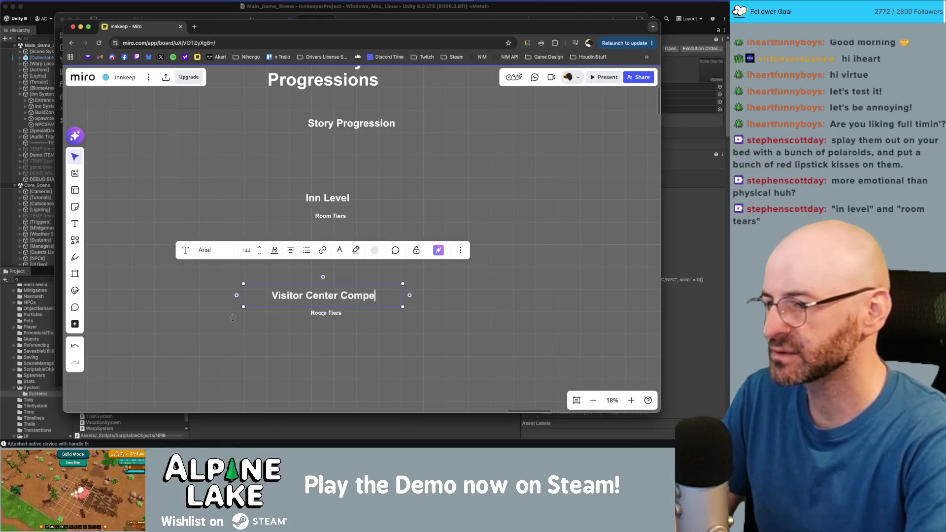
type("teness")
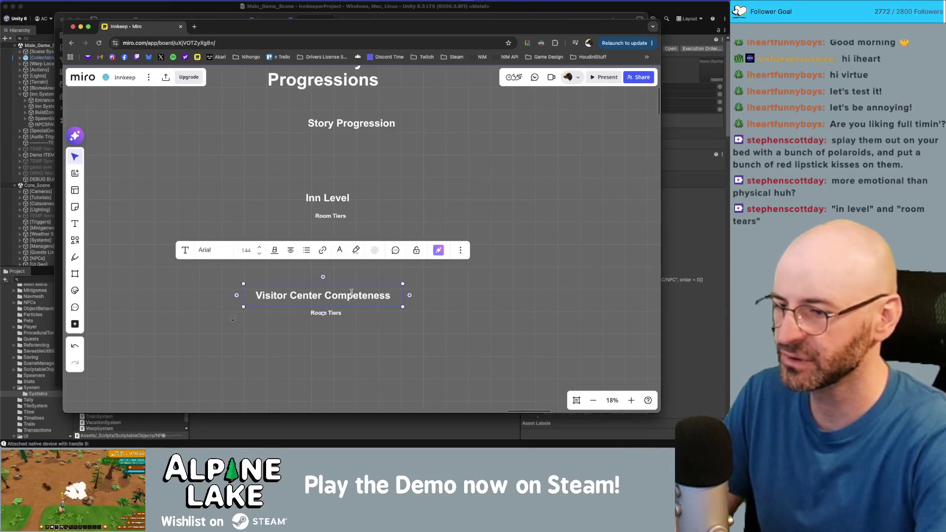
type("l")
key("Escape")
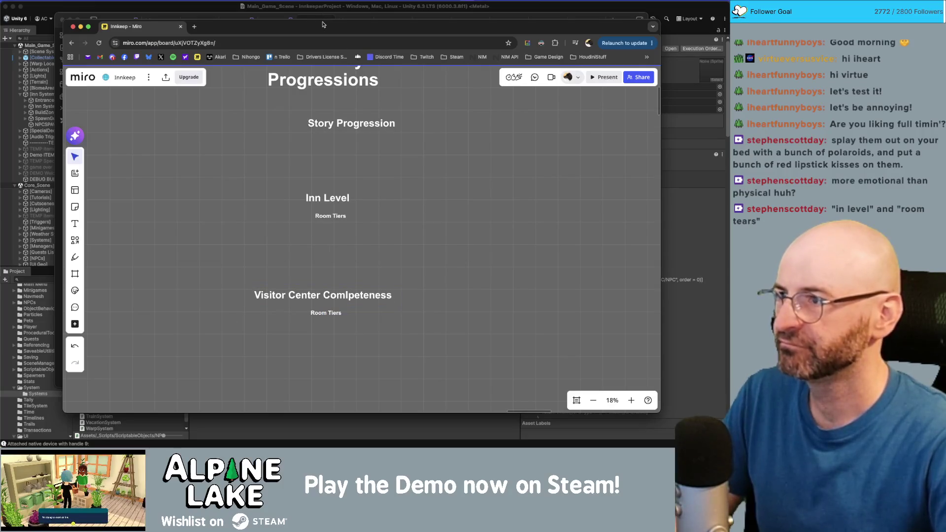
key("ctrl+t")
type("completenes")
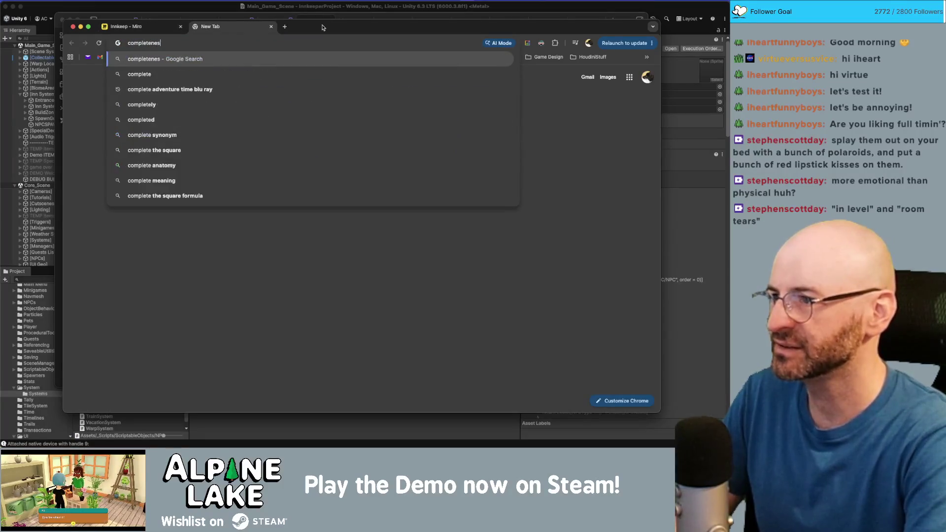
type("s")
key("ctrl+w")
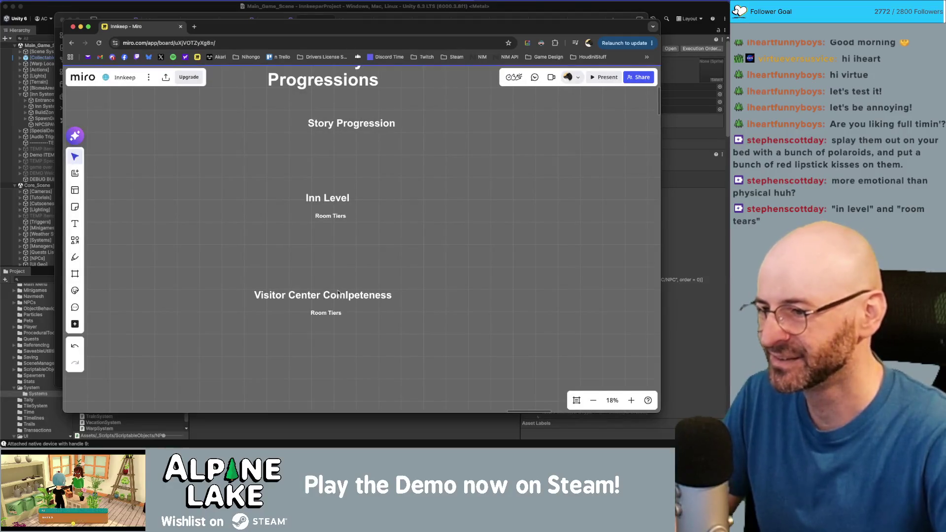
left_click(334, 312)
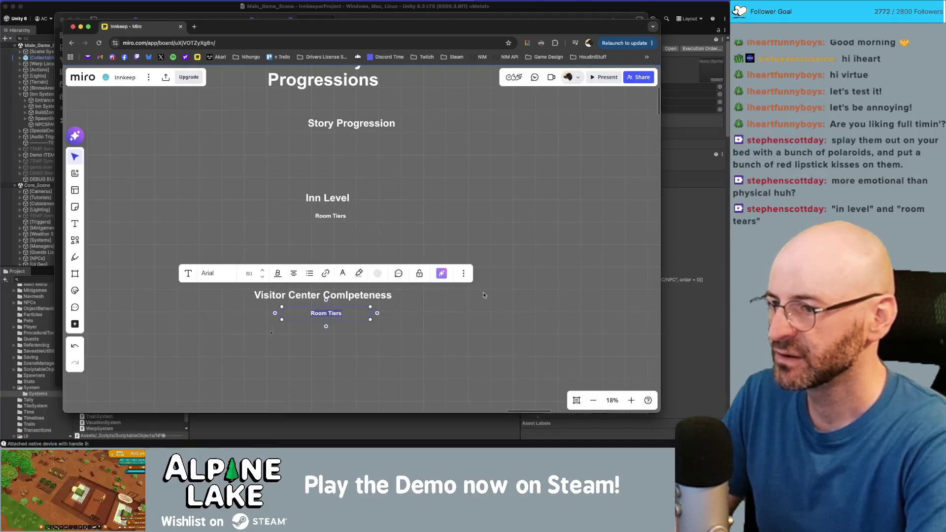
- Change the label to 'taking photographs of animals' and centre the Visitor Center section under Inn Level
type("taking ph")
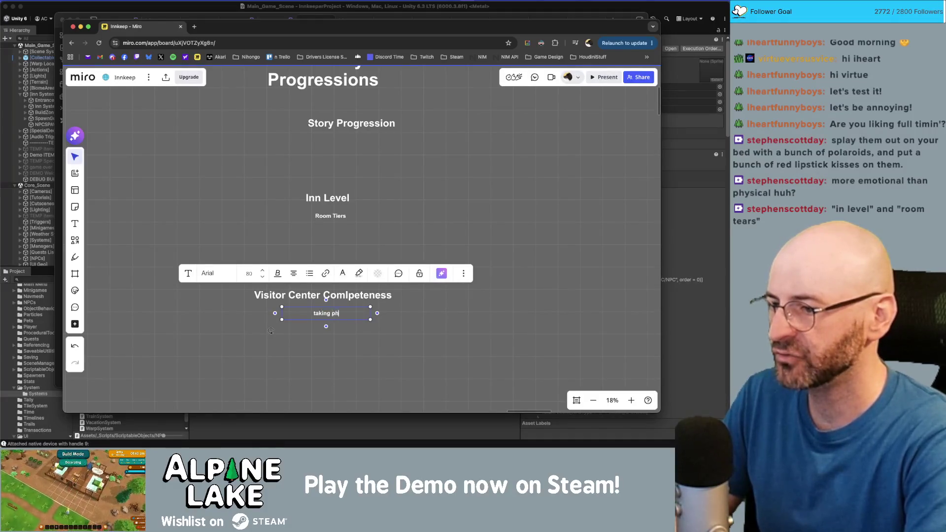
type("ototographs of ")
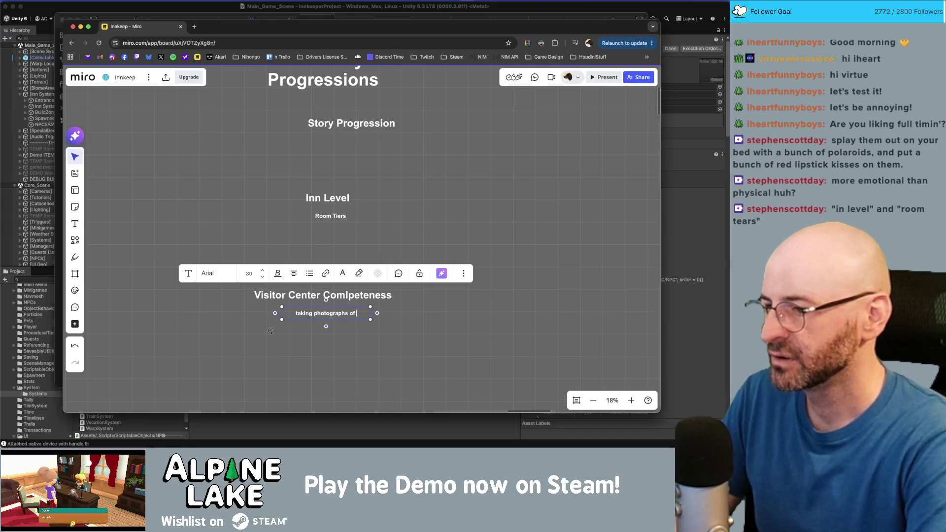
type("animals")
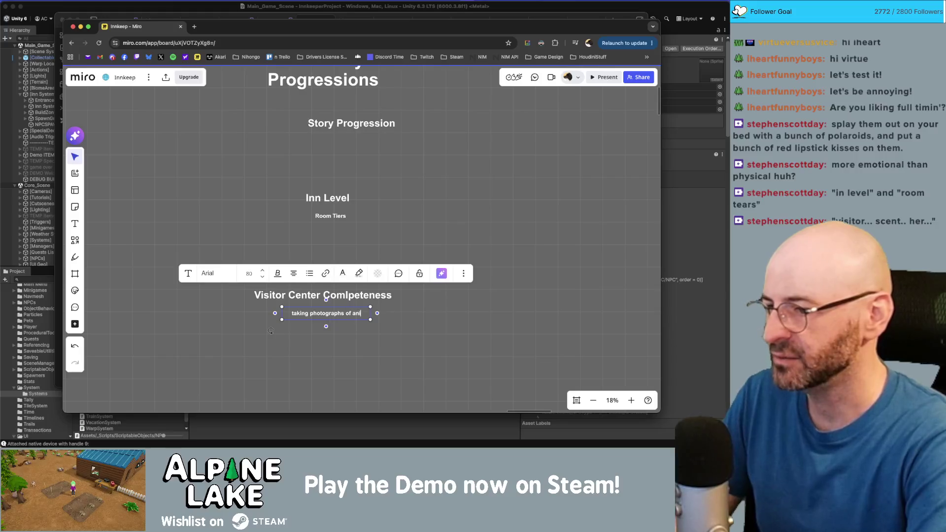
left_click(490, 329)
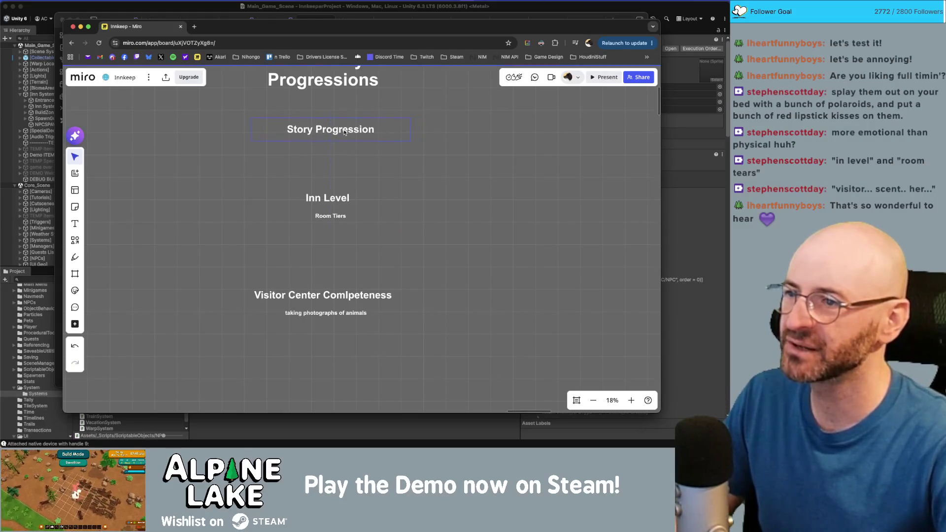
left_click(349, 207)
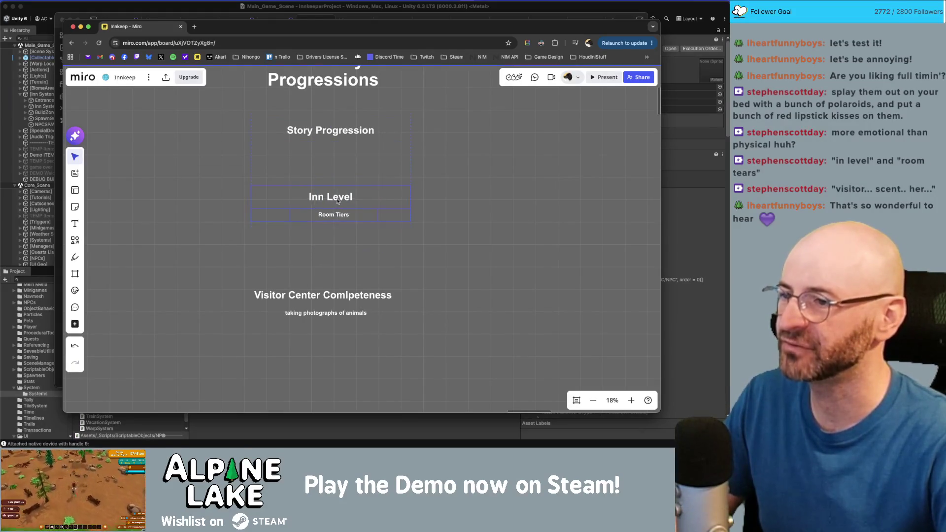
left_click_drag(335, 204, 345, 222)
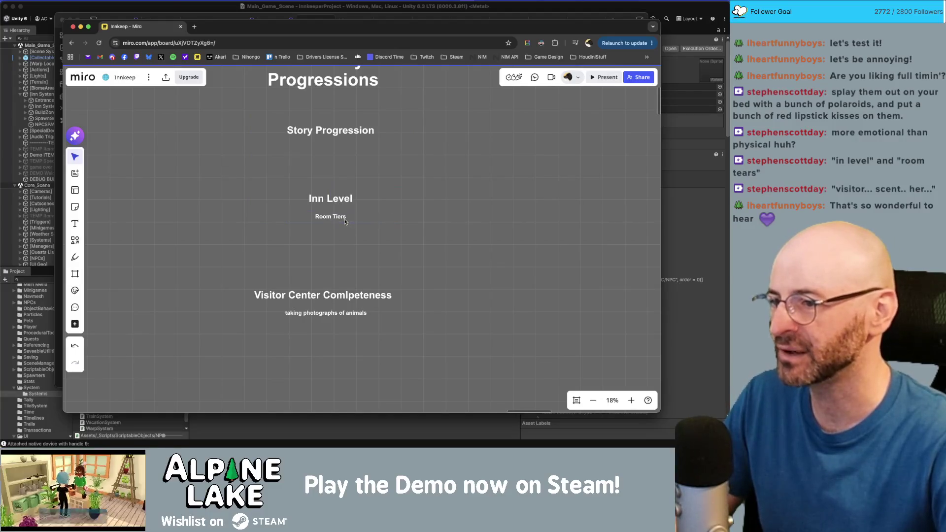
left_click(345, 220)
left_click(408, 240)
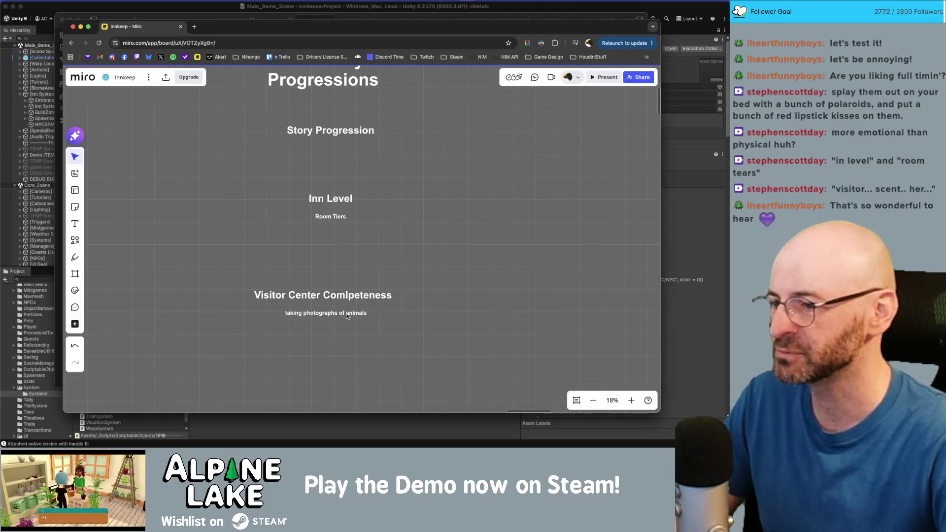
left_click_drag(347, 316, 343, 315)
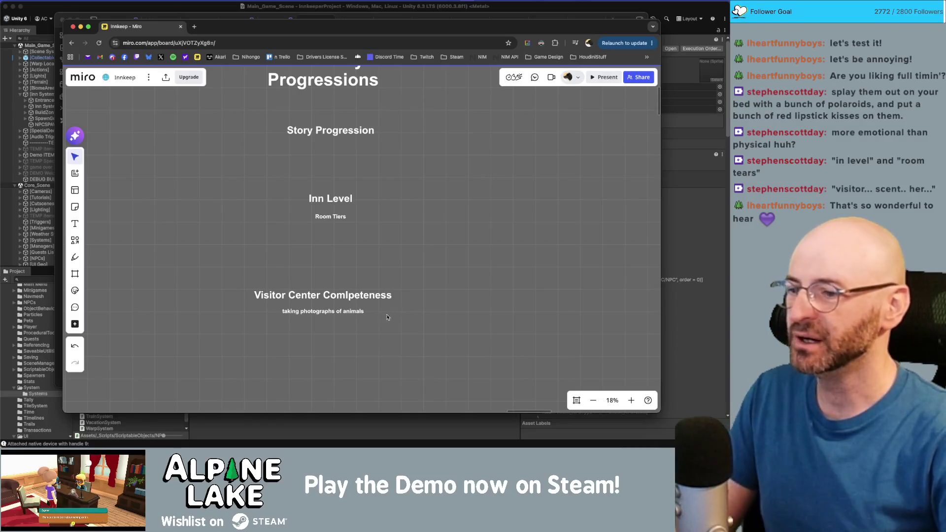
left_click(347, 295)
left_click_drag(334, 294, 341, 293)
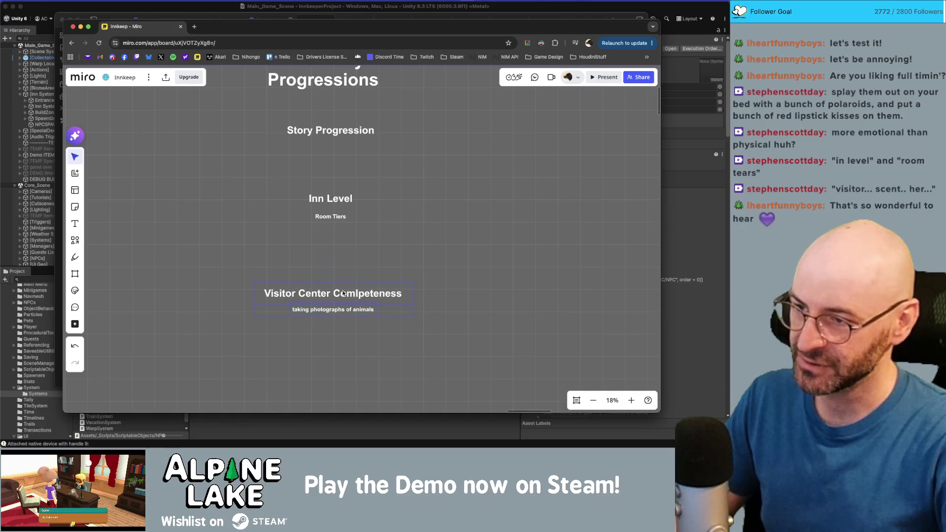
left_click(381, 355)
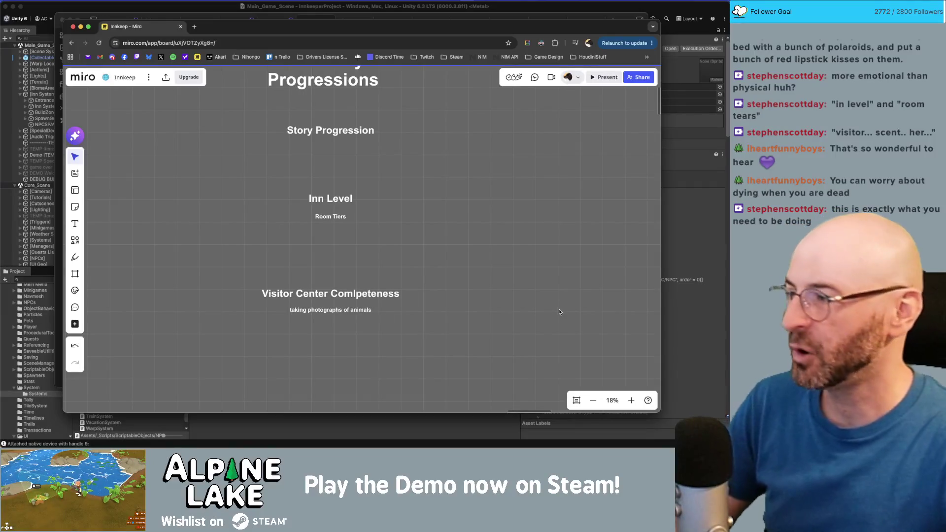
- Rename the Visitor Center heading to 'Visitor Center Photo Progress'
scroll(369, 313, "down", 2)
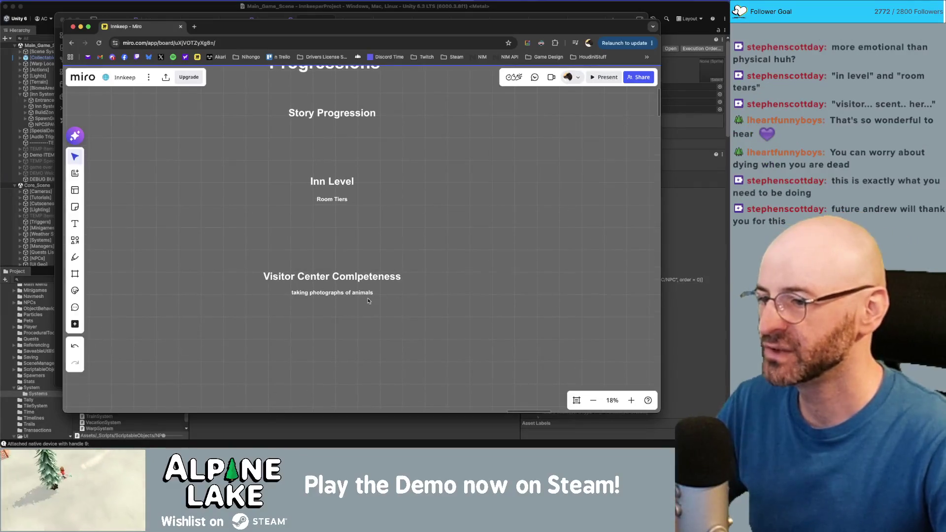
double_click(343, 295)
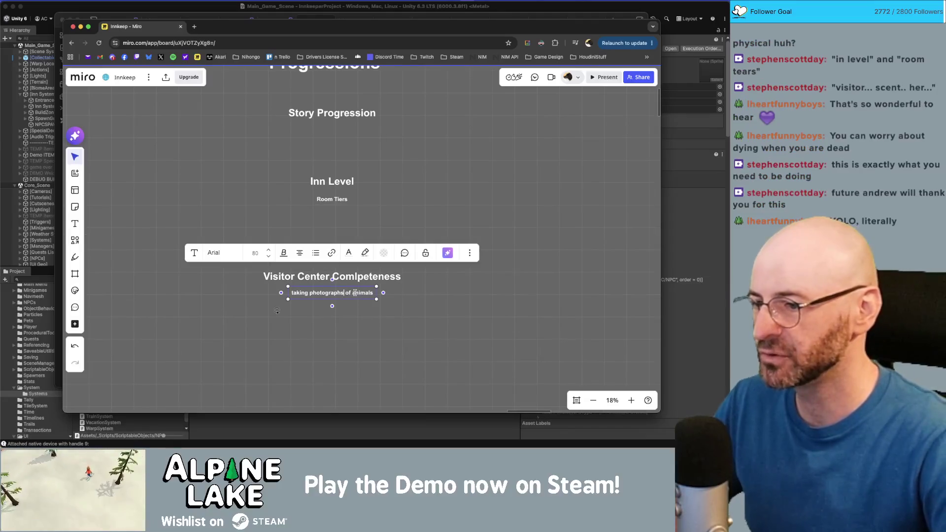
left_click(386, 292)
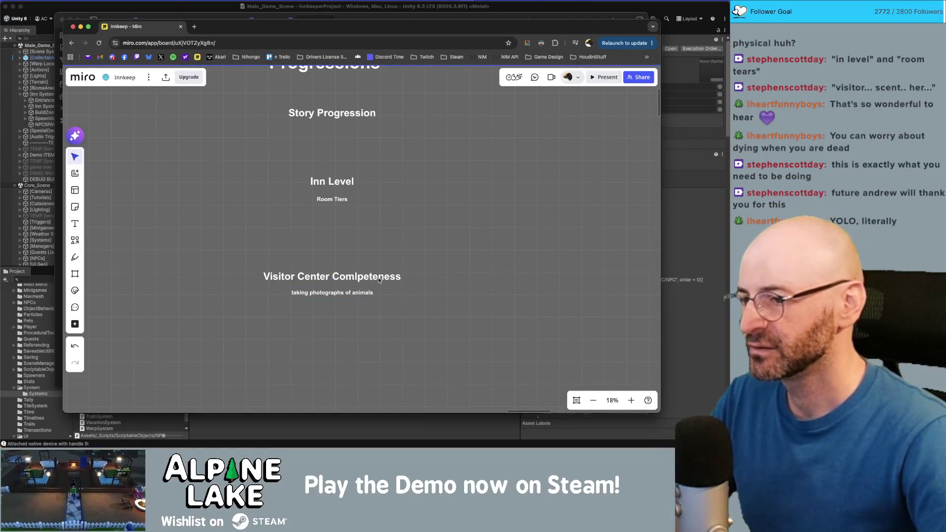
left_click(378, 278)
double_click(375, 277)
type("Zone Proj")
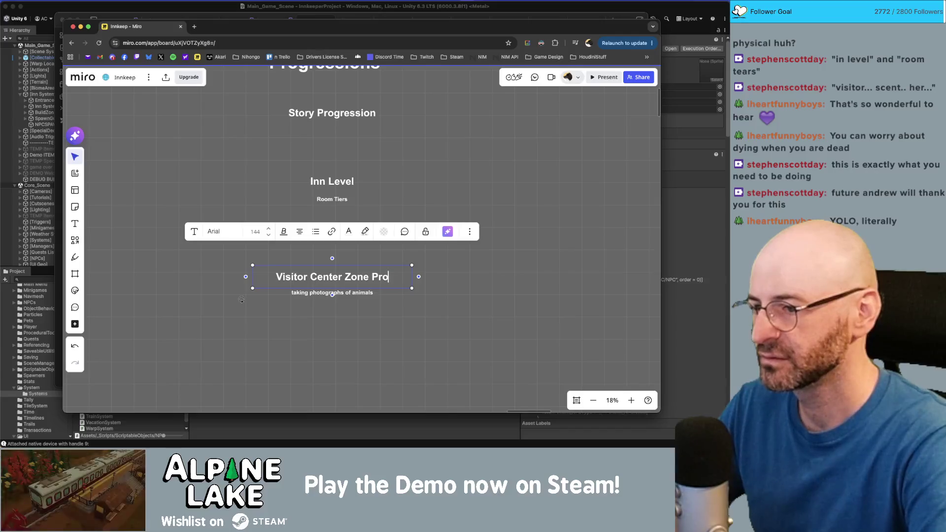
key("BackSpace")
key("BackSpace")
key("BackSpace")
key("BackSpace")
key("BackSpace")
key("BackSpace")
type("Photo Progress")
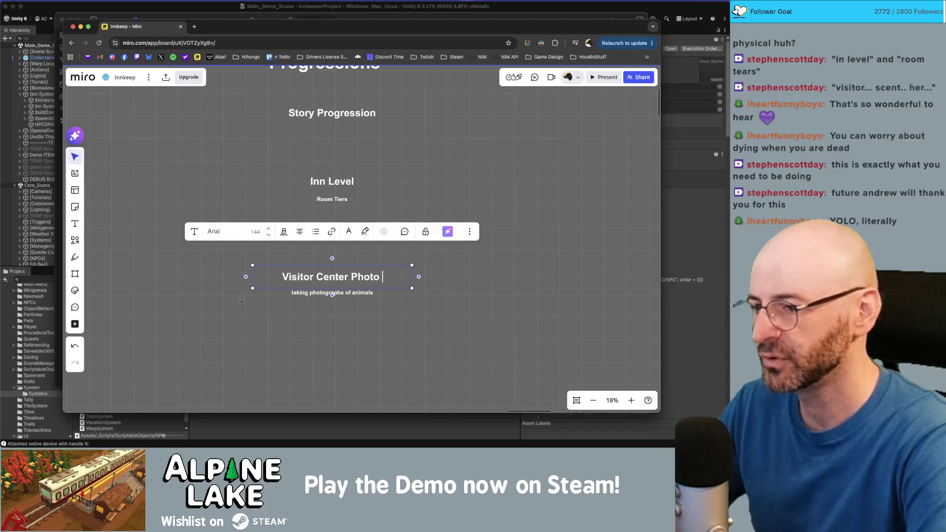
left_click(241, 299)
- Copy the section below and title the copy 'Citizen Friendship Level Progress', widening its box
left_click(345, 276)
left_click(340, 334)
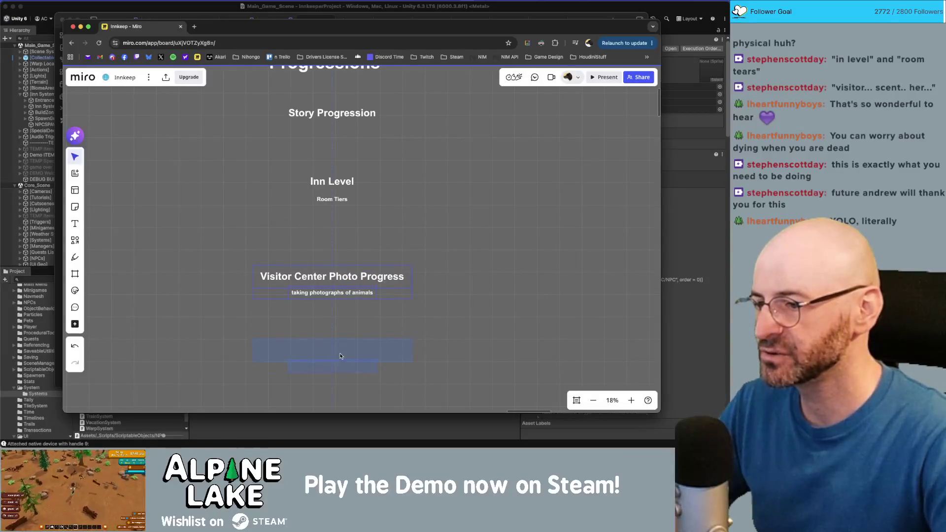
left_click(340, 356)
double_click(332, 350)
type("Friend")
key("BackSpace")
key("BackSpace")
key("BackSpace")
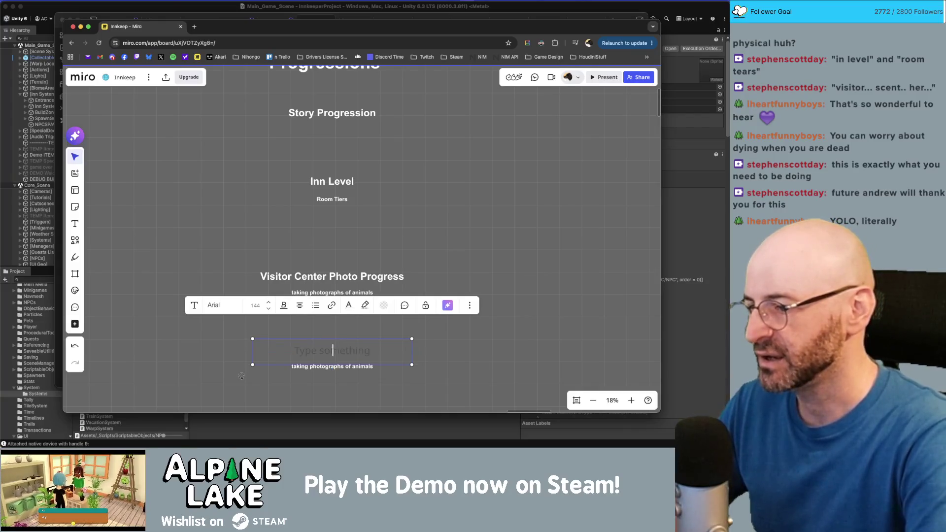
key("BackSpace")
type("Citizen")
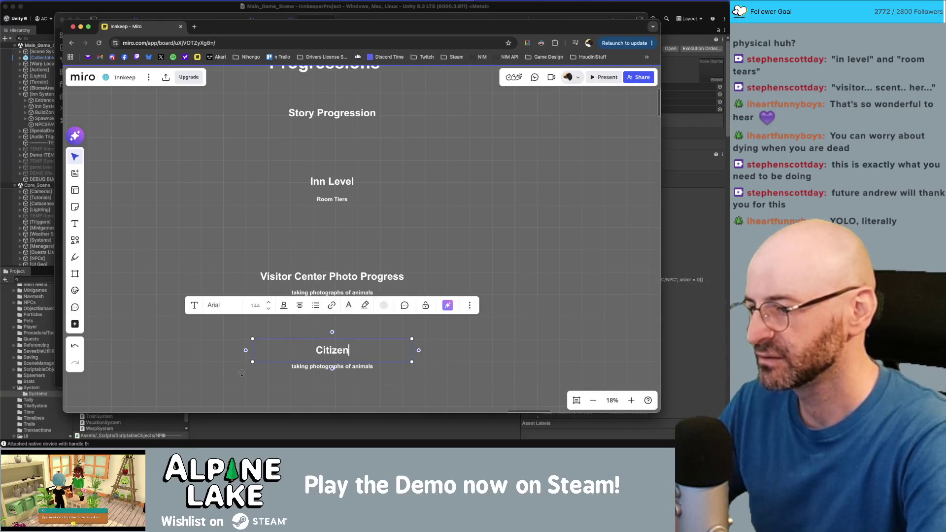
type(" Friendship Lev")
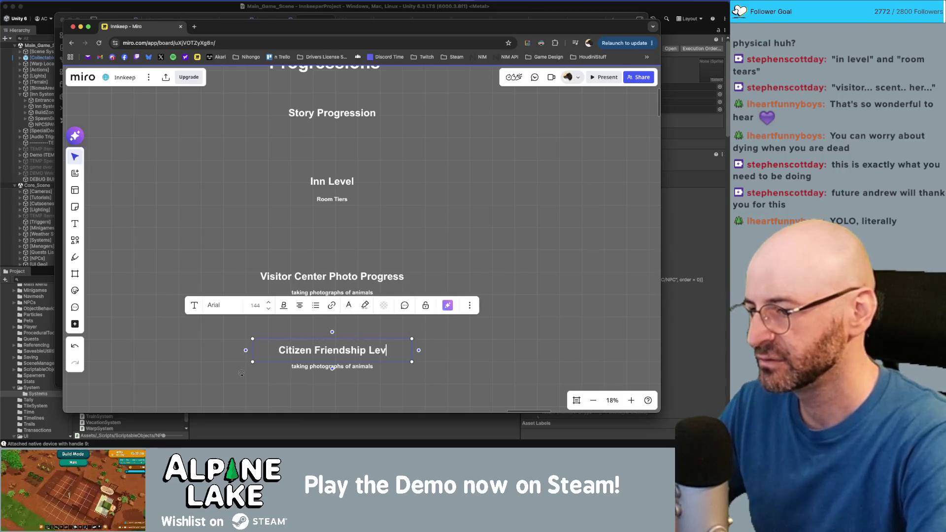
type("el Progress")
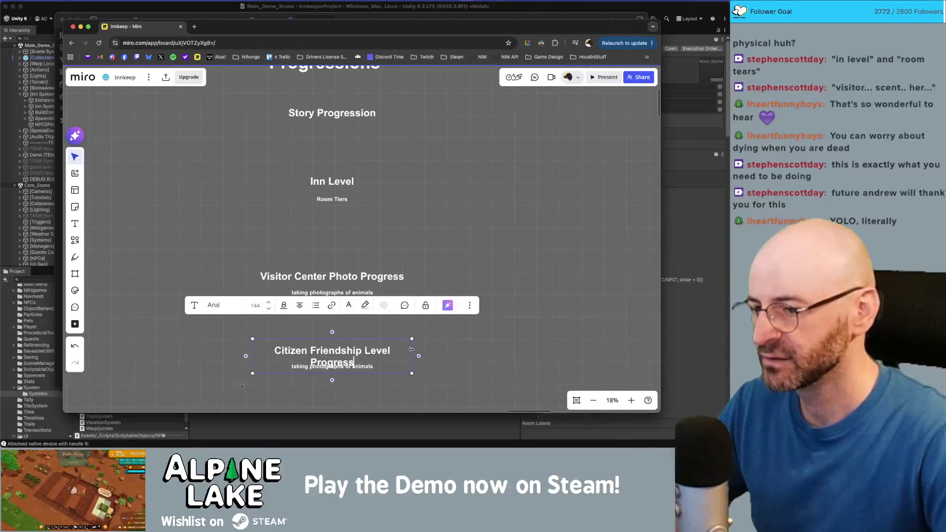
left_click_drag(419, 350, 426, 351)
left_click(429, 347)
- Move the copied note lower and change its text to 'talking to townsfolk'
scroll(432, 345, "down", 2)
left_click_drag(368, 342, 368, 350)
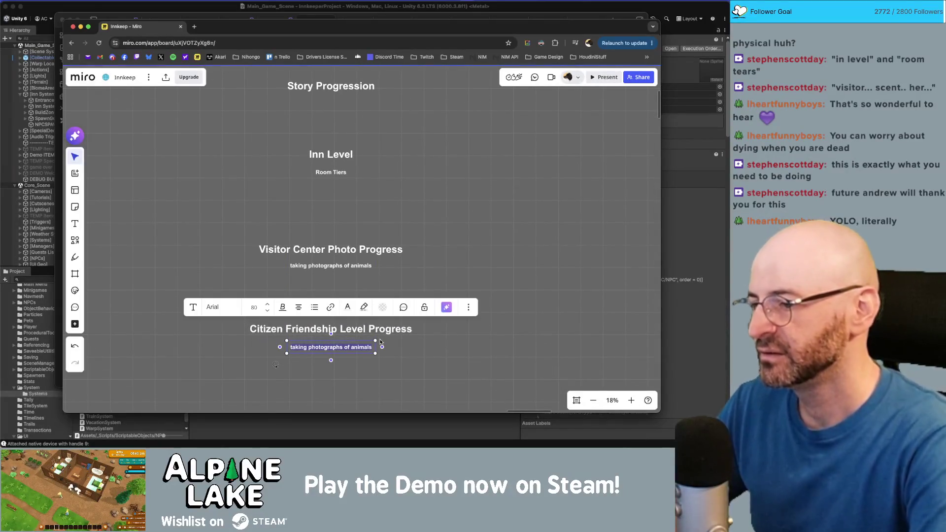
type("talking to c")
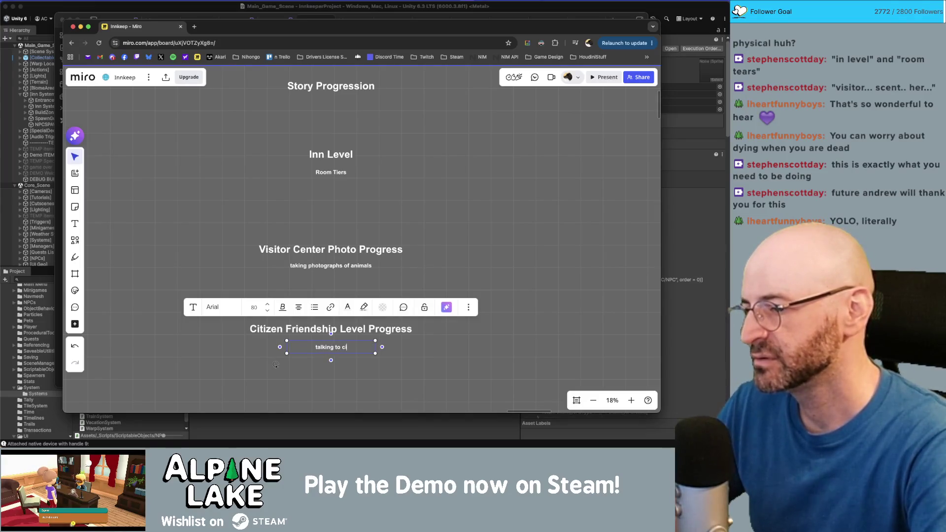
key("BackSpace")
type("townsfolk")
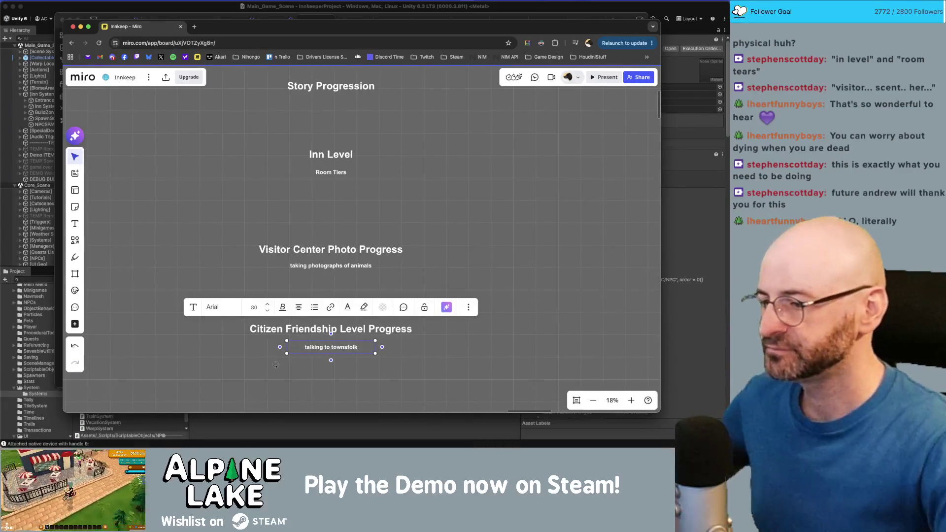
- Change 'Citizen' to 'Townsfolk' in the new heading and move both sections up
left_click(323, 331)
left_click(324, 330)
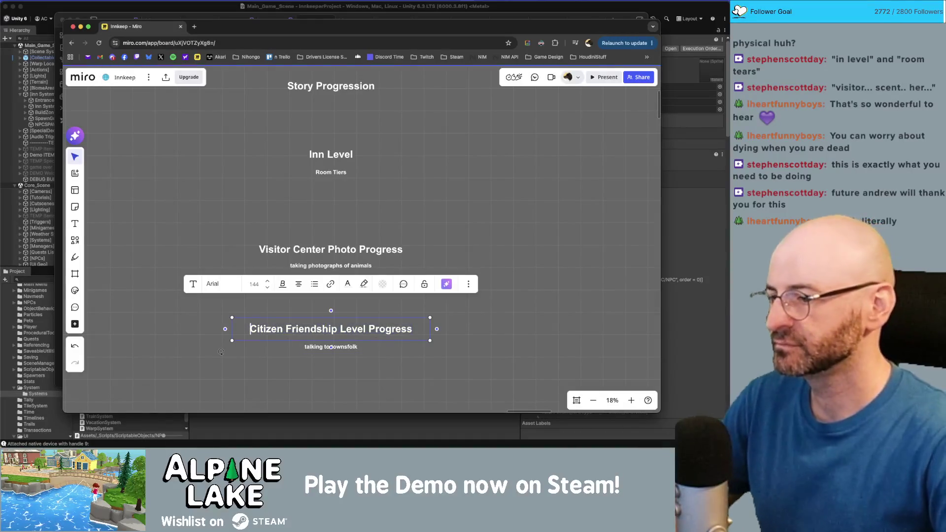
left_click(323, 330)
key("ctrl+a")
double_click(267, 329)
type("Townsfolk")
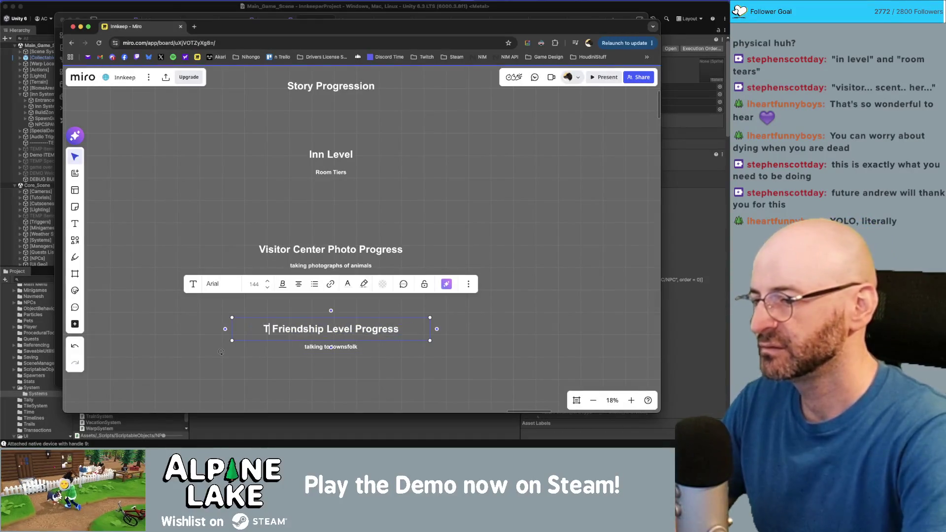
left_click(221, 352)
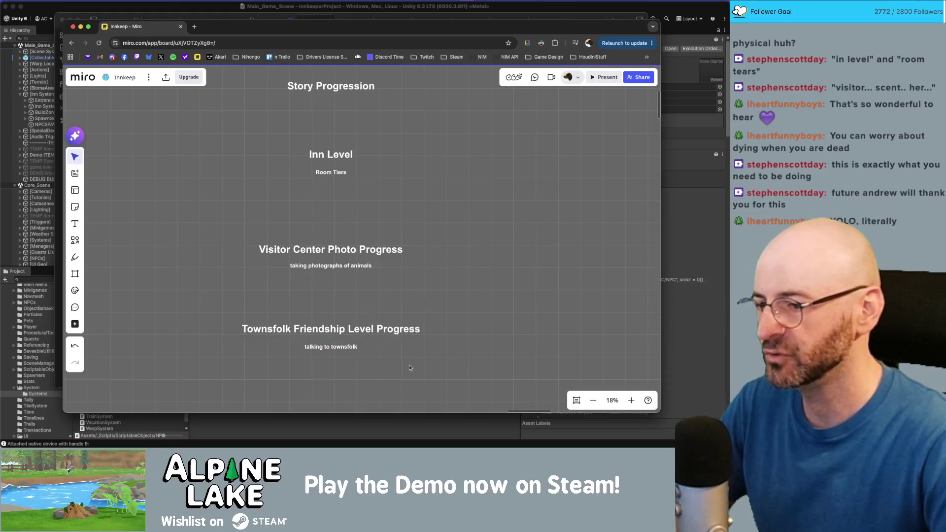
scroll(345, 256, "down", 3)
left_click_drag(412, 321, 332, 231)
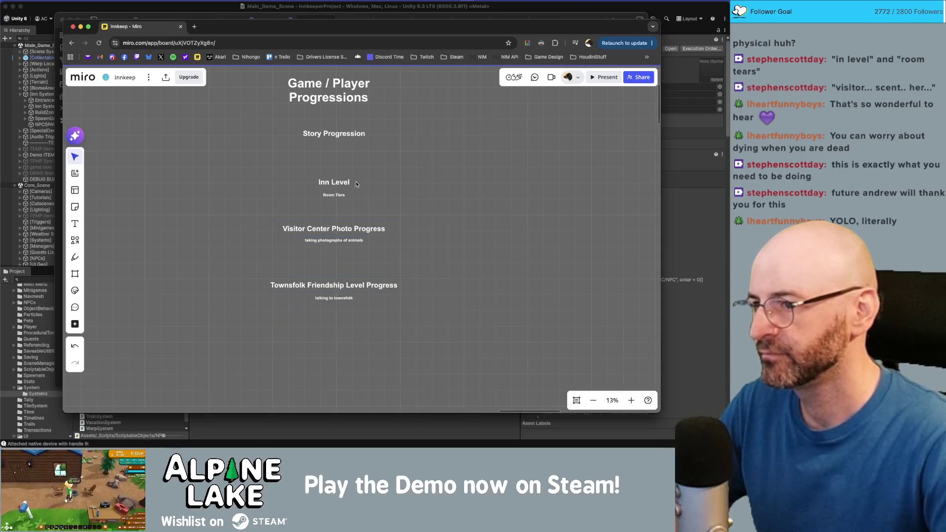
- Paste a copied heading and retitle it 'Player Skill Progression'
left_click(344, 298)
left_click(389, 320)
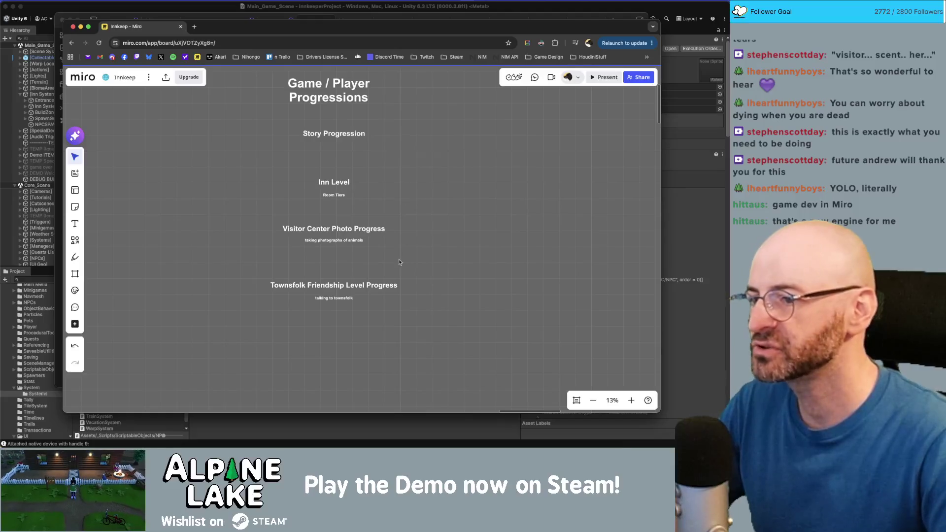
scroll(388, 255, "right", 2)
key("ctrl+v")
double_click(324, 332)
type("S")
key("BackSpace")
type("Player Skill Progression")
key("Escape")
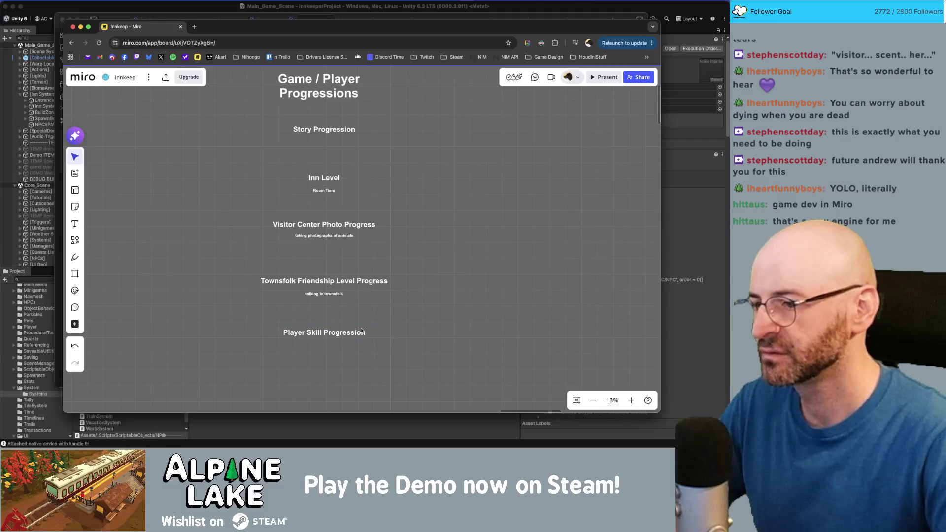
- Add a list below the heading with Gardeing, Foraging and Innkeeping on separate lines
left_click_drag(353, 337, 353, 354)
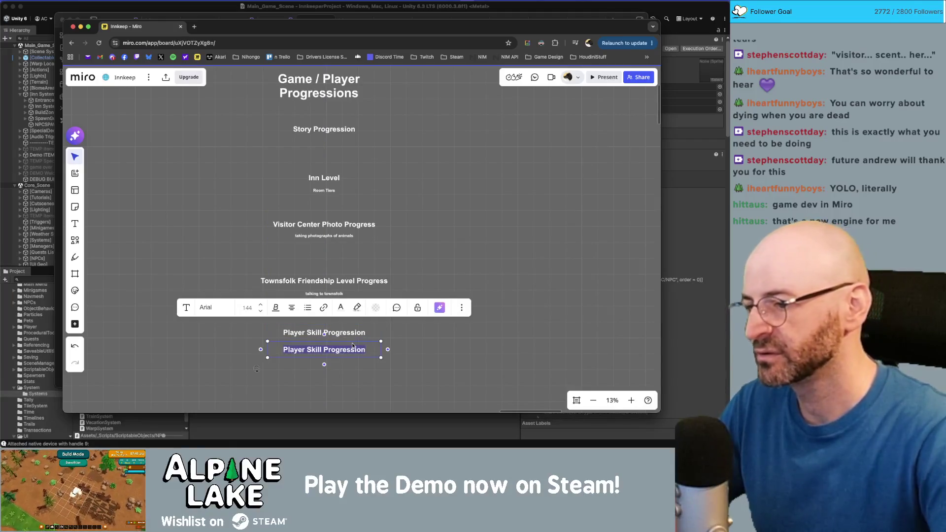
type("Gardeing")
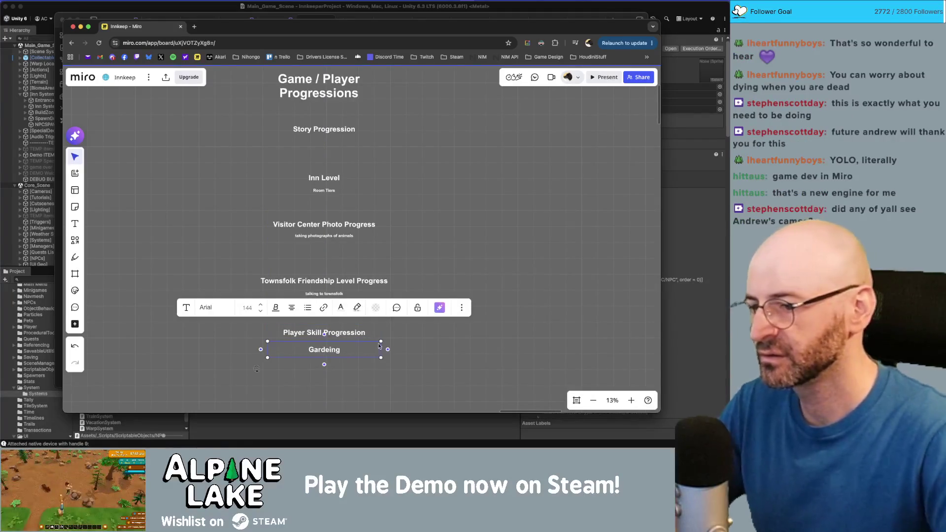
key("Escape")
left_click(361, 352)
double_click(361, 352)
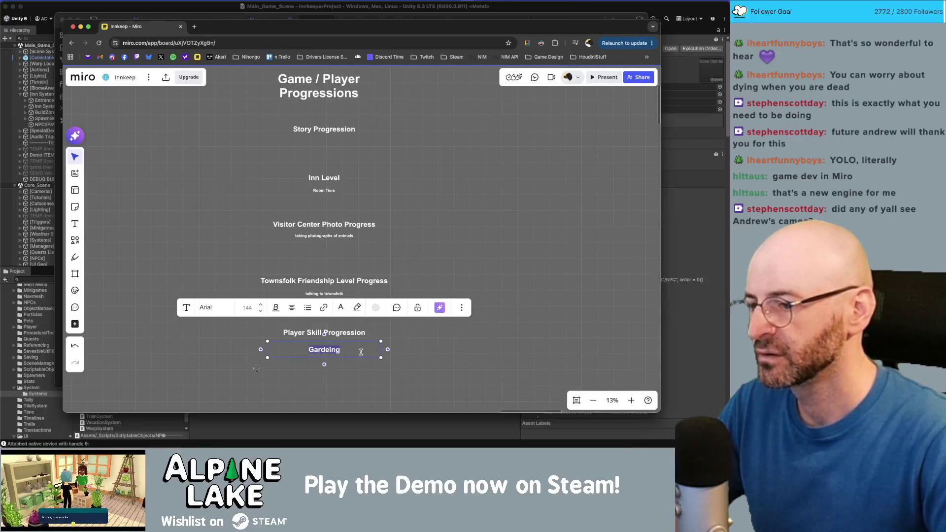
type("Foraging")
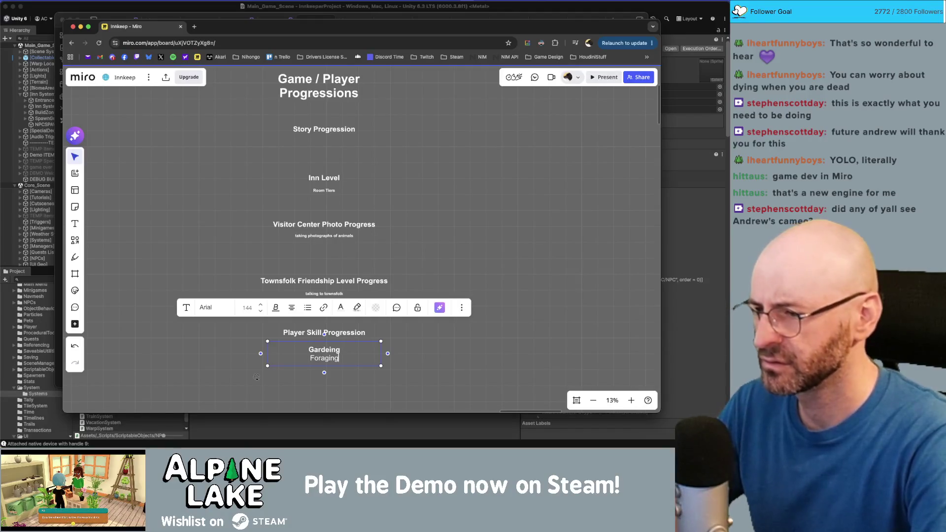
key("Return")
type("Innkeeping")
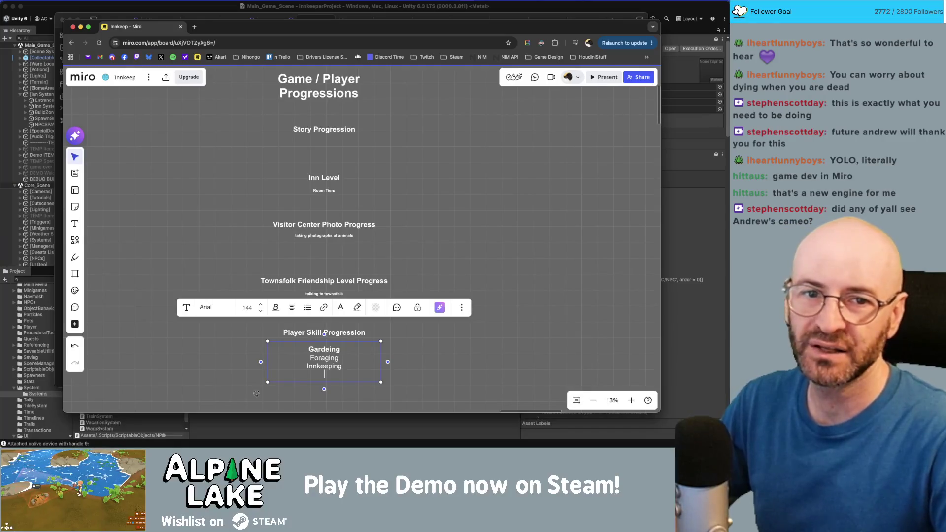
key("super+Tab")
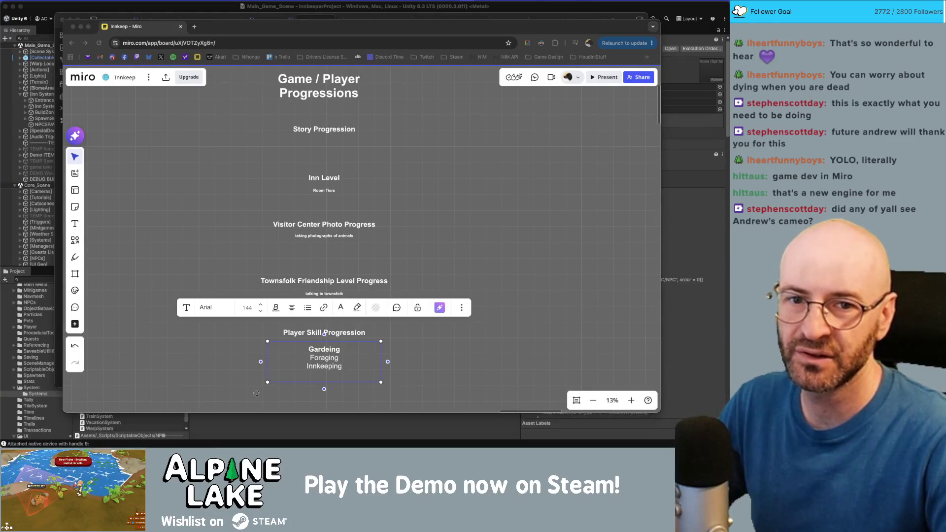
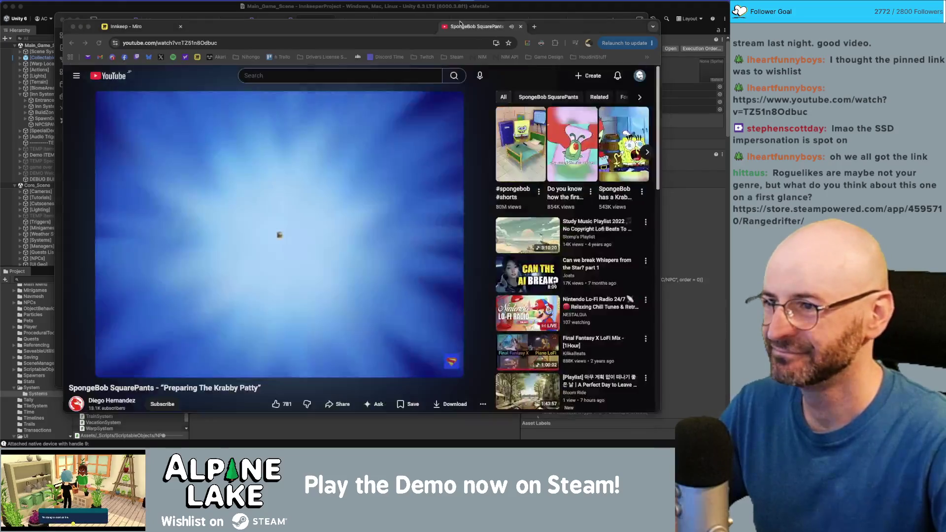
- Bring the SpongeBob YouTube window to the front and move it down over the Miro board
key("super+grave")
left_click_drag(413, 30, 417, 71)
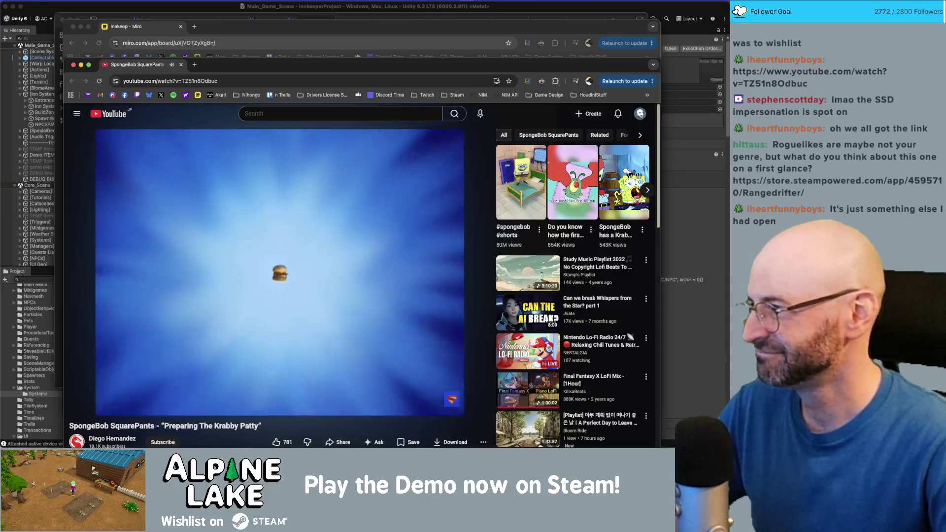
- Let the 'Preparing The Krabby Patty' clip finish, then close the YouTube window
mouse_move(307, 308)
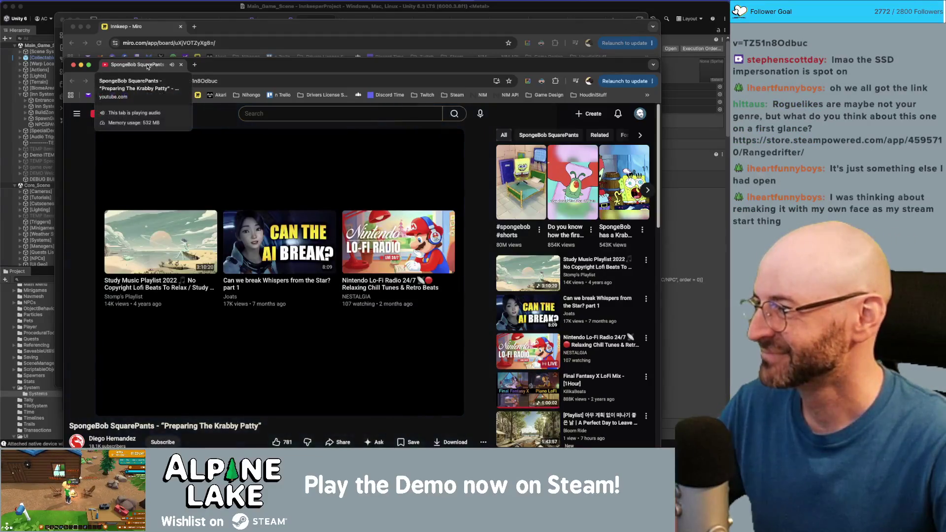
key("super+w")
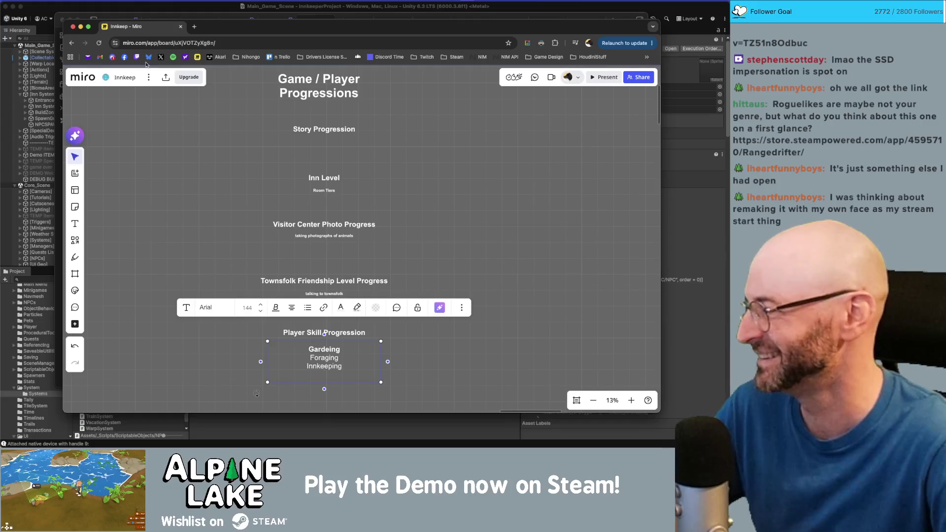
- Add an empty line under Innkeeping in the skills box, then switch to the Rangedrifter Steam page
key("Return")
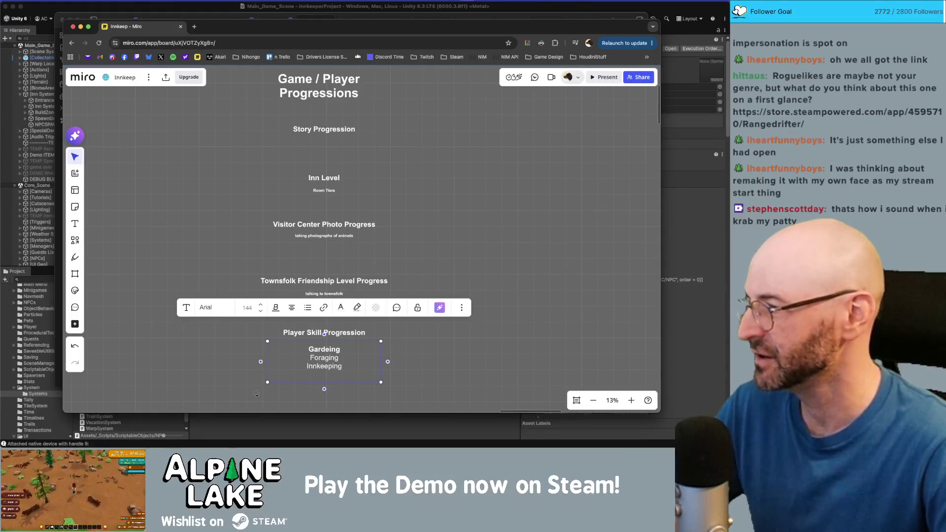
key("super+Tab")
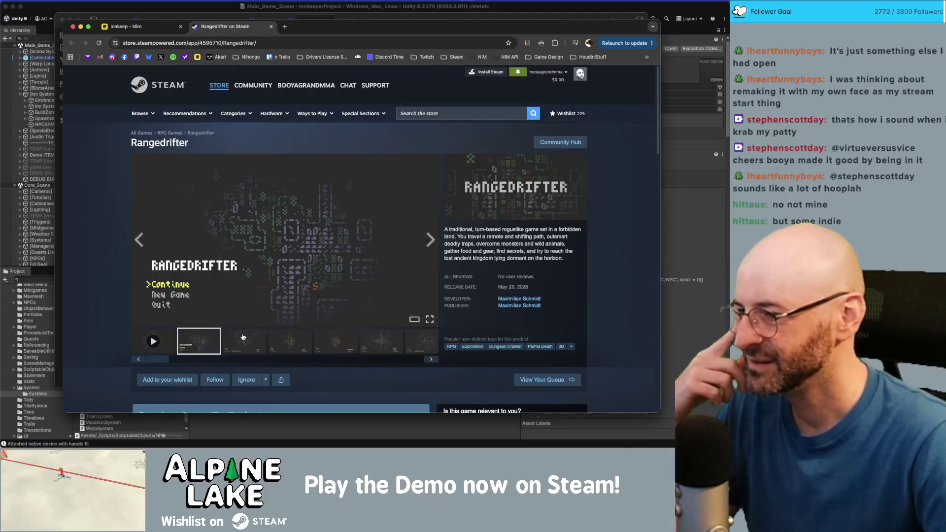
- Browse Rangedrifter's first screenshots, including the Bag/Status screen, in the media viewer
left_click(299, 340)
left_click(344, 339)
left_click(377, 341)
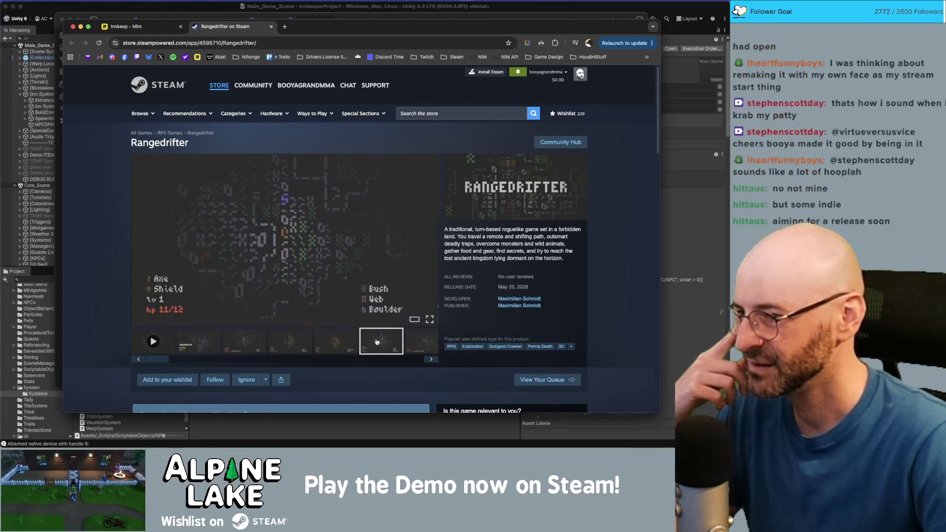
left_click(416, 339)
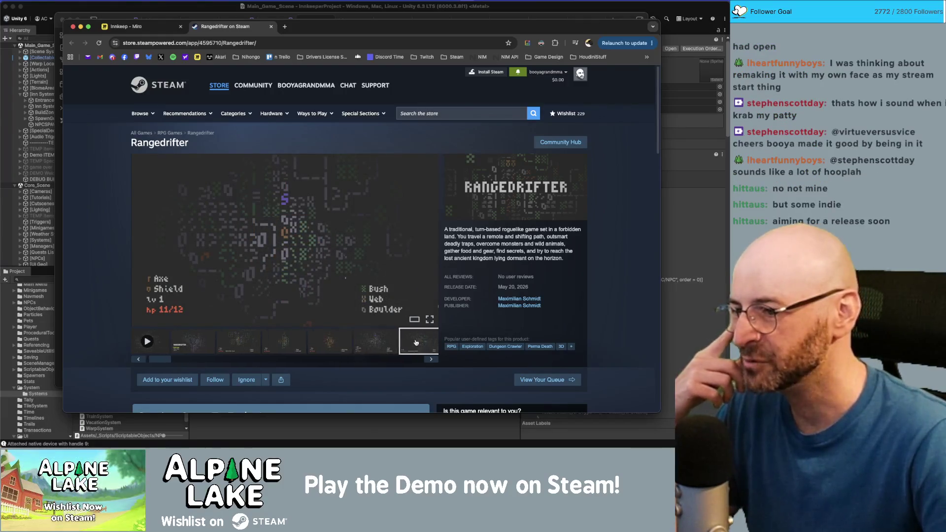
left_click(247, 338)
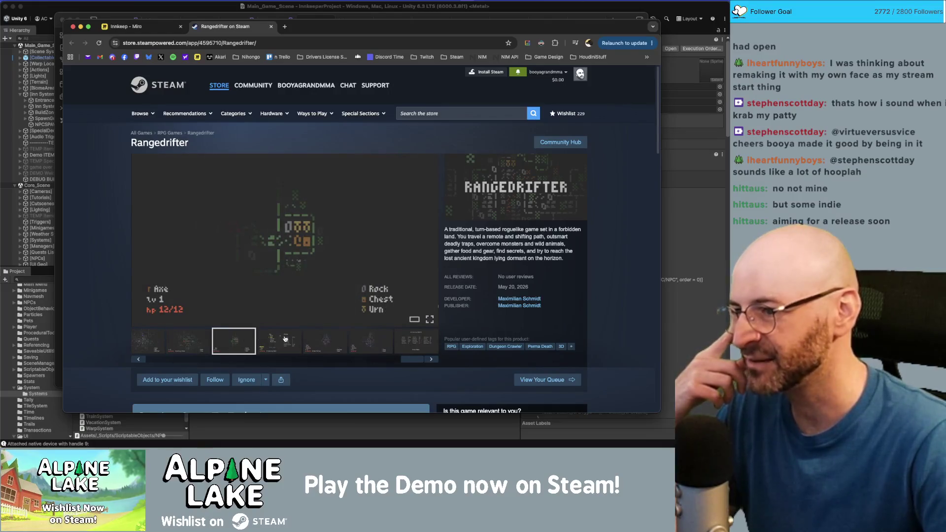
left_click(284, 339)
left_click(317, 338)
mouse_move(402, 360)
left_mouse_down()
mouse_move(146, 352)
mouse_move(412, 359)
left_mouse_up()
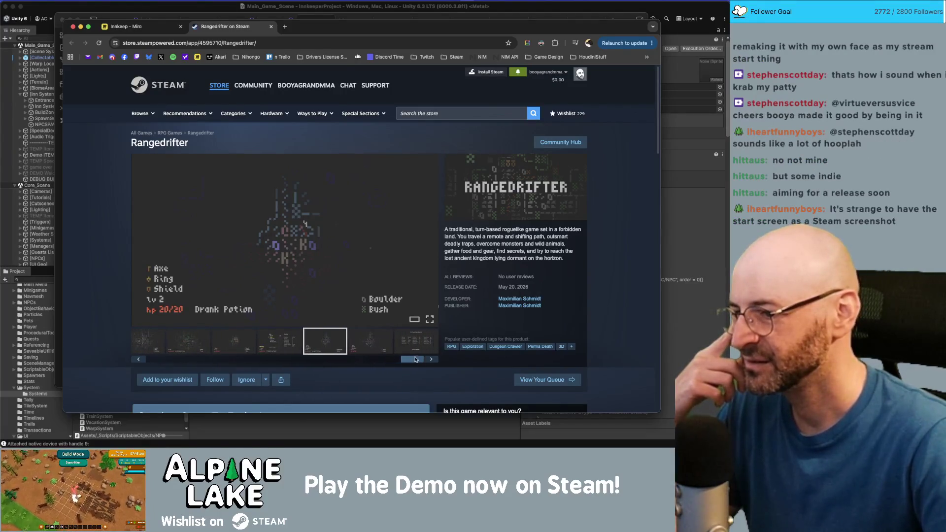
left_click(235, 339)
left_click(200, 339)
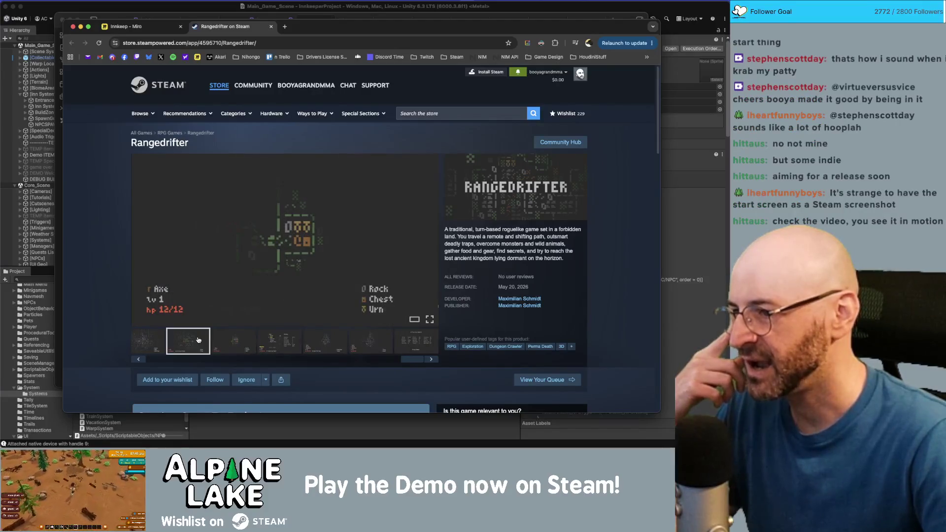
left_click(226, 339)
left_click(151, 340)
left_click(302, 344)
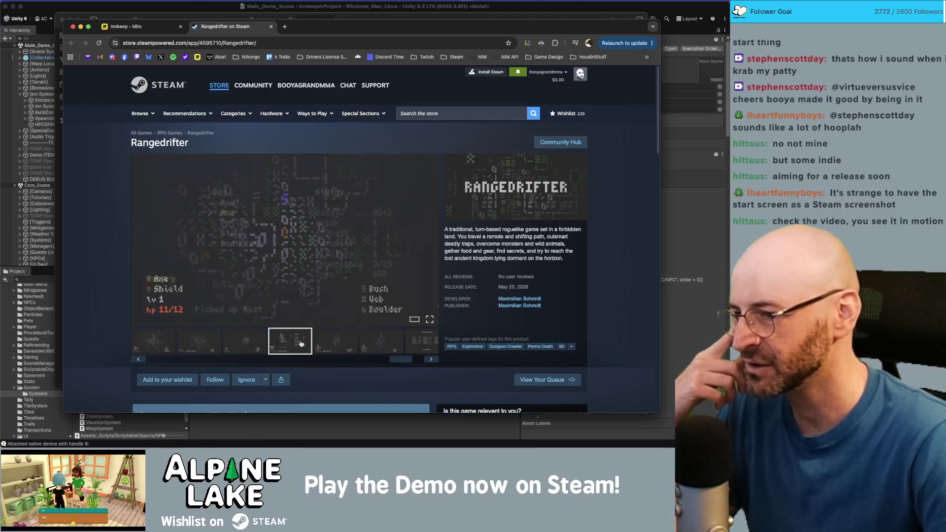
left_click(247, 348)
left_click(200, 344)
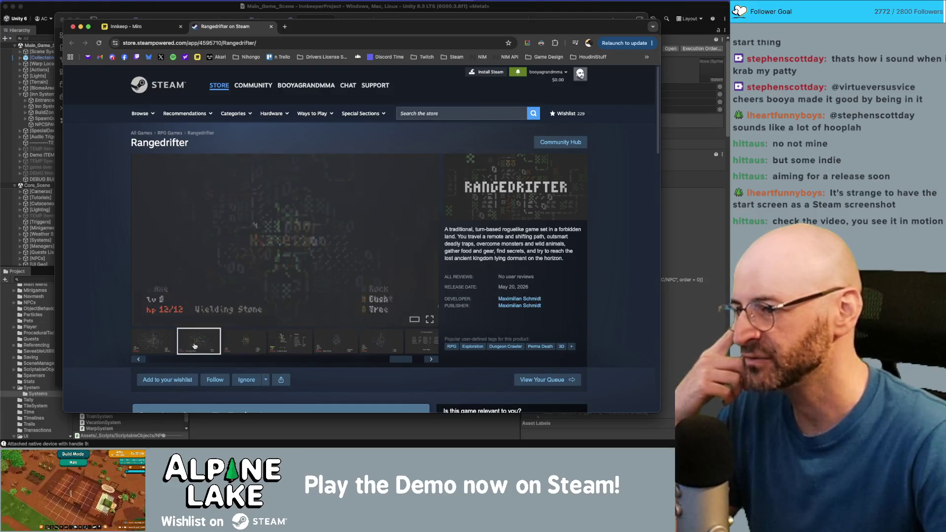
left_click(173, 345)
left_click(198, 346)
left_click(245, 345)
left_click(290, 345)
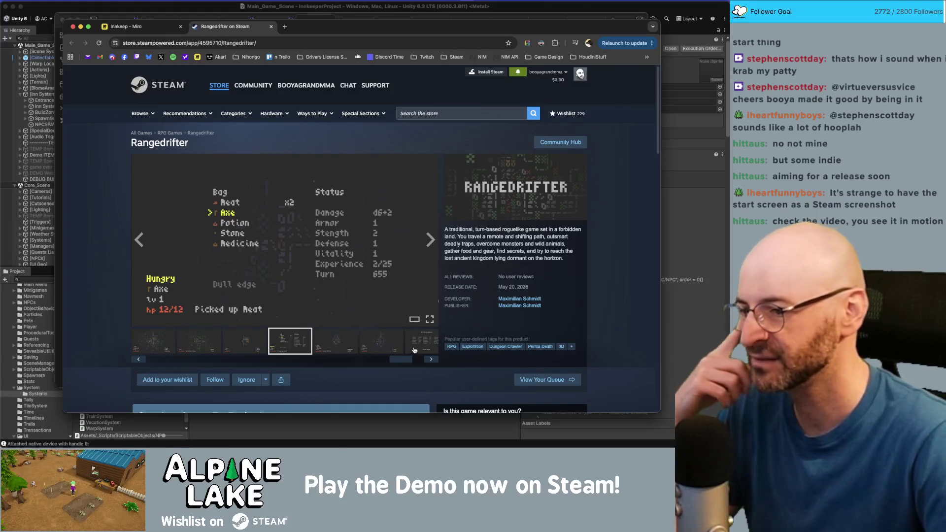
- View the Killed by Kobold, Drank Potion and Yielding Stone screenshots, then play the gameplay trailer
left_click(414, 350)
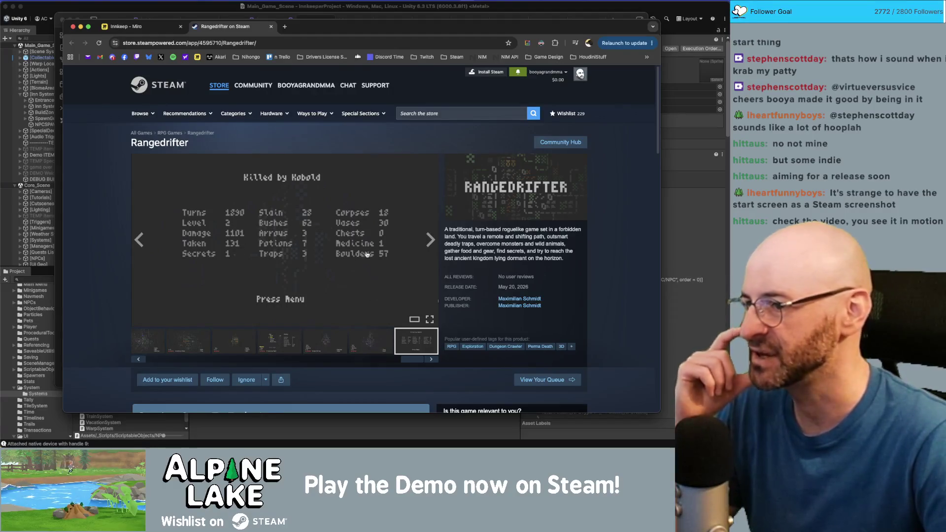
left_click(373, 337)
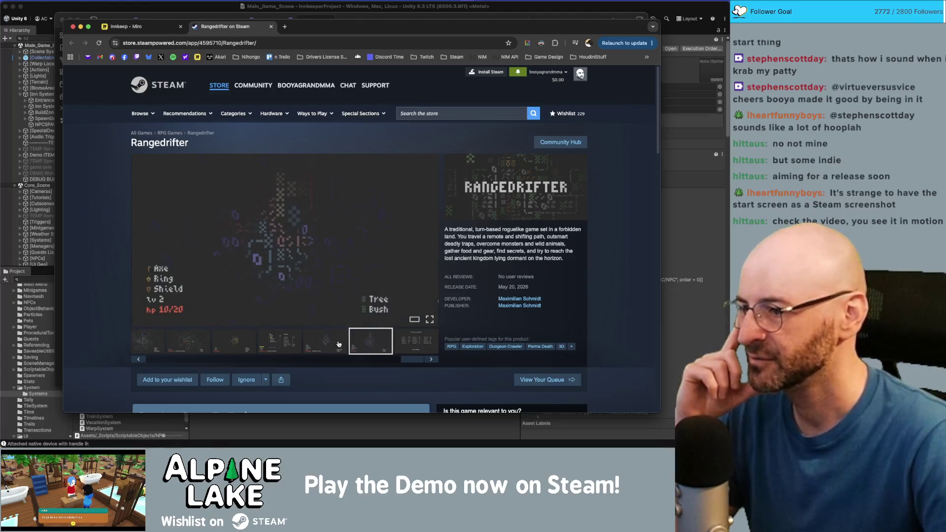
left_click(337, 345)
left_click(373, 342)
left_click(345, 342)
left_click(364, 341)
left_click(340, 343)
left_click(364, 342)
left_click(340, 343)
left_click(363, 342)
left_click(340, 342)
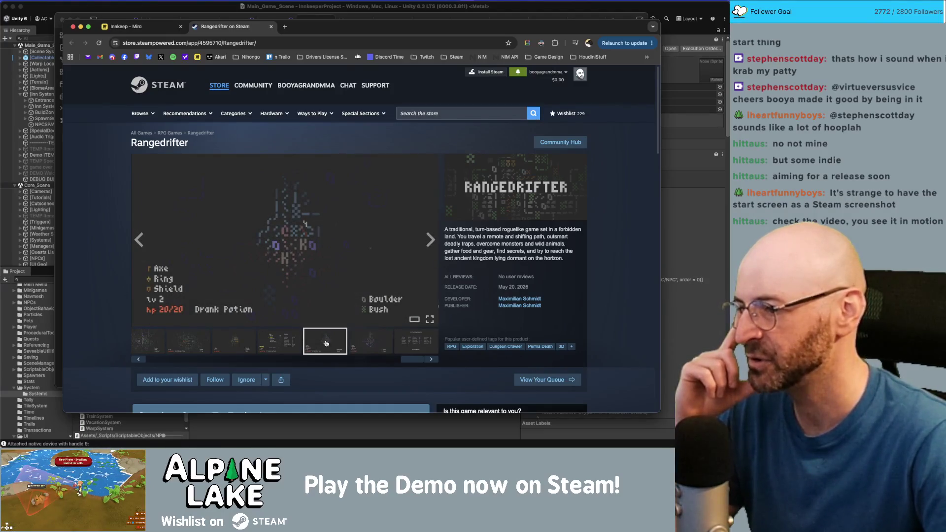
left_click(369, 343)
left_click(279, 343)
left_click(233, 342)
left_click(189, 342)
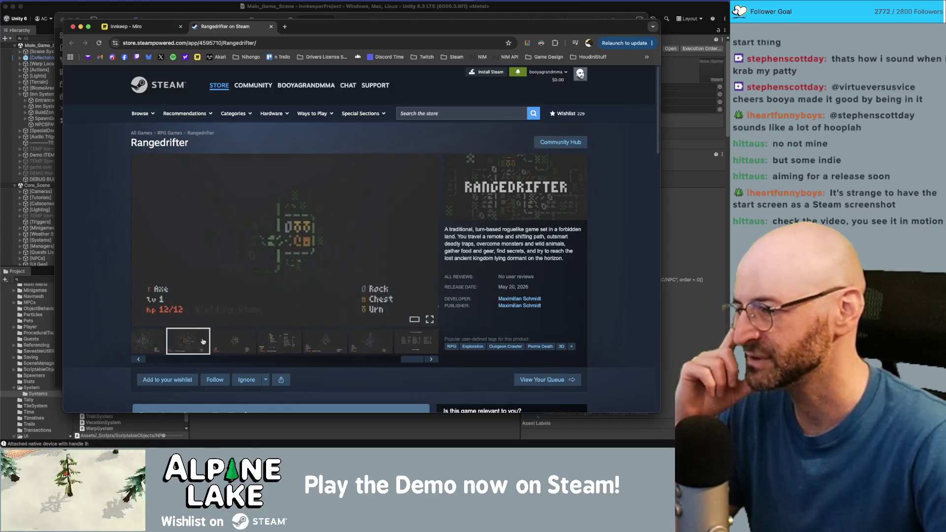
left_click(219, 359)
left_click_drag(218, 360, 168, 358)
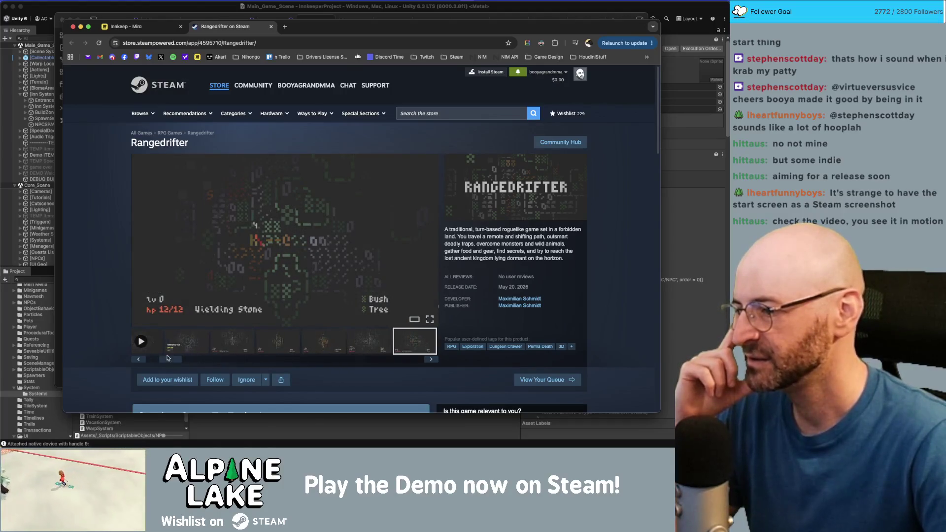
left_click(154, 342)
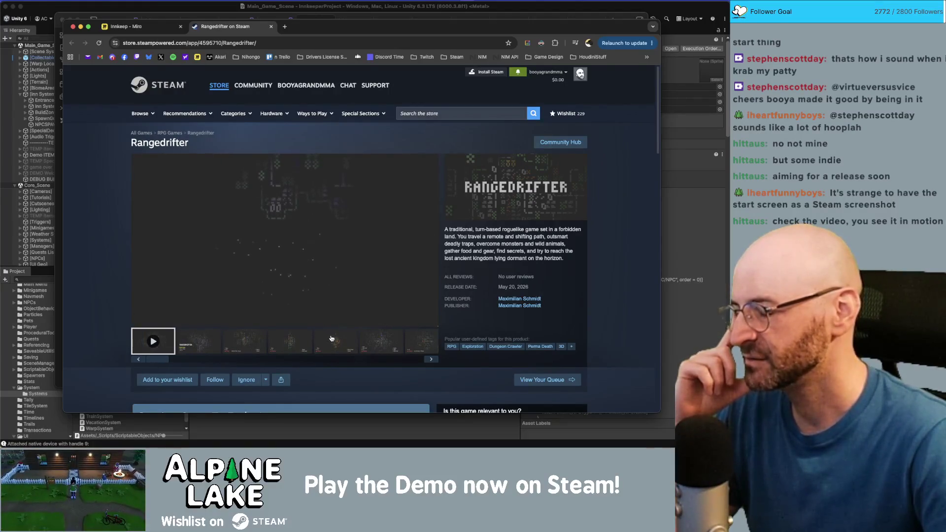
- Flip through the title and gameplay screenshots, then replay the Rangedrifter trailer
mouse_move(335, 323)
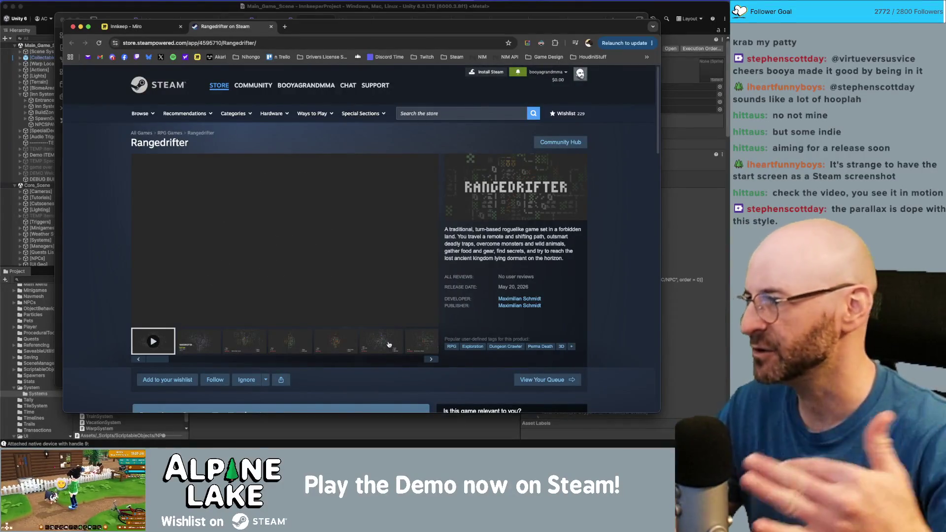
left_click(213, 346)
left_click(242, 343)
left_click(284, 342)
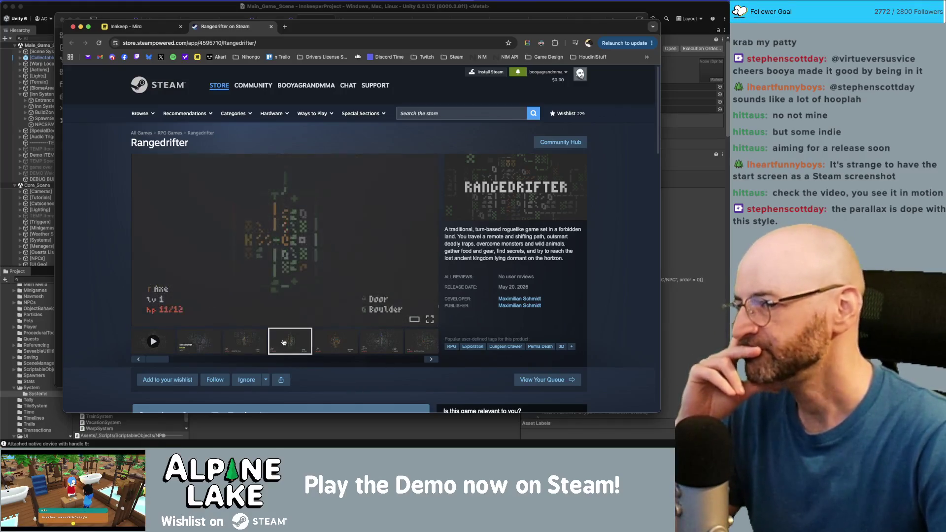
left_click(325, 343)
left_click(380, 342)
left_click(198, 342)
left_click(163, 341)
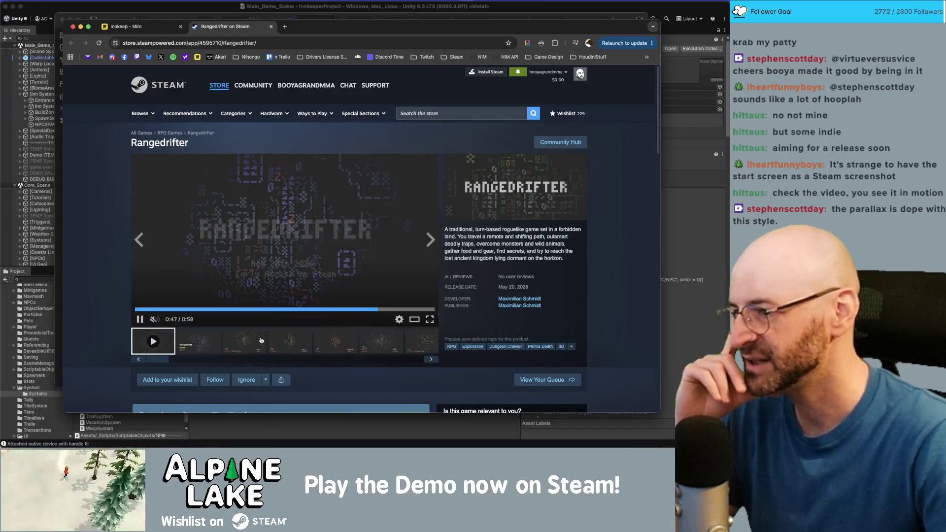
- Open the Ignore options dropdown and rewind the trailer to about 0:10
left_click(266, 380)
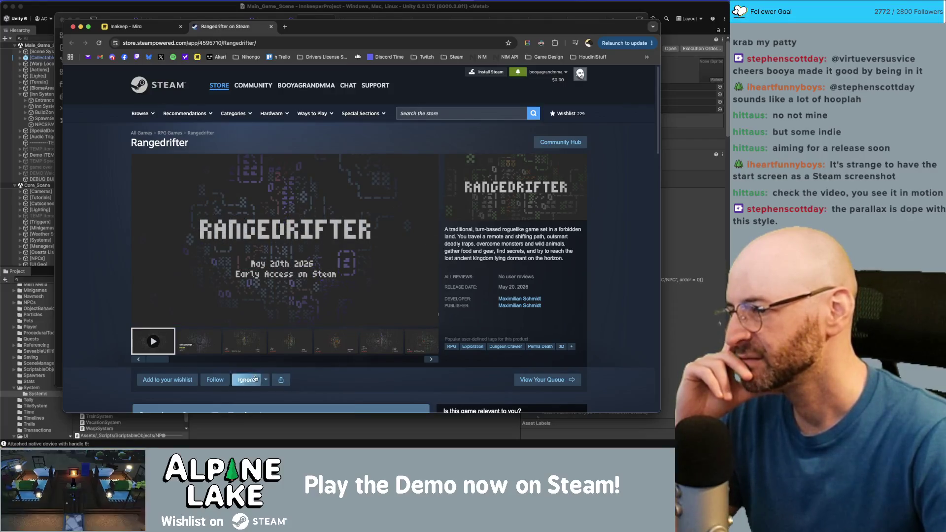
left_click_drag(317, 315, 189, 311)
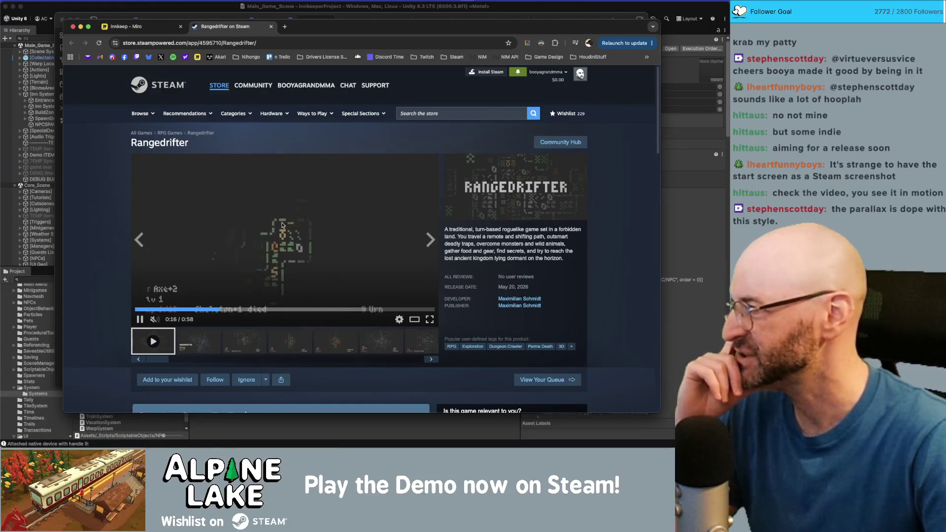
scroll(174, 281, "down", 10)
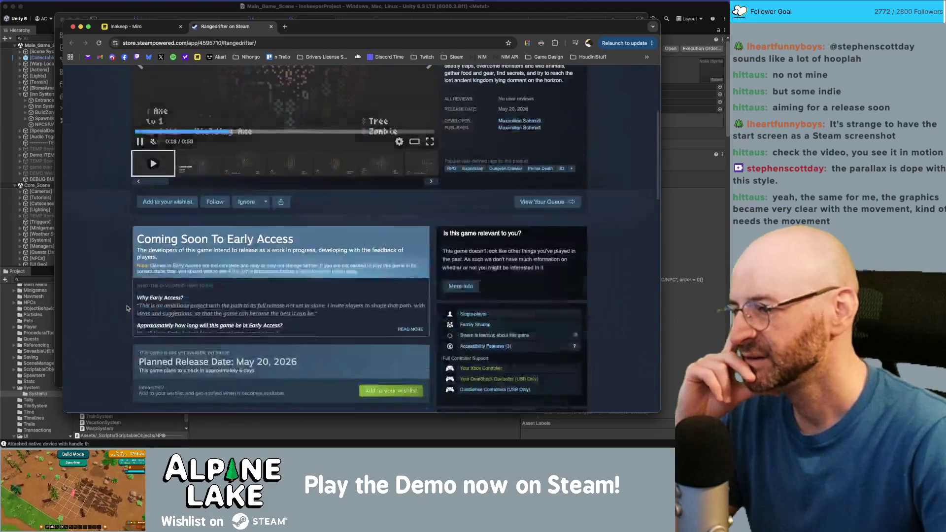
- Expand the full Contents list with READ MORE, then show the fourth screenshot instead of the trailer
scroll(174, 281, "down", 4)
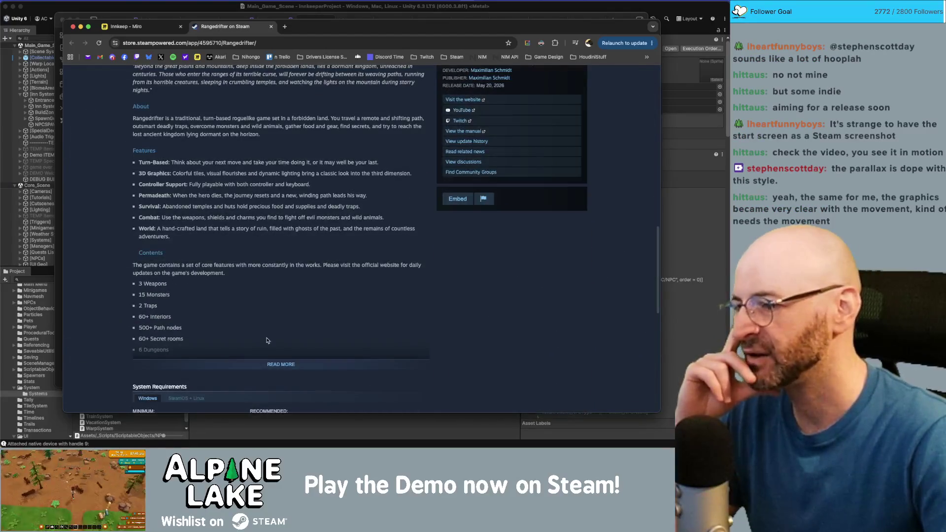
left_click(272, 361)
scroll(261, 315, "down", 9)
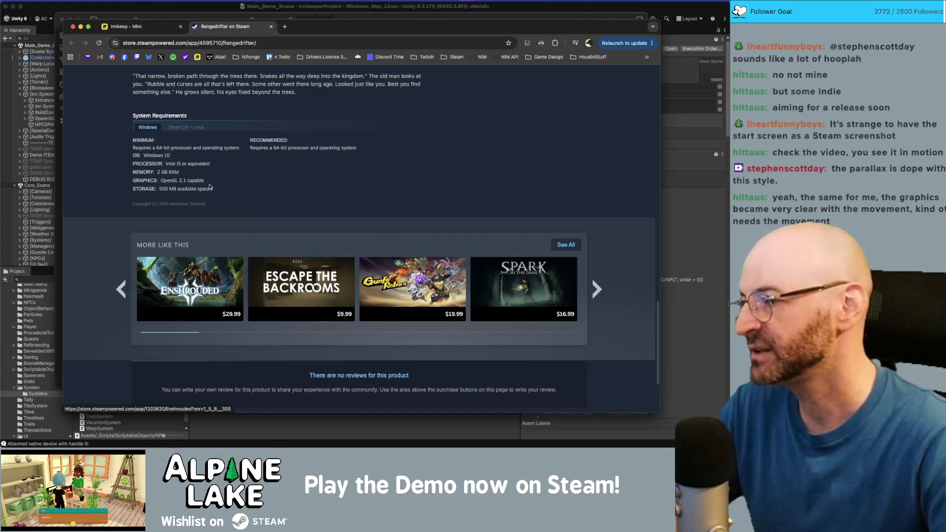
scroll(246, 207, "up", 20)
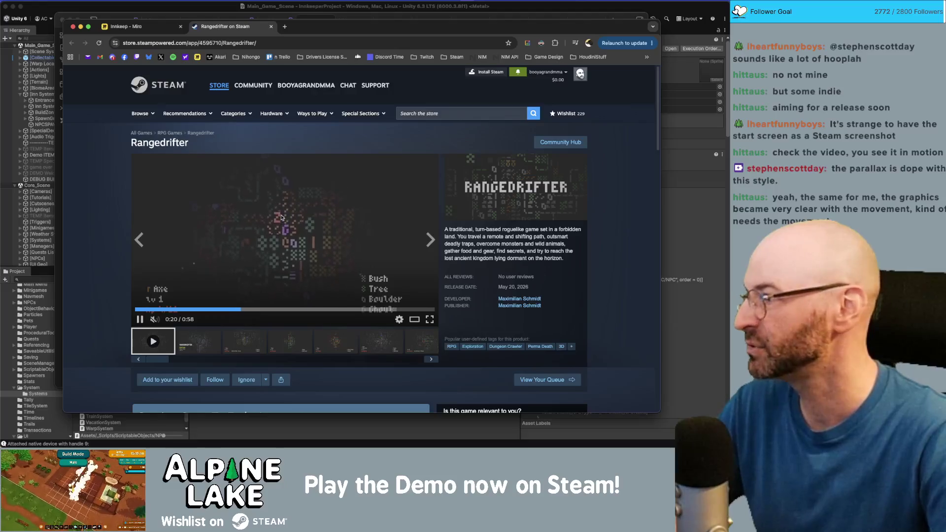
scroll(288, 213, "down", 1)
scroll(295, 227, "down", 7)
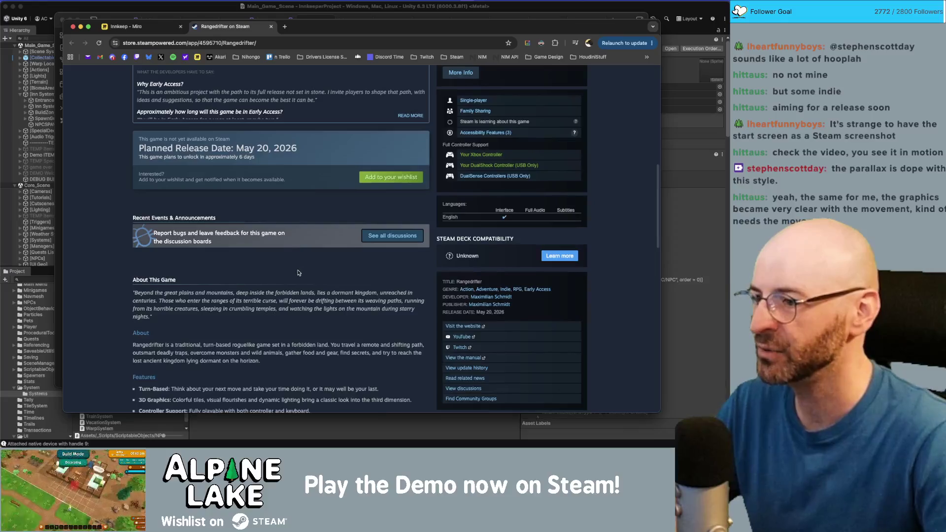
scroll(294, 270, "up", 4)
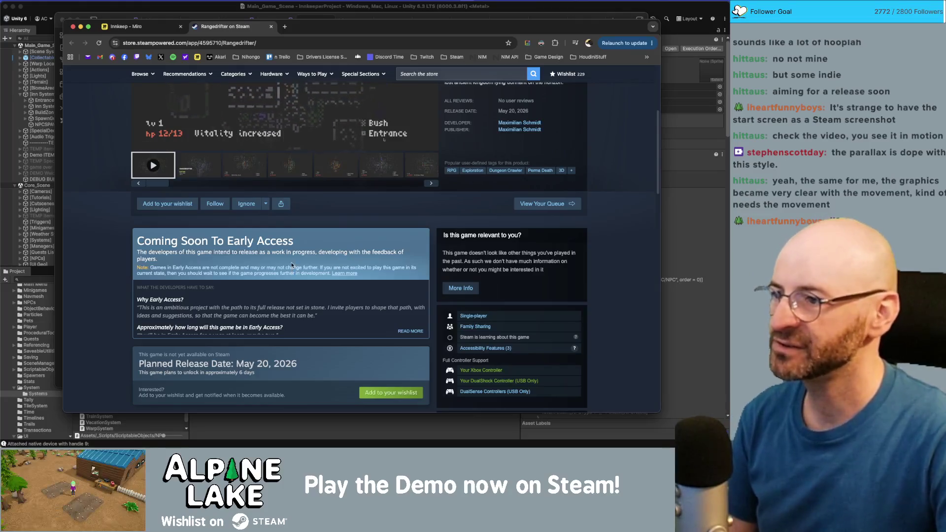
scroll(296, 276, "up", 3)
left_click(306, 323)
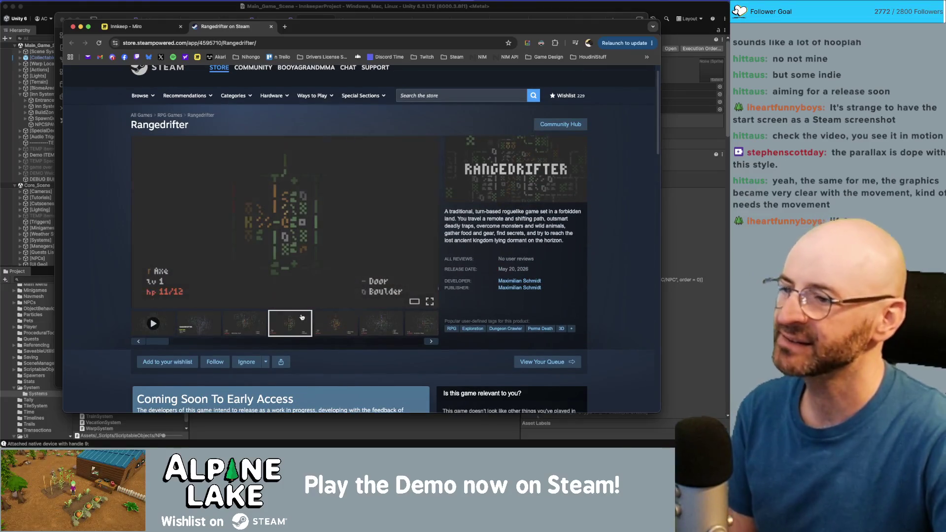
- View the fifth, fourth, Skeleton died and title-screen screenshots of Rangedrifter
left_click(324, 317)
left_click(293, 324)
left_click(260, 325)
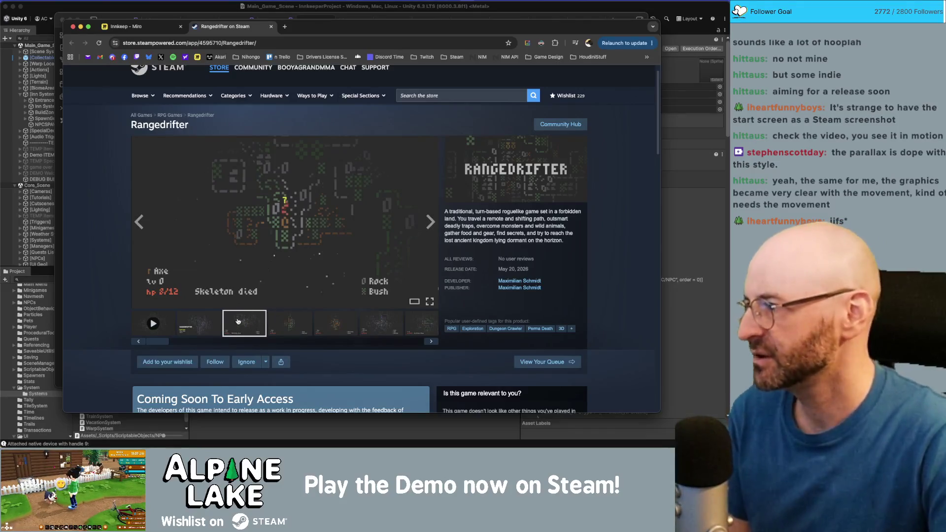
left_click(211, 323)
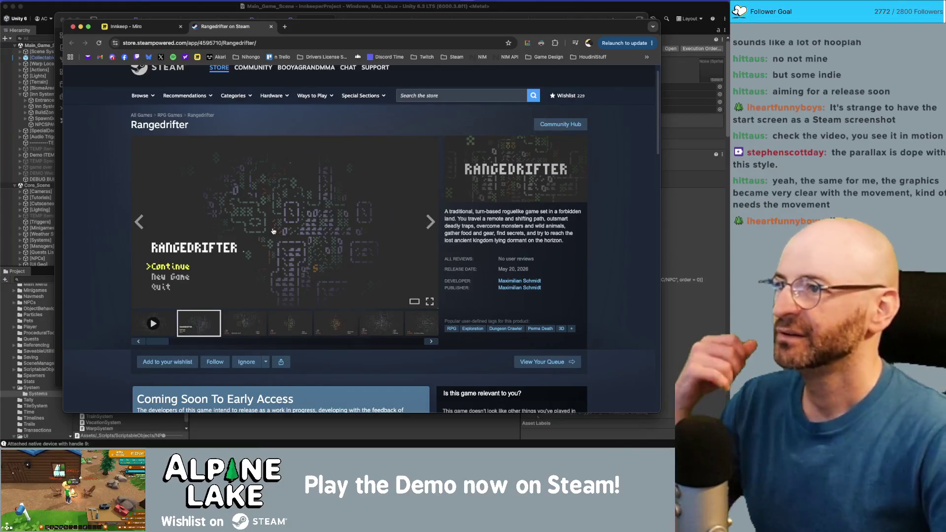
scroll(276, 253, "down", 10)
scroll(276, 305, "up", 15)
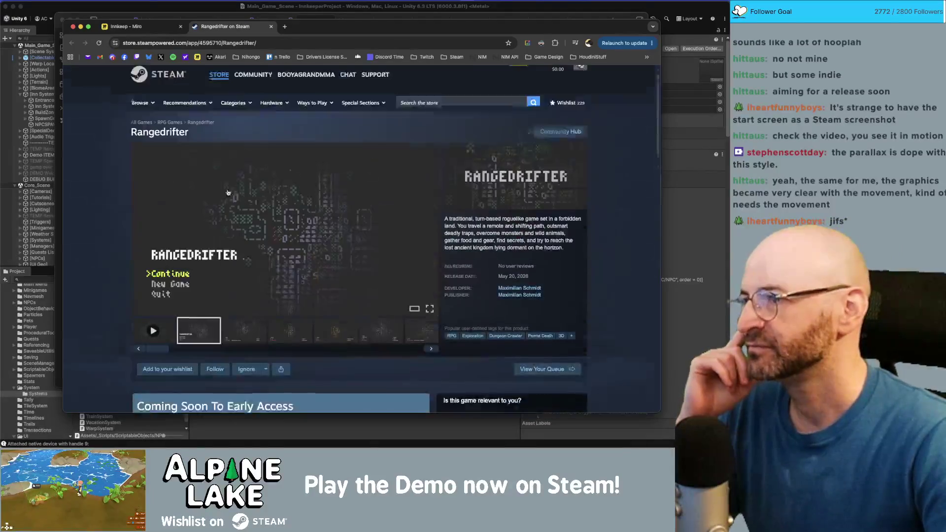
middle_click(234, 31)
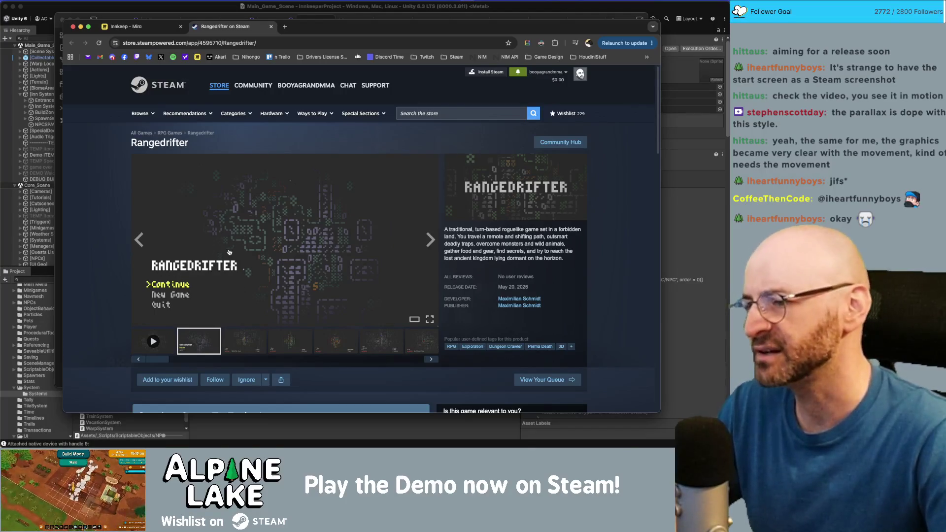
- Browse the remaining gameplay screenshots in the gallery, then close the Rangedrifter store page
left_click(249, 339)
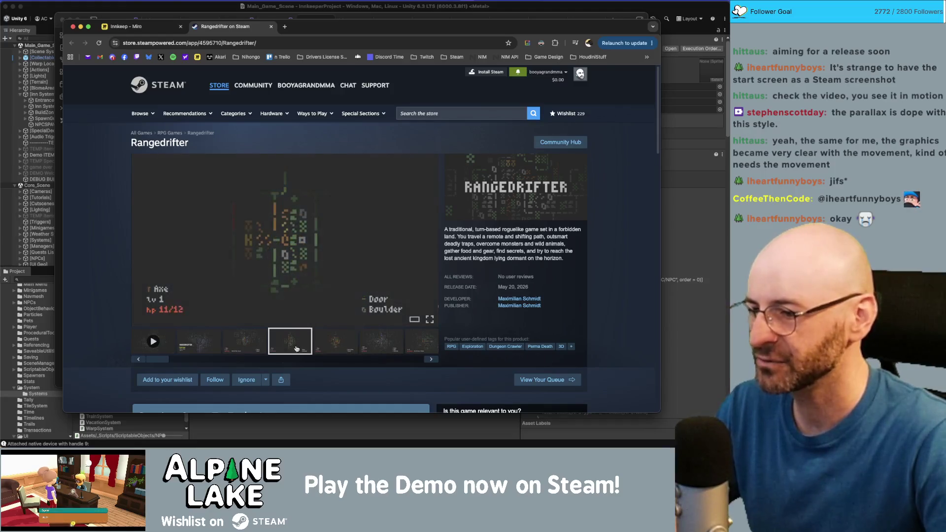
left_click_drag(162, 359, 251, 363)
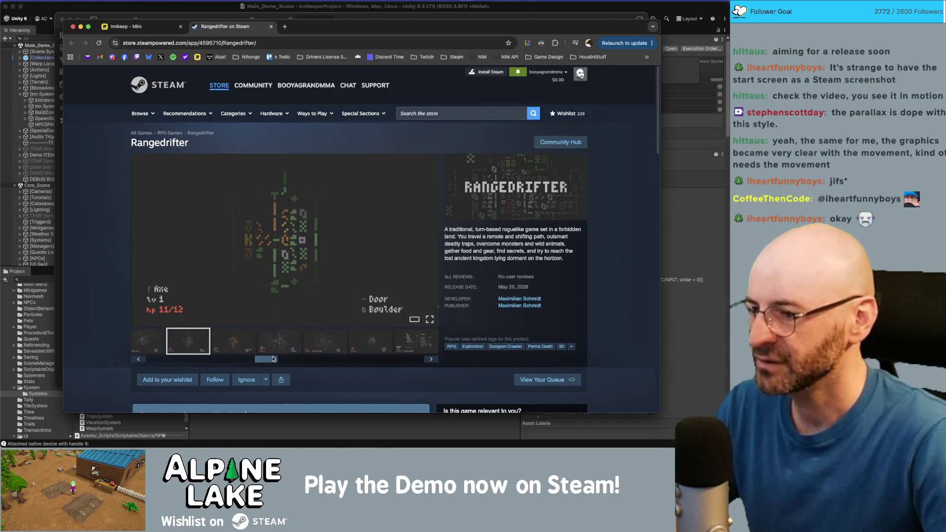
left_click(286, 340)
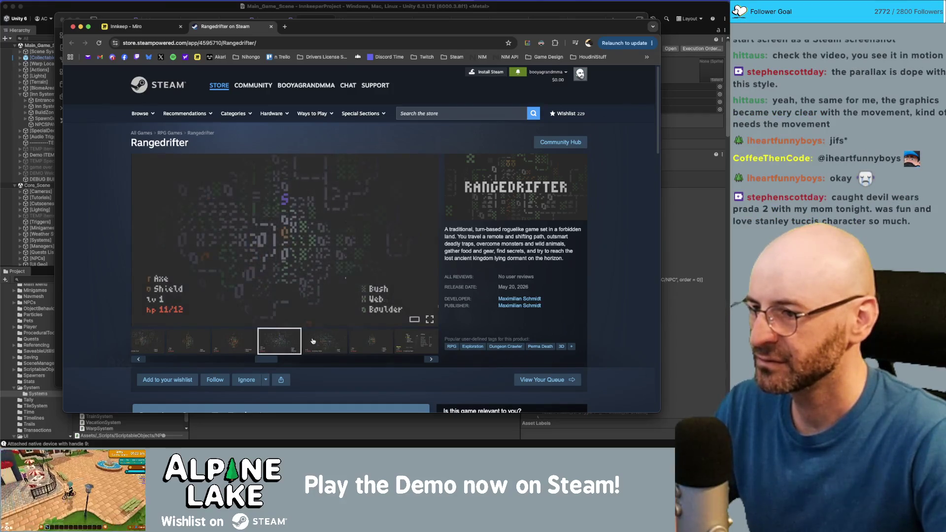
mouse_move(266, 359)
left_mouse_down()
mouse_move(329, 364)
mouse_move(260, 363)
left_mouse_up()
left_click(166, 341)
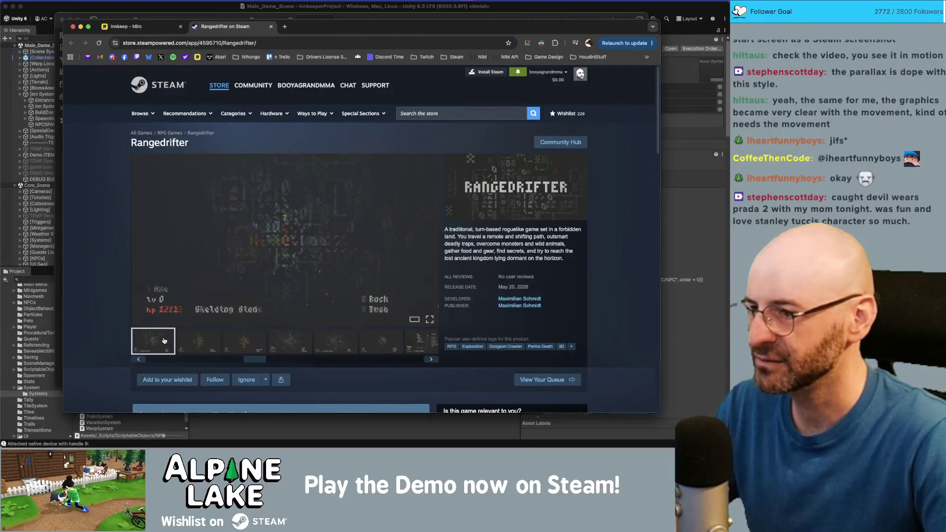
left_click(300, 342)
left_click(321, 343)
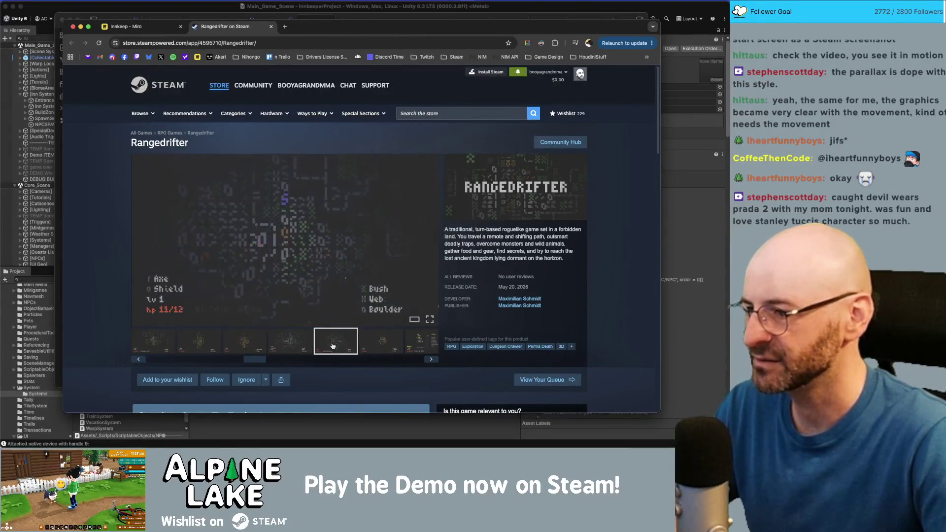
left_click(291, 340)
left_click(291, 340)
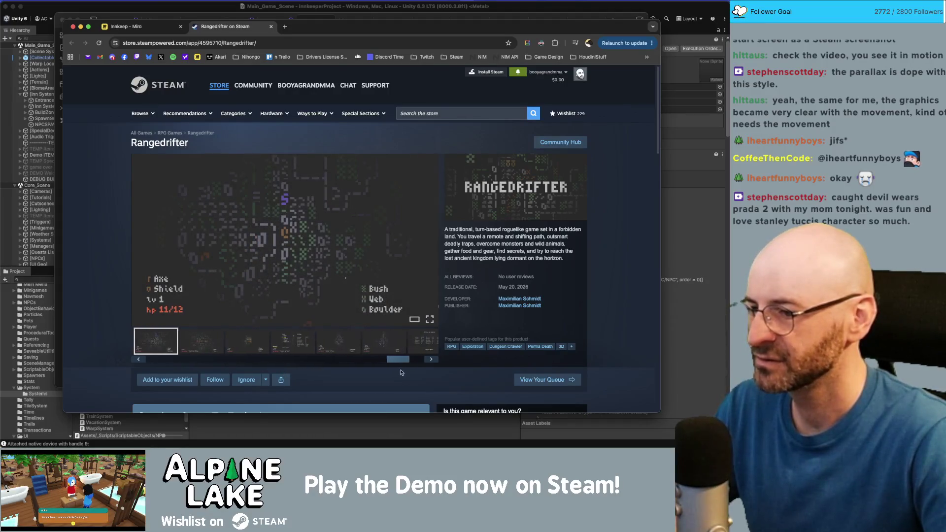
left_click(337, 343)
left_click(338, 342)
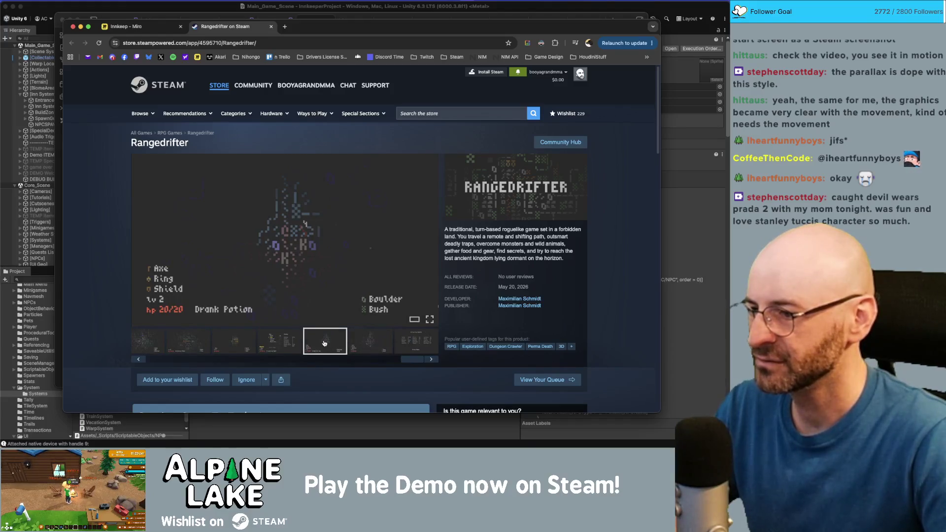
left_click(371, 344)
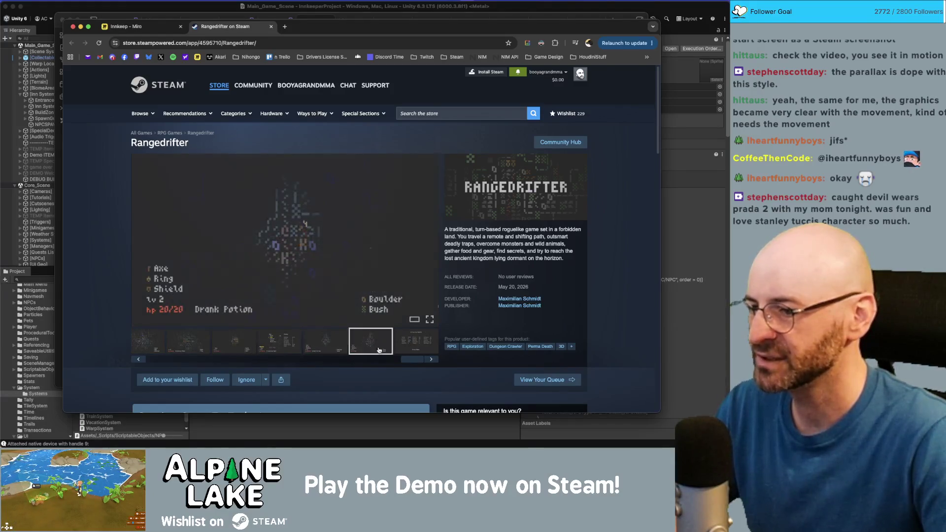
left_click_drag(409, 361, 152, 348)
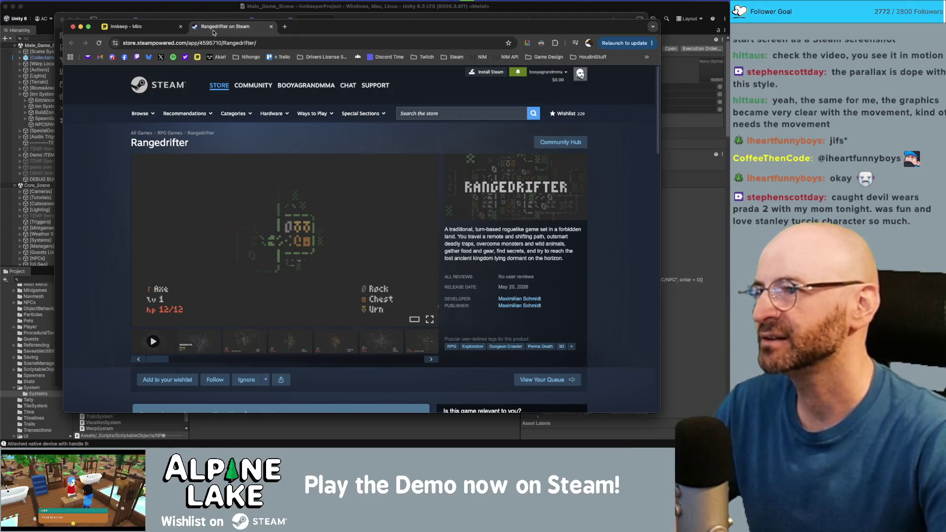
key("super+w")
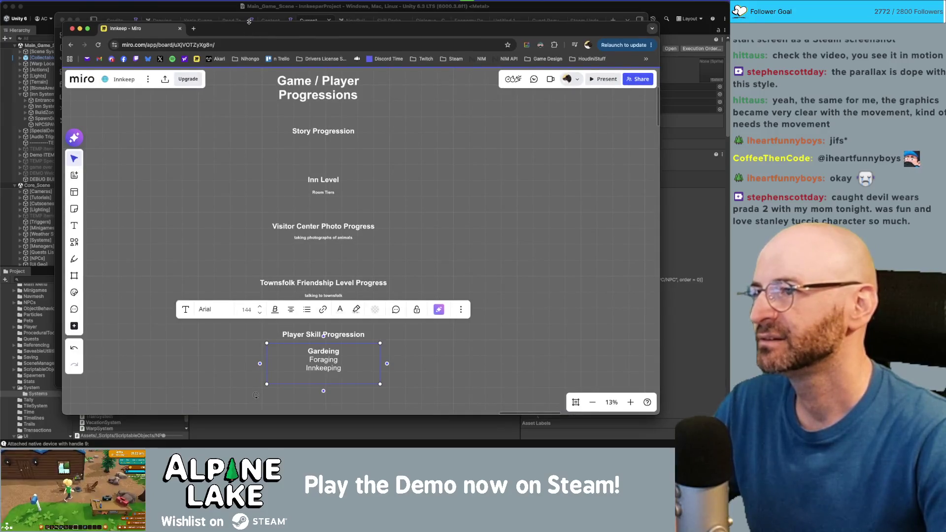
- Shift the Miro window, glance at the Current Bugs note, zoom the board out, then start a Unity Project search
left_click_drag(306, 44, 292, 43)
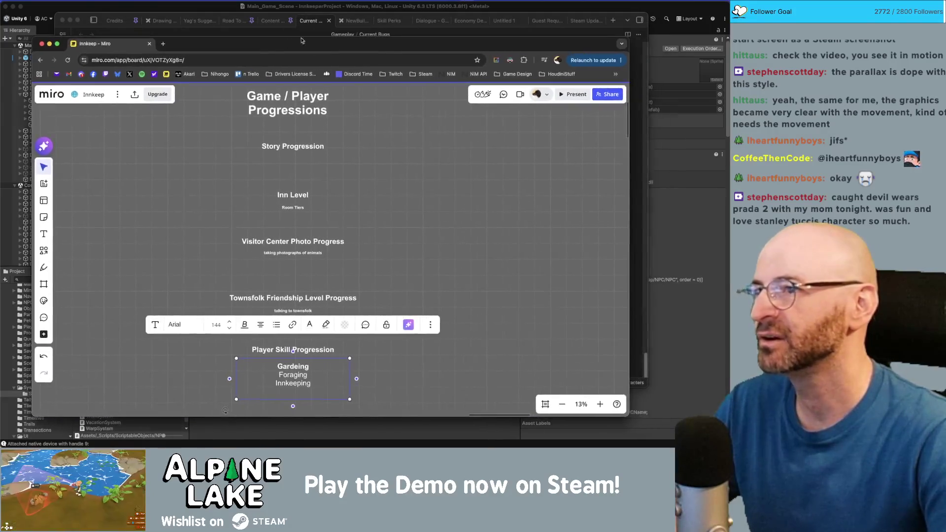
left_click(315, 19)
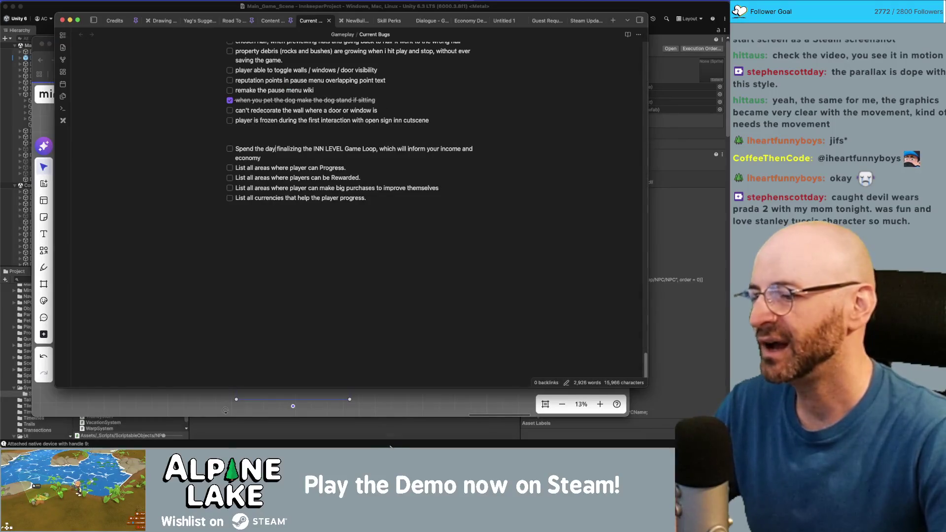
left_click(390, 400)
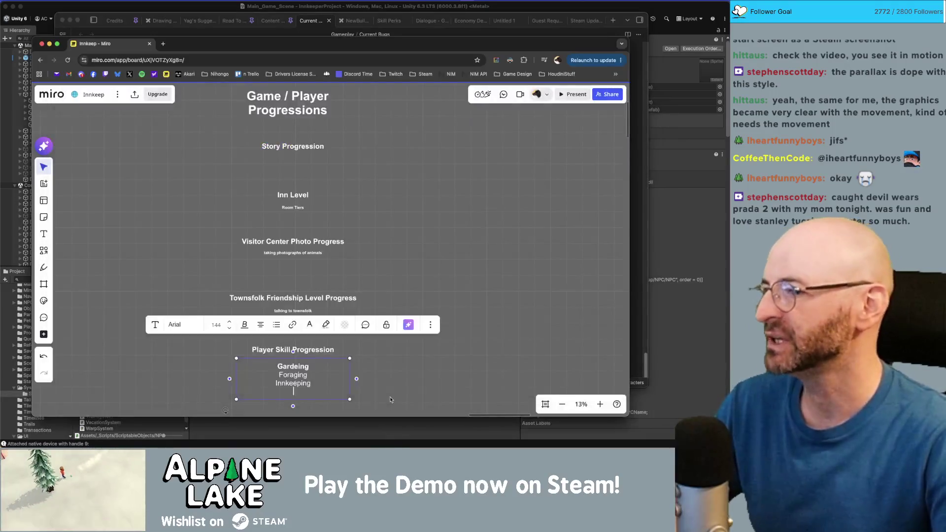
left_click(390, 400)
scroll(293, 354, "up", 5)
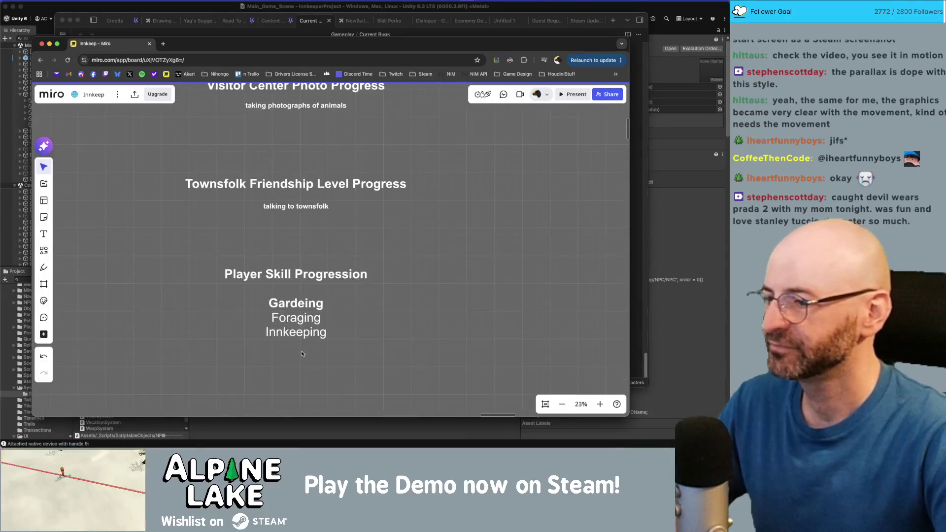
key("super+Tab")
left_click(113, 280)
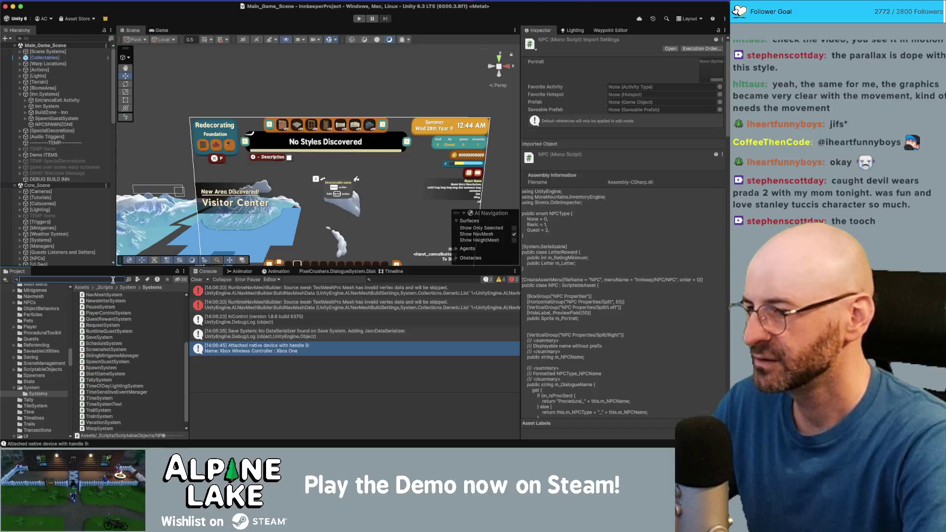
- Search Unity's Project for proficiency assets and locate Proficiency Cooking in the Proficiencies folder
type("pre")
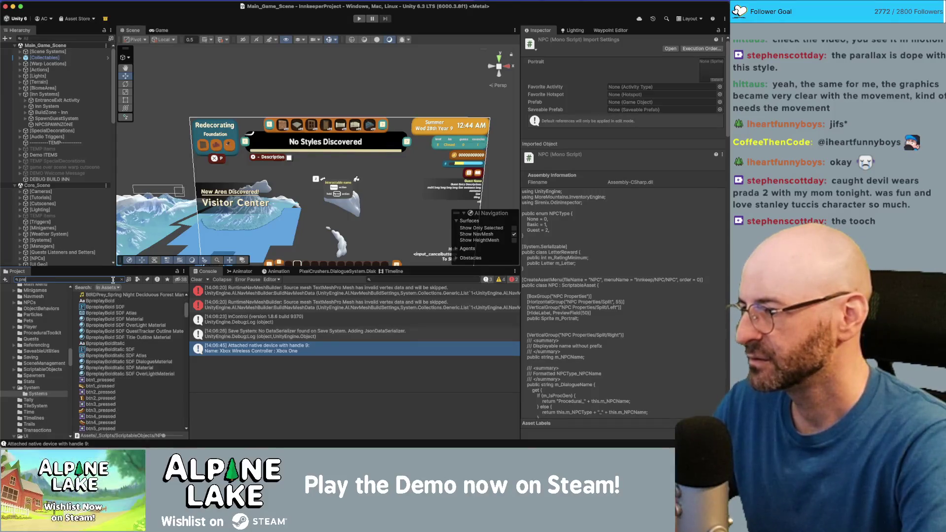
type("pro")
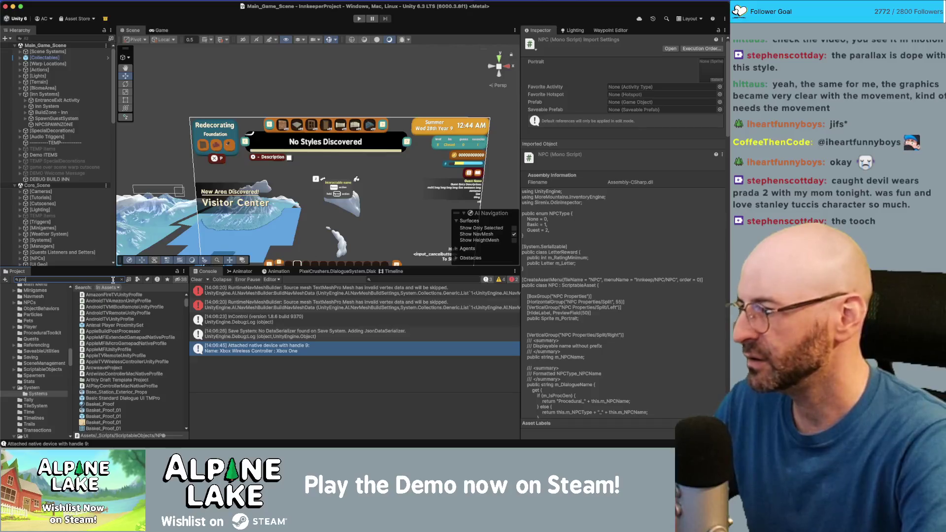
type("profil")
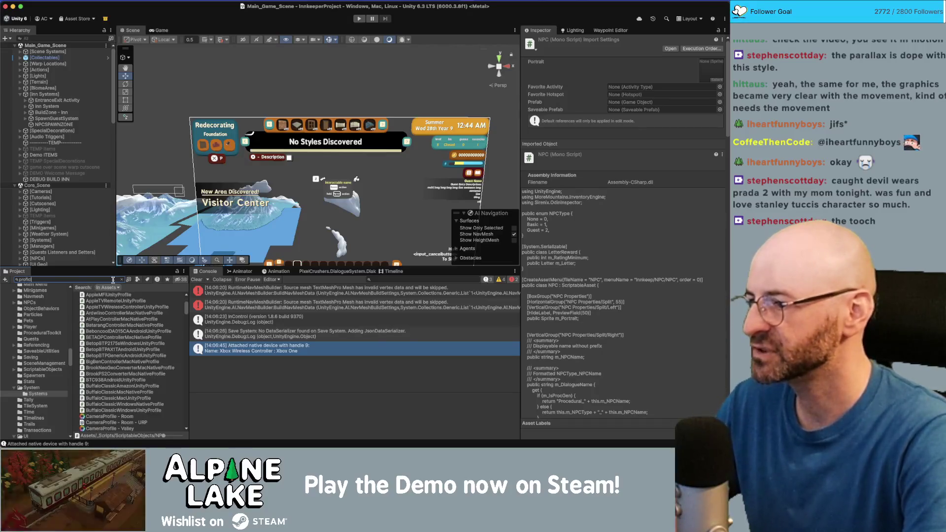
key("super+Tab")
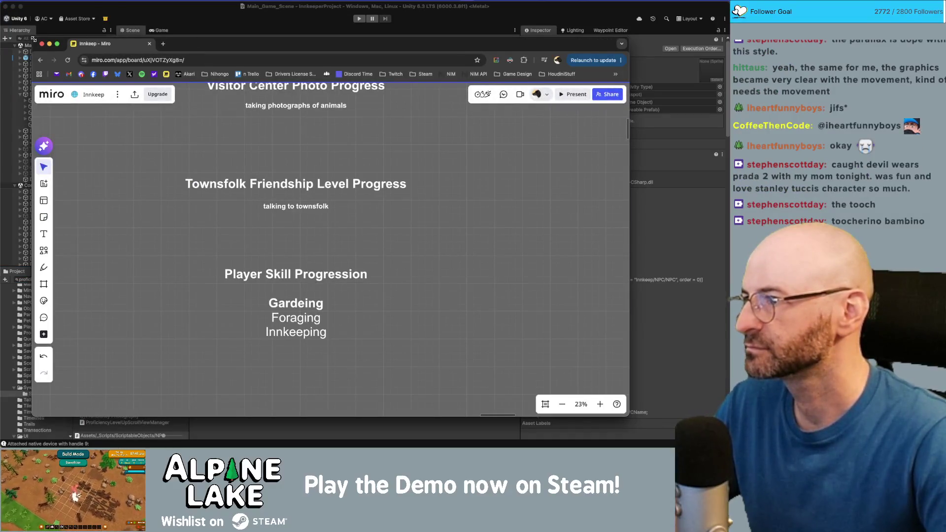
left_click_drag(33, 39, 220, 44)
left_click(126, 296)
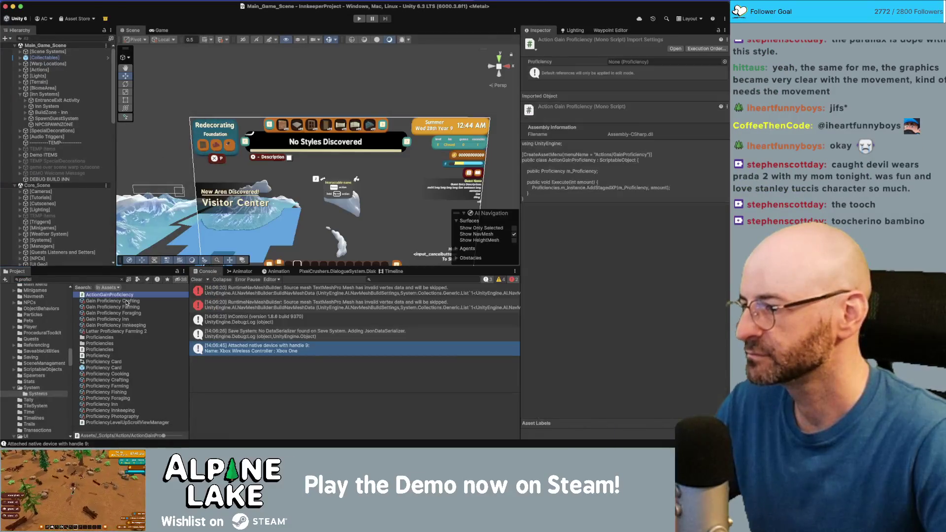
left_click(118, 301)
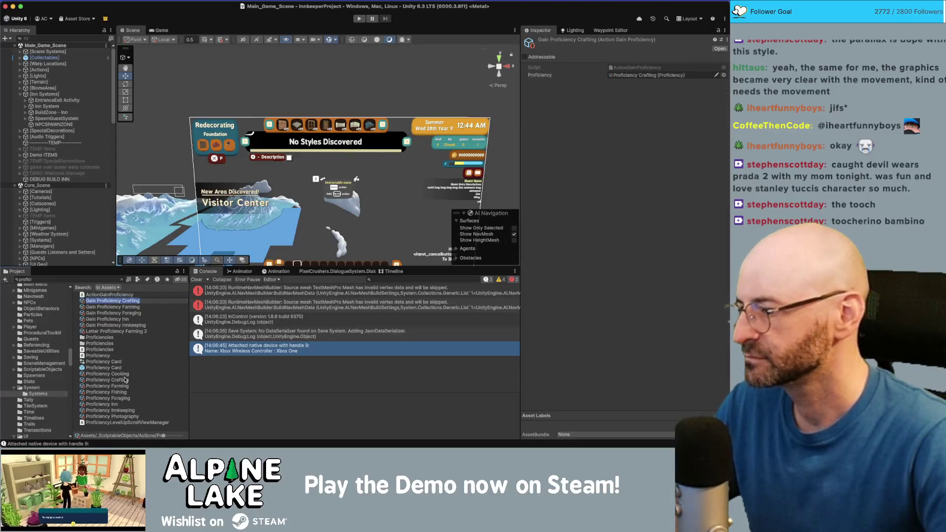
left_click(125, 375)
left_click(123, 279)
- Return to Miro and start editing the skills text box
key("super+Tab")
left_click(500, 327)
left_click(500, 328)
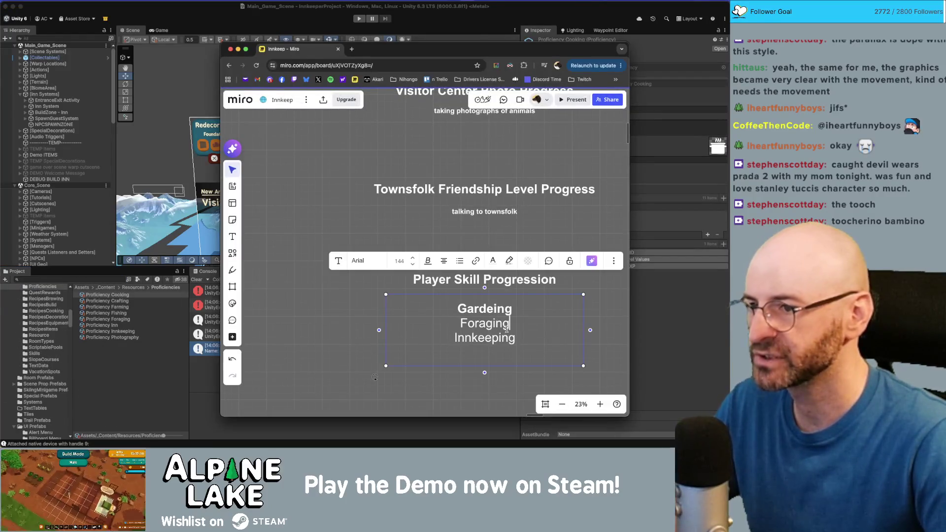
- Toggle bold on and off for the skills list and set its font size to 80
left_click(428, 260)
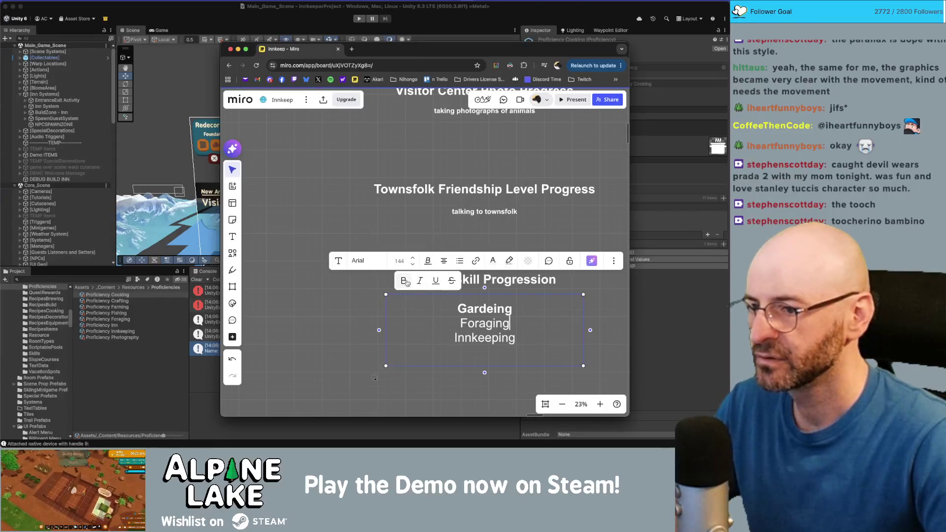
key("ctrl+a")
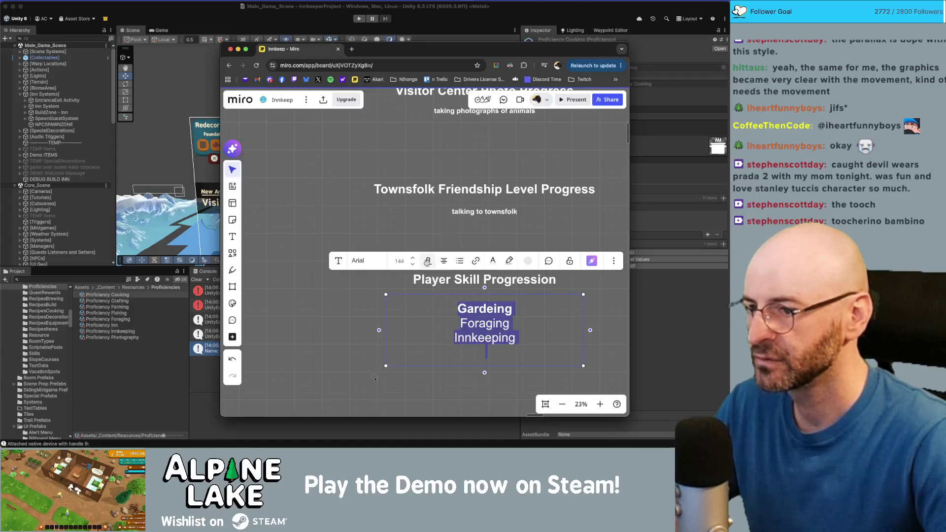
left_click(427, 261)
left_click(407, 281)
left_click(428, 260)
left_click(407, 281)
left_click(527, 336)
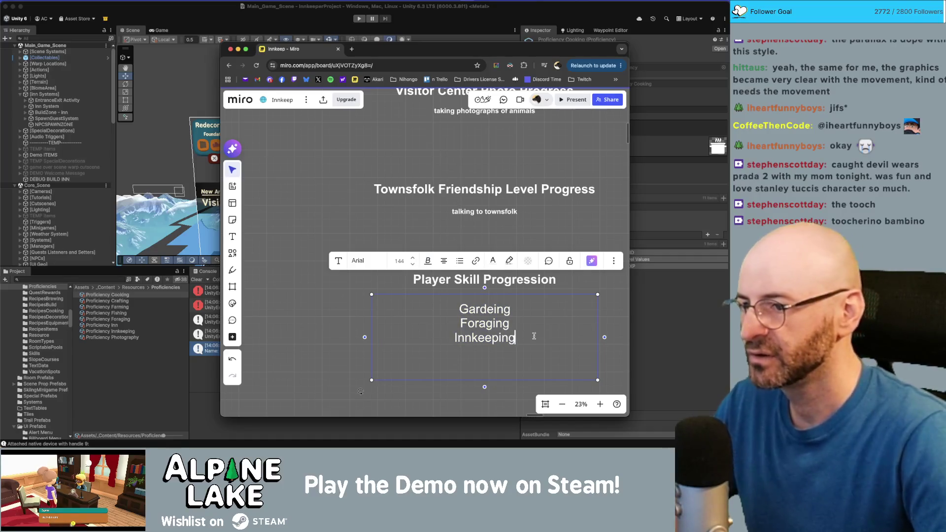
key("ctrl+a")
left_click(412, 265)
- Append ' / Farming' to the Gardeing line and delete the Innkeeping / Reputation line
left_click(461, 327)
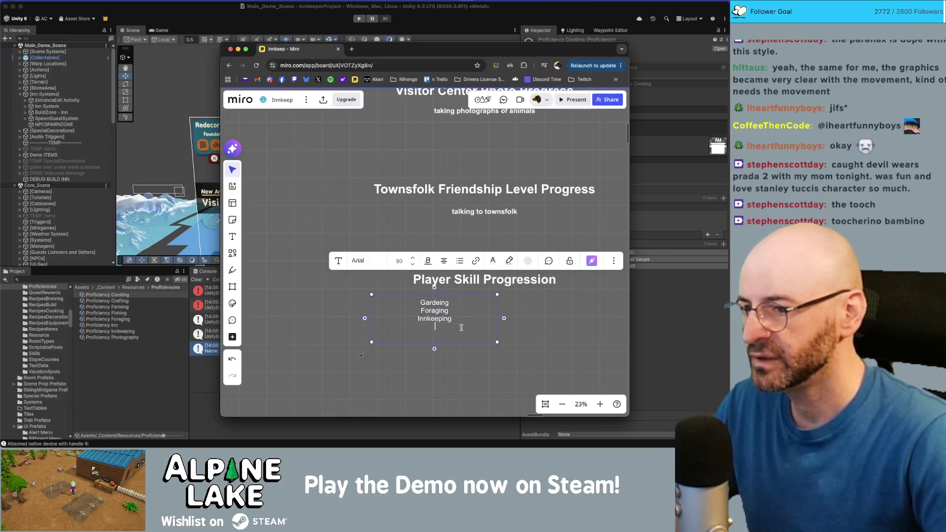
type("F")
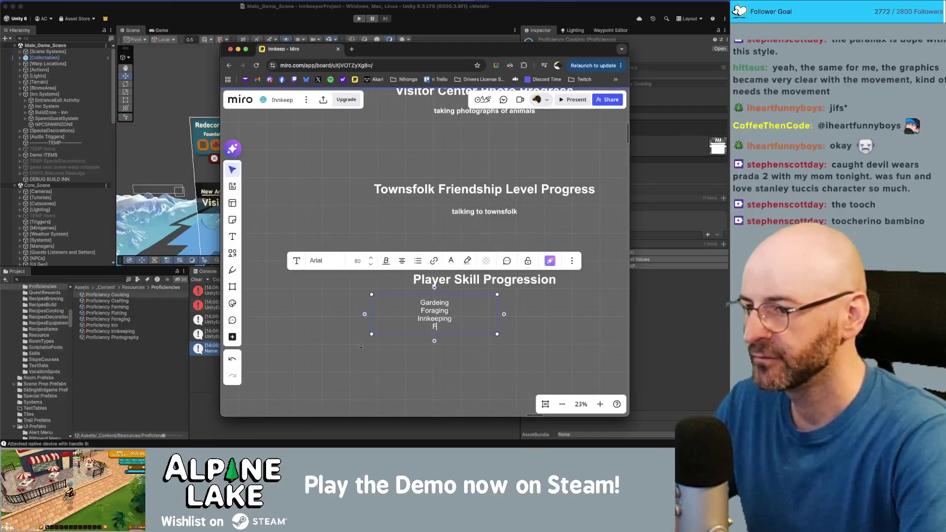
type("arming")
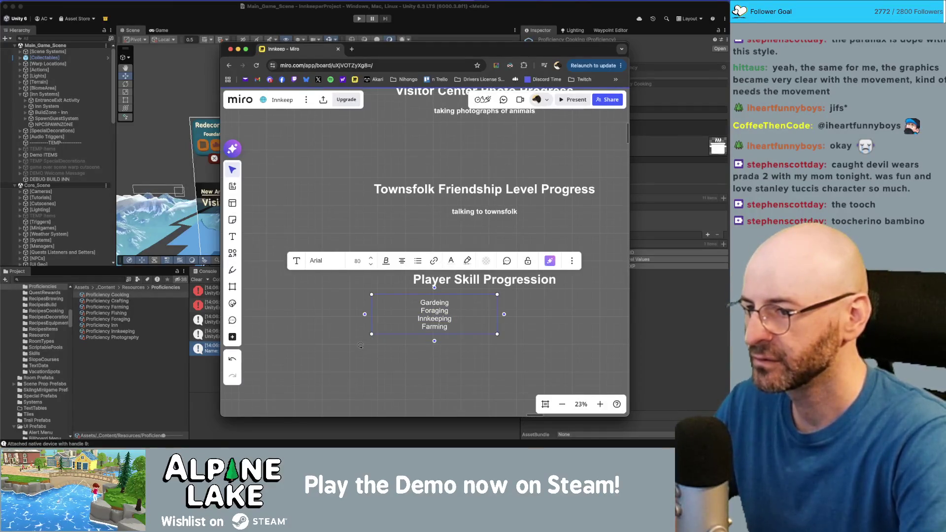
key("super+shift+Left")
key("BackSpace")
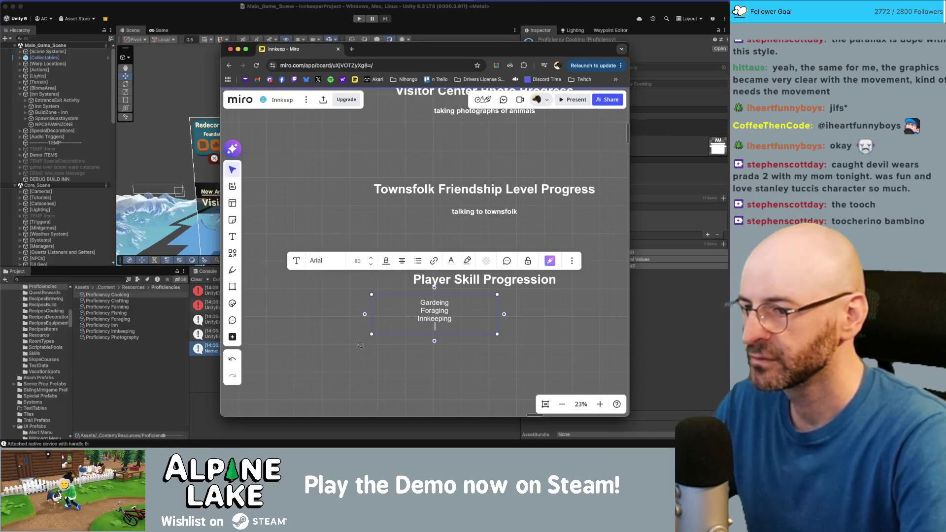
key("super+Right")
type("/ Farming")
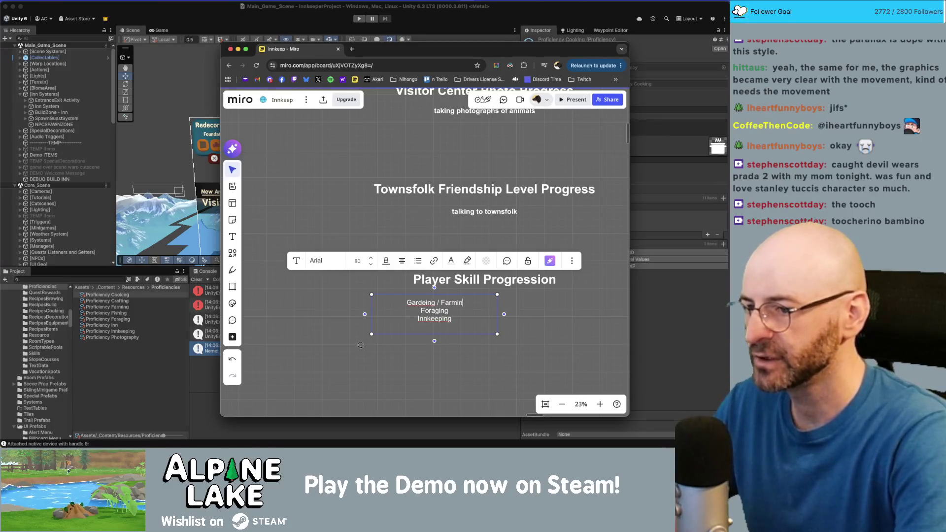
key("Down")
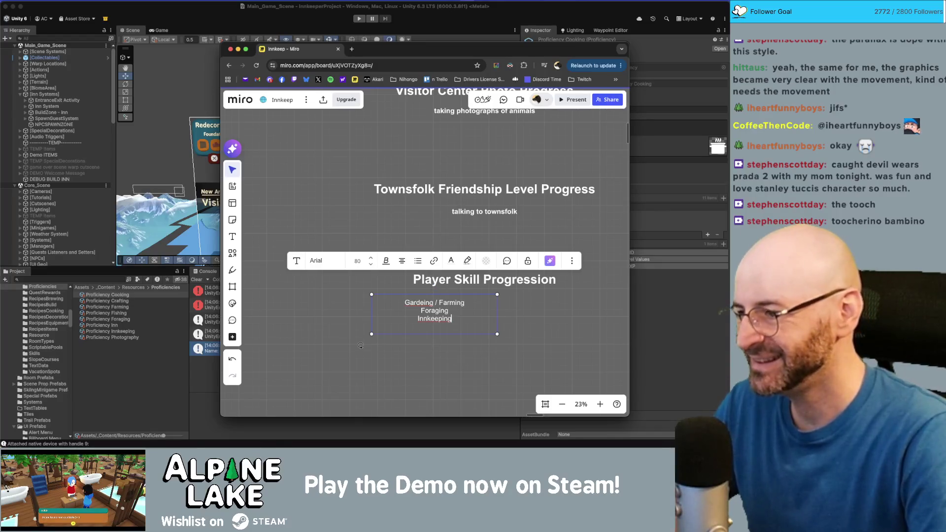
key("Down")
key("super+Right")
type("/ R")
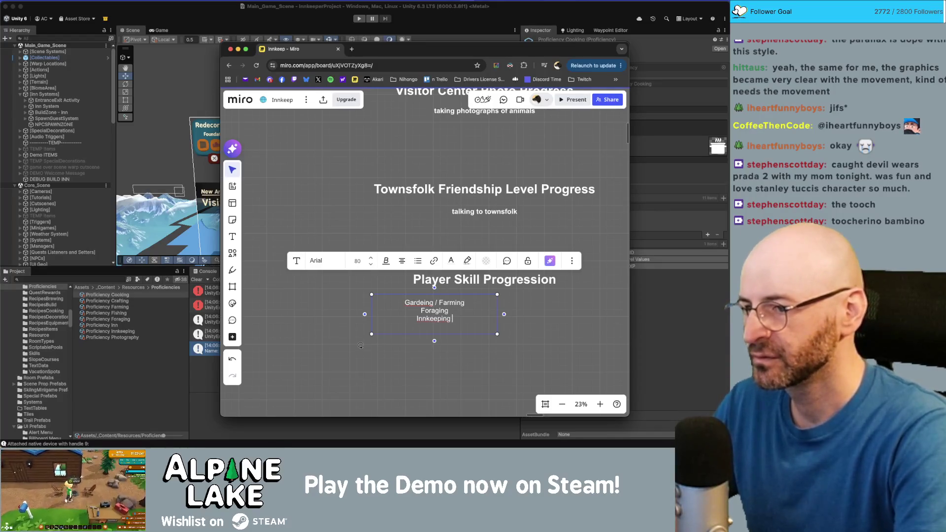
type("eputation")
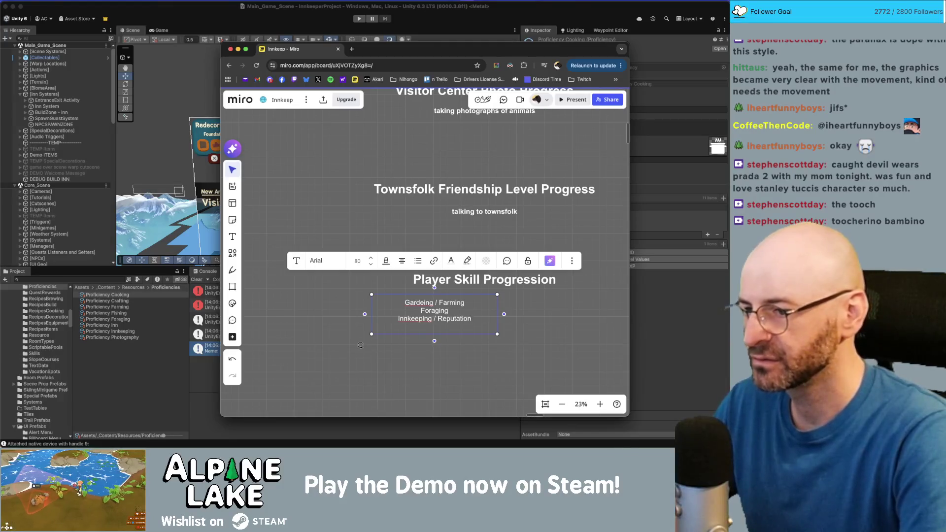
key("shift+super+Left")
key("BackSpace")
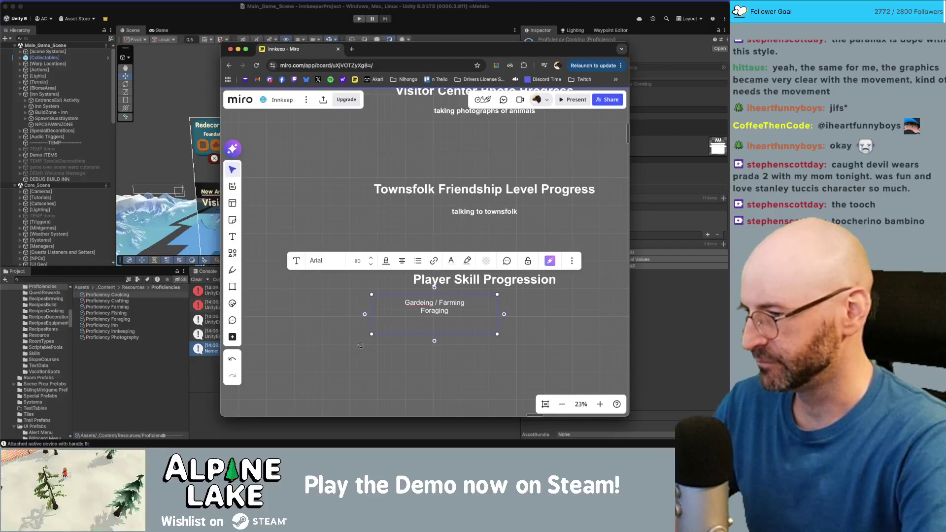
- Add Photography, Crafting, Cooking, Fishing and Innkeeping???? as separate lines of the skills list
type("ography")
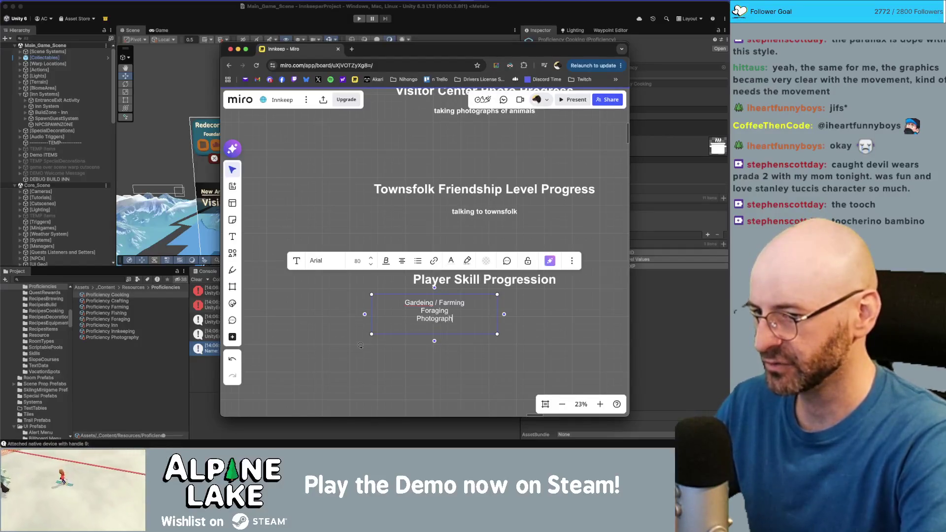
key("Return")
type("Cra")
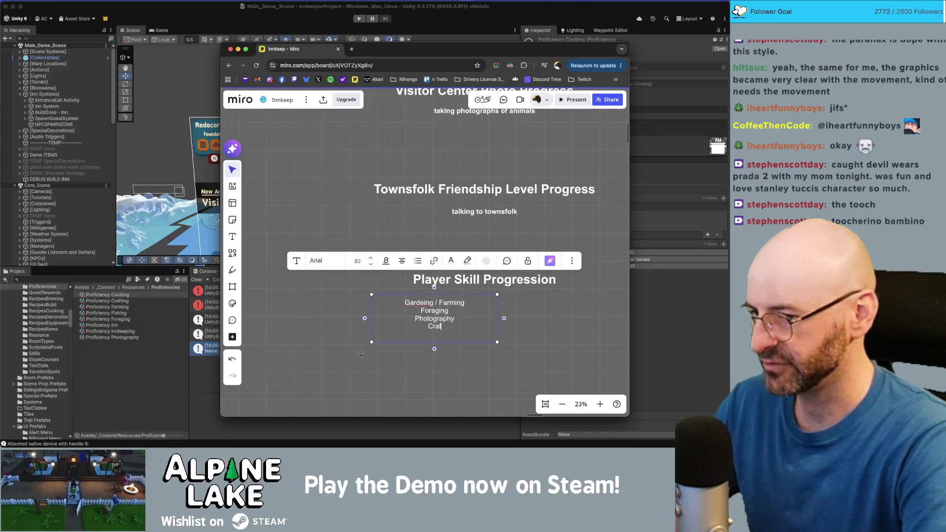
type("ting")
key("Return")
type("Cooking")
key("Return")
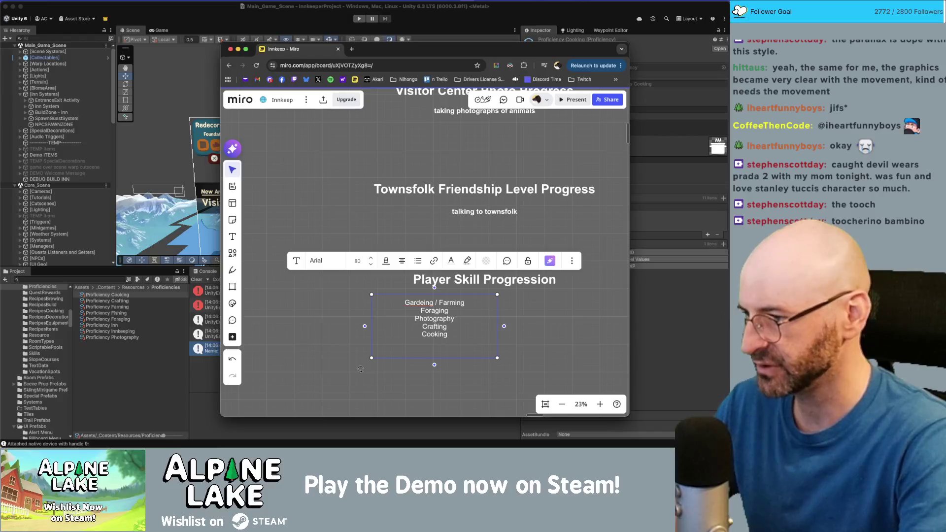
type("Innkeeping")
key("Return")
type("Innkeeping????")
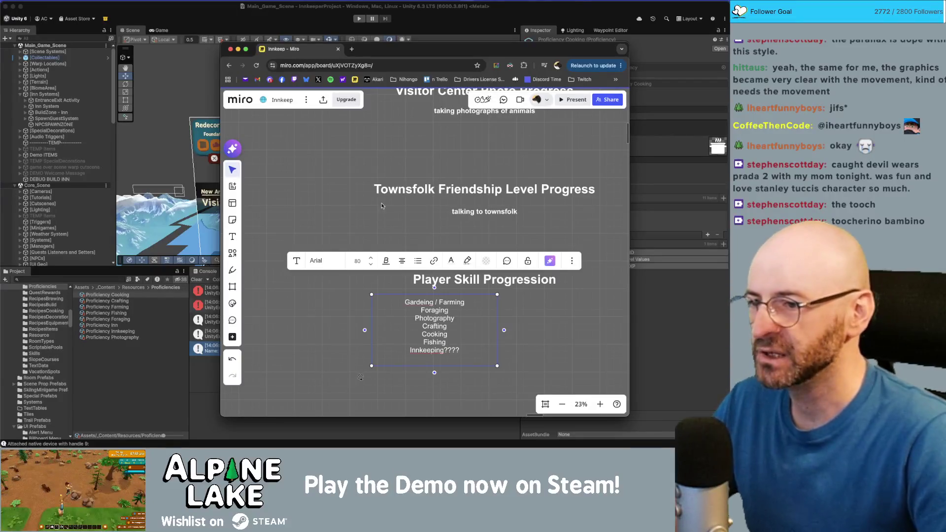
left_click(357, 209)
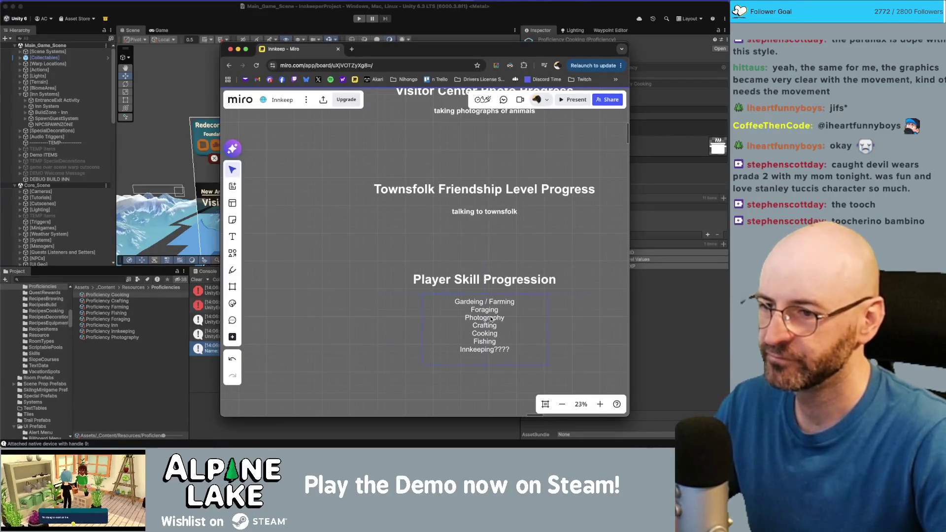
- Make the Player Skill Progression list text bold
scroll(315, 270, "down", 3)
scroll(315, 270, "down", 2)
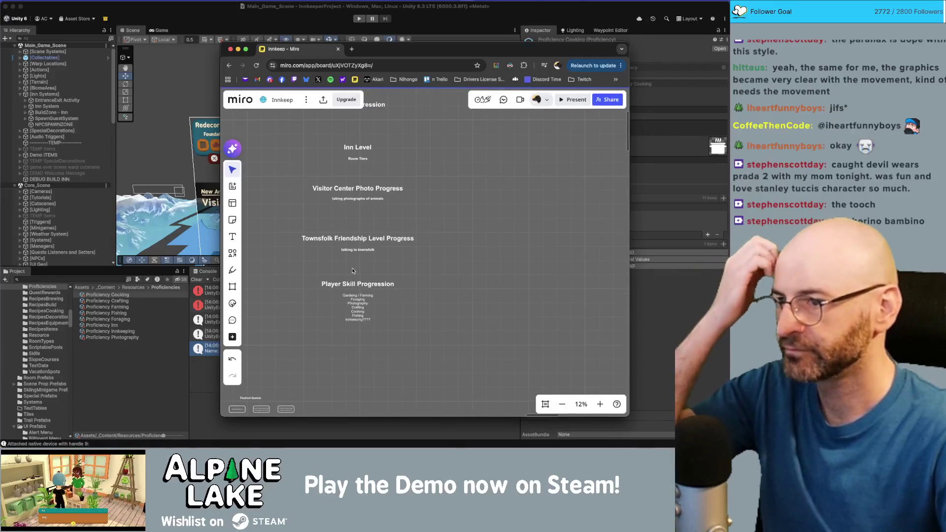
left_click(362, 311)
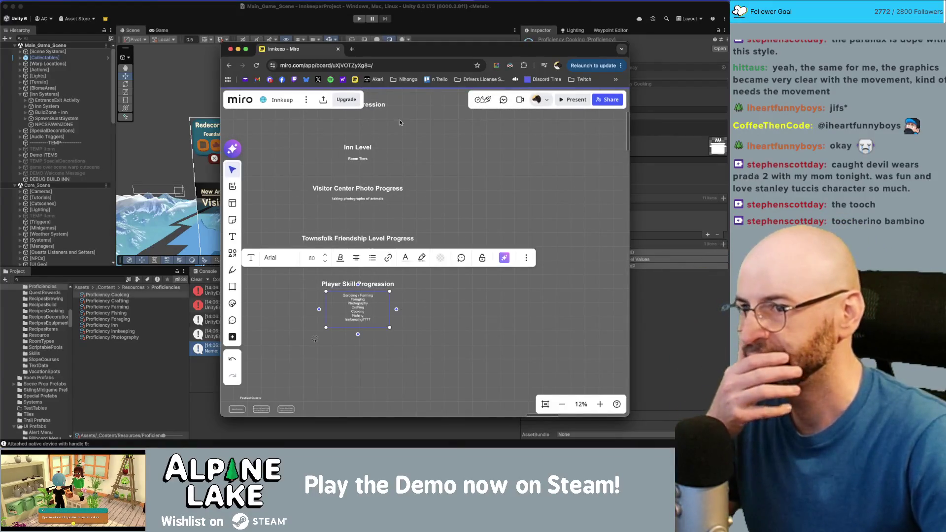
scroll(363, 311, "up", 5)
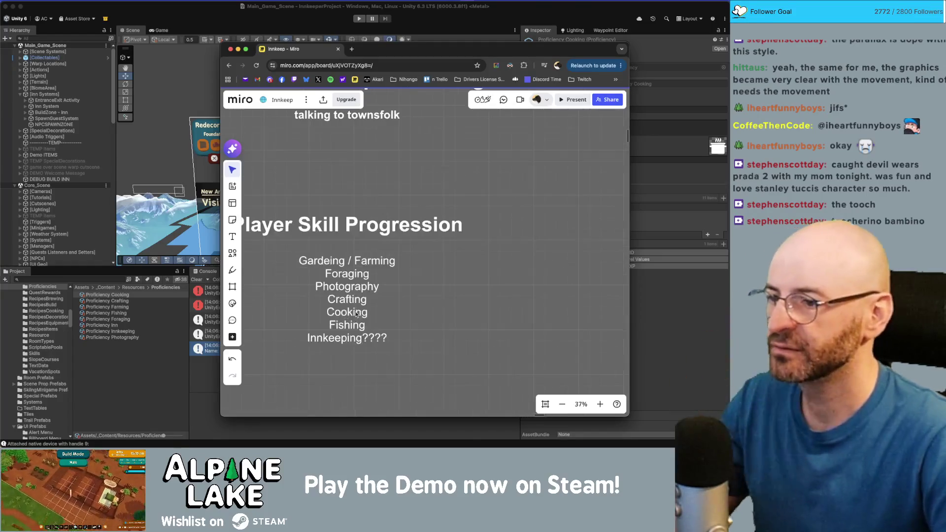
left_click(340, 215)
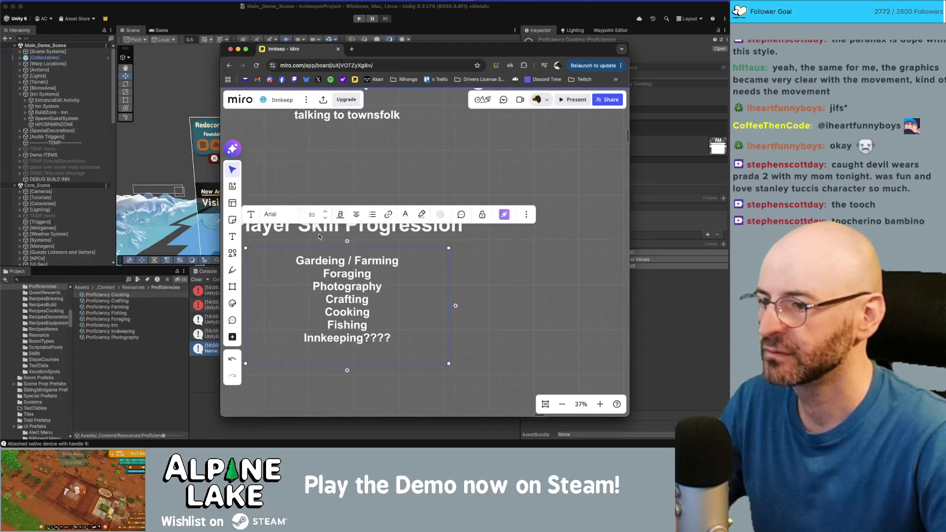
left_click(500, 282)
- Check the townsfolk and photograph captions, then move the Player Skill Progression section lower
scroll(493, 283, "down", 4)
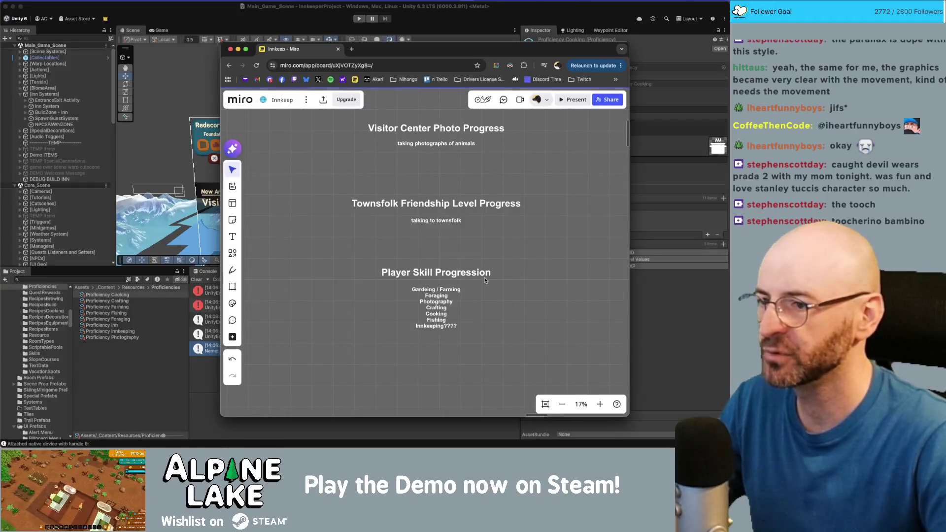
scroll(486, 281, "up", 2)
left_click(432, 261)
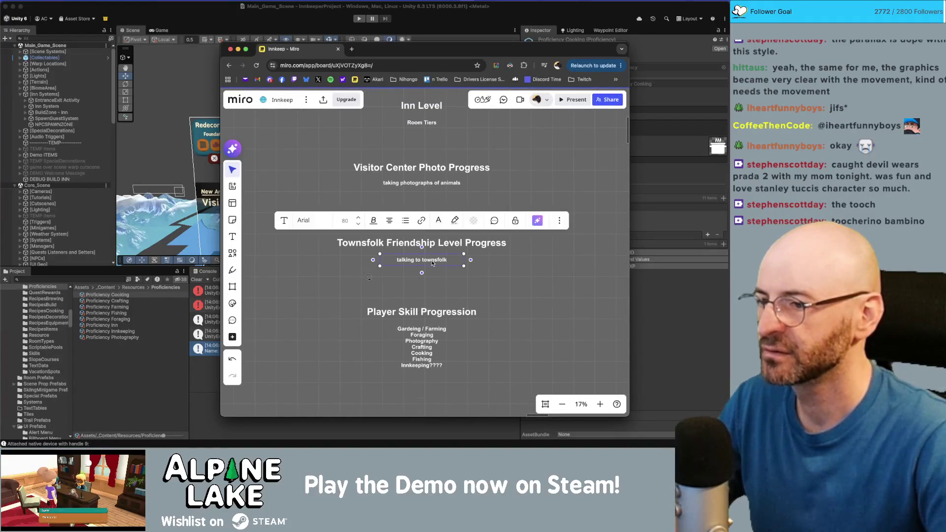
left_click(493, 277)
scroll(425, 240, "up", 2)
left_click(416, 232)
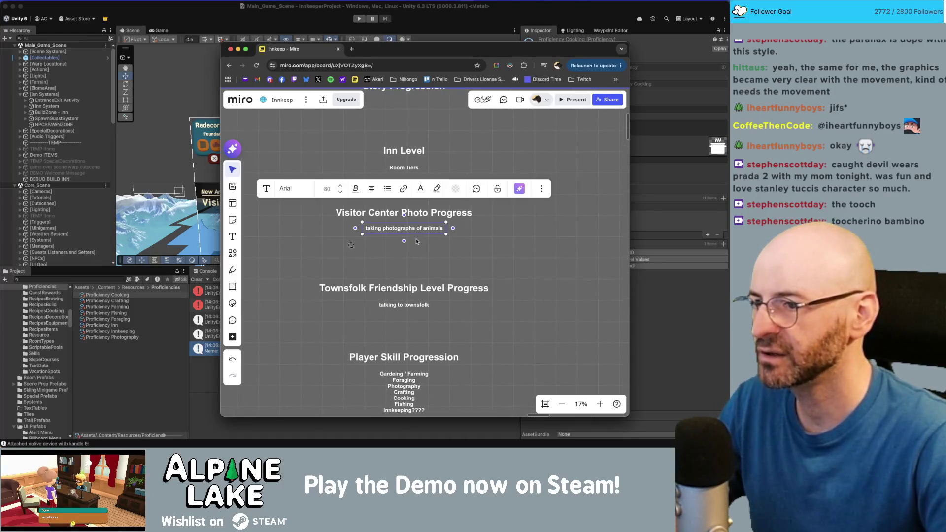
left_click(447, 247)
left_click_drag(467, 240, 451, 277)
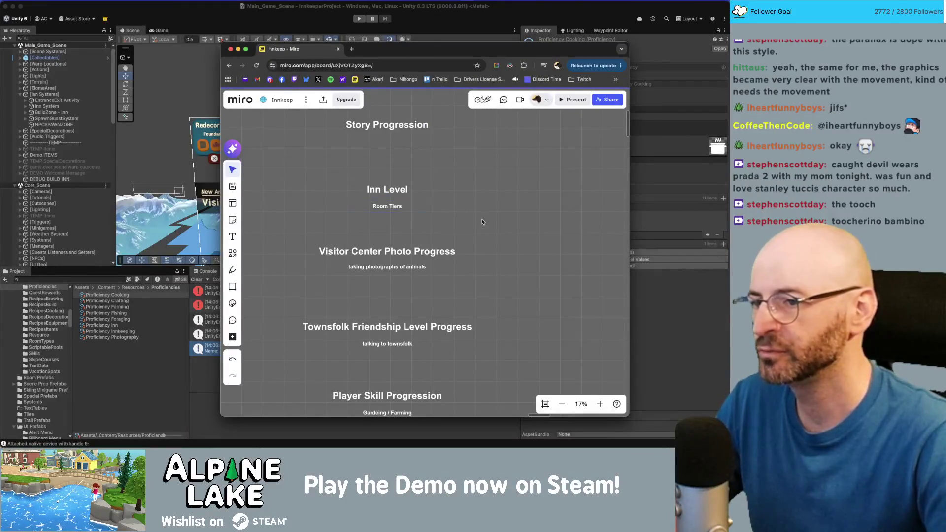
scroll(482, 221, "down", 3)
left_click(439, 297)
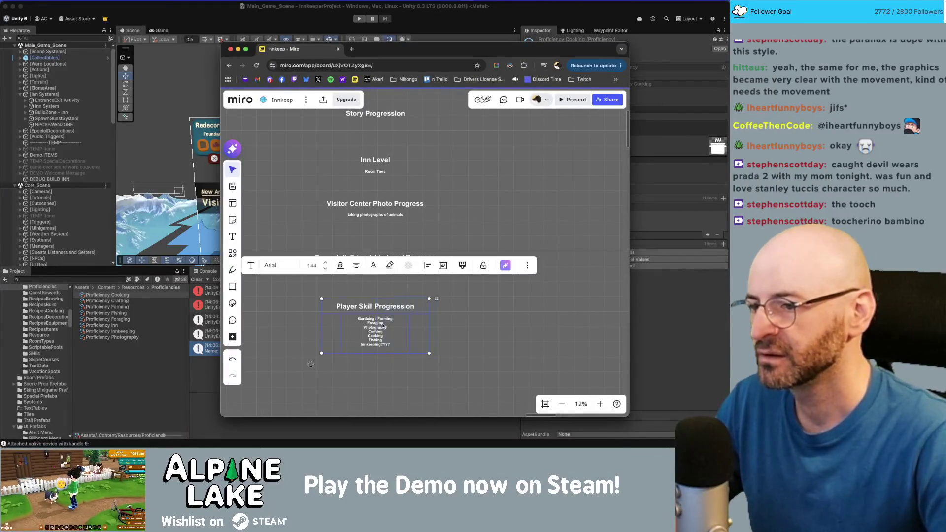
left_click_drag(439, 297, 438, 322)
scroll(416, 183, "up", 2)
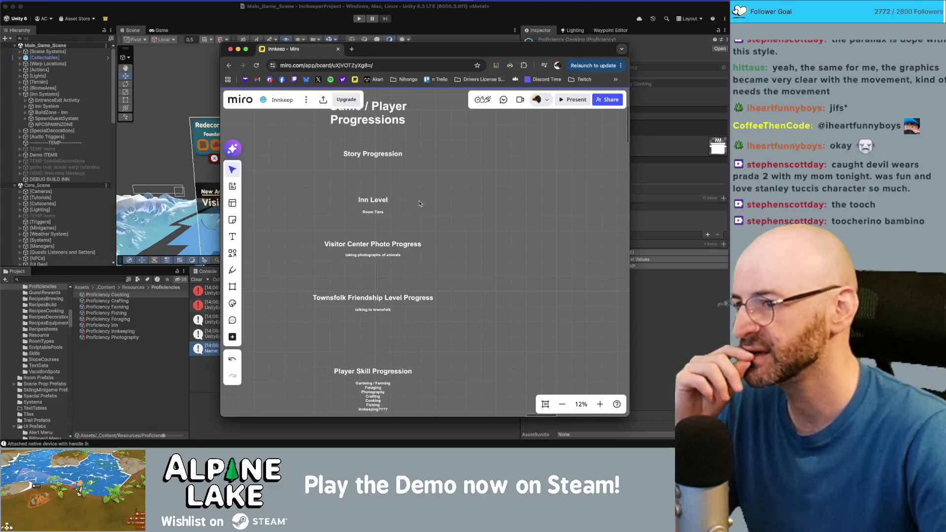
- Shift the Visitor Center and Townsfolk sections down and move the Inn Level group up slightly
left_click_drag(417, 197, 393, 216)
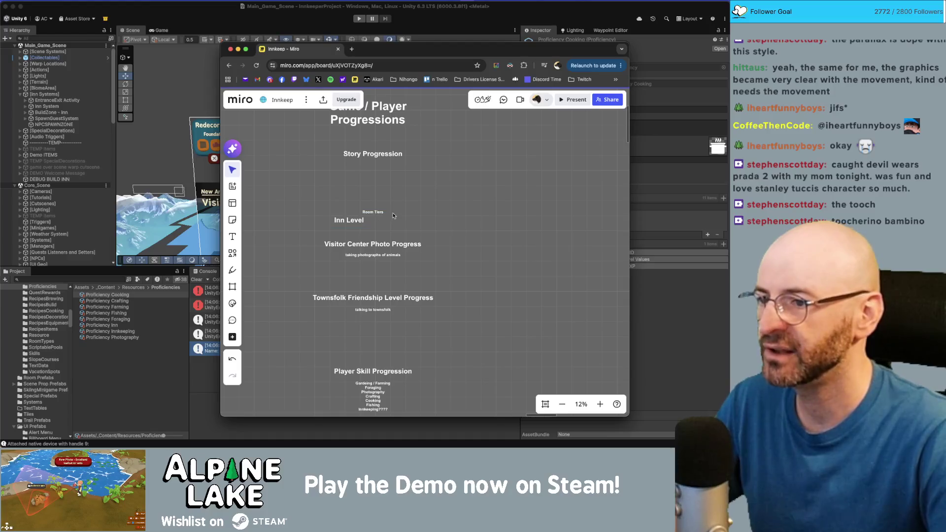
key("super+z")
left_click_drag(455, 238, 316, 317)
left_click_drag(383, 249, 384, 277)
left_click(420, 231)
left_click(374, 220)
left_click_drag(374, 221, 374, 200)
left_click(387, 192)
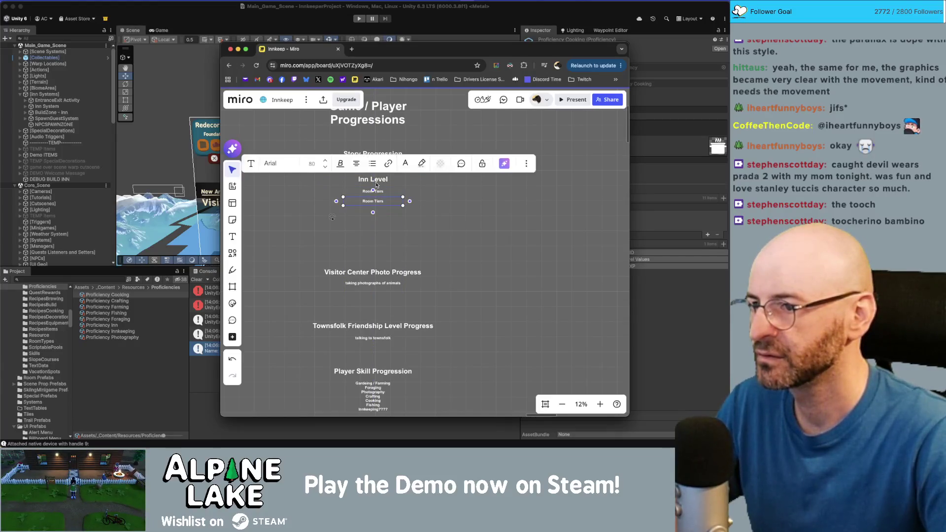
- Rename the Inn Level heading to Inn Progression
left_click(377, 180)
type("Inn Pro")
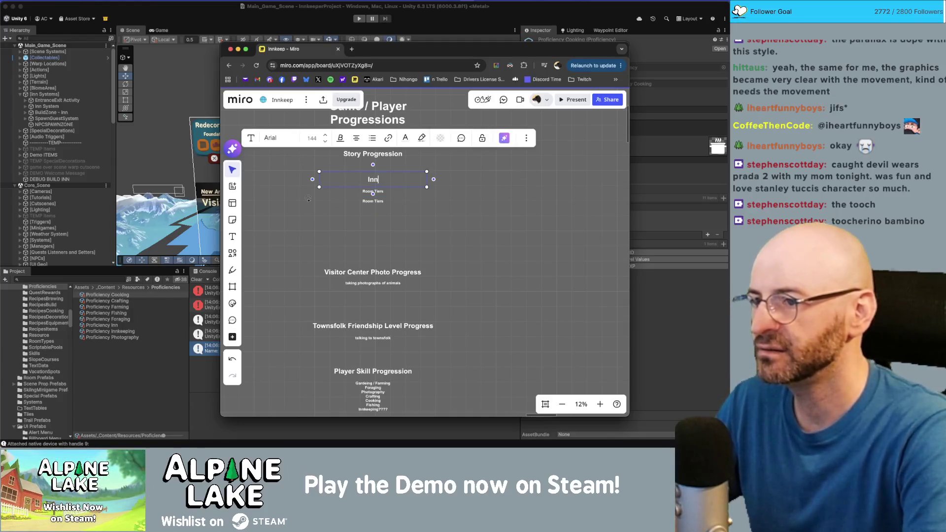
type("gression")
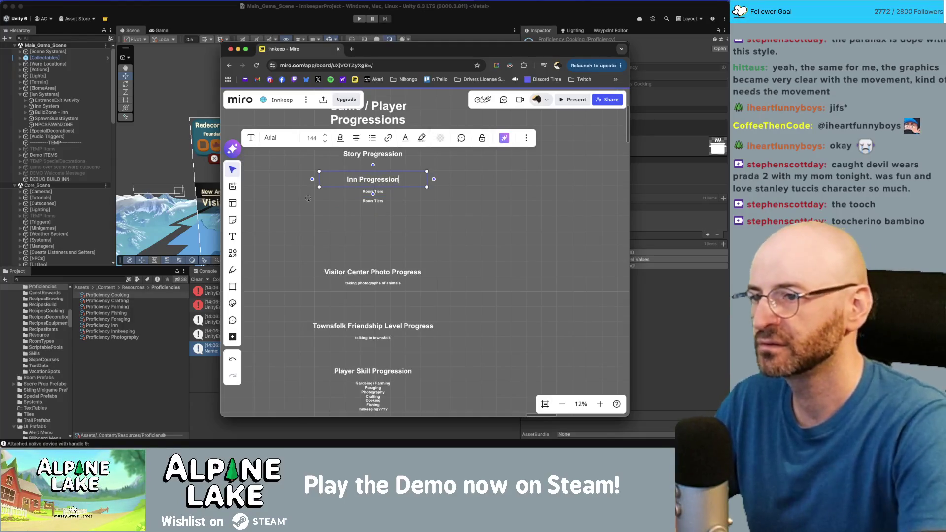
key("Escape")
- Change the first Room Tiers line to Inn Level and add an Inn Skills label beneath
scroll(372, 197, "up", 3)
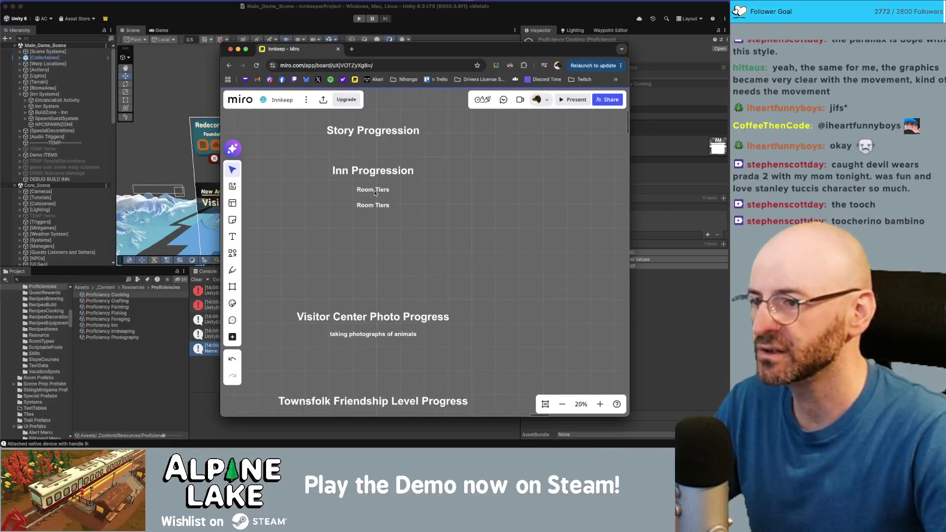
left_click(374, 194)
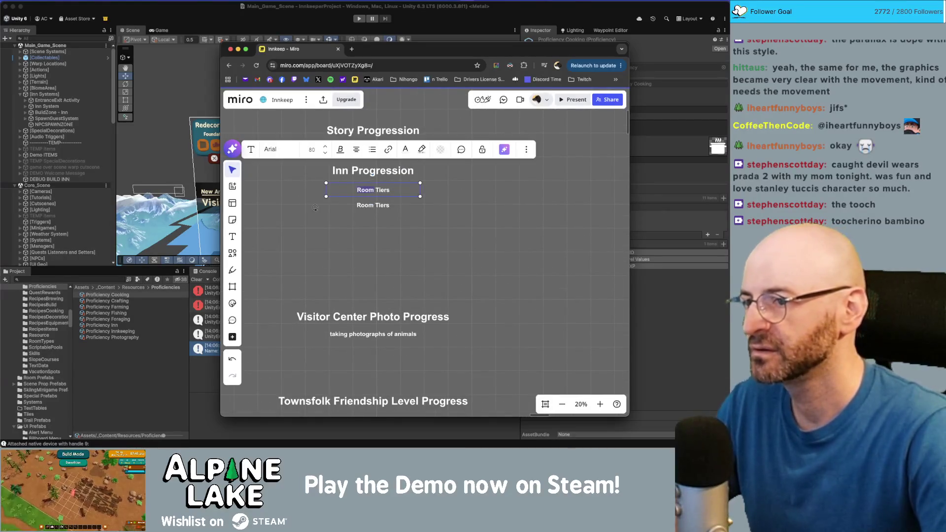
key("Return")
key("Delete")
key("Delete")
key("Delete")
type("el")
key("Escape")
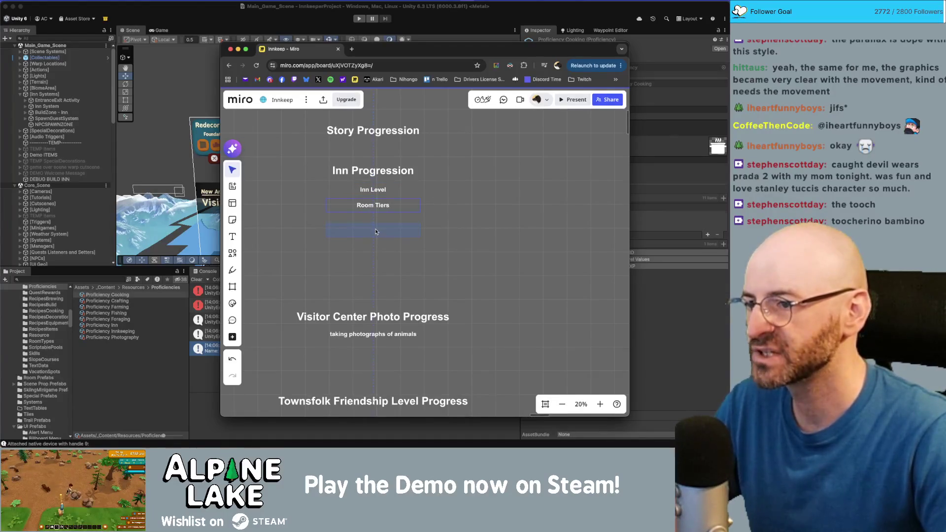
double_click(376, 229)
type("Skill")
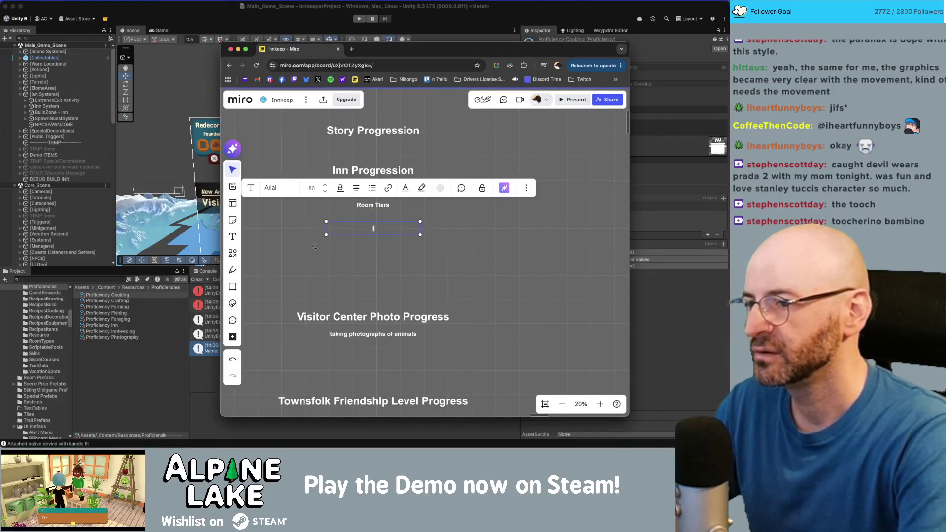
type("s")
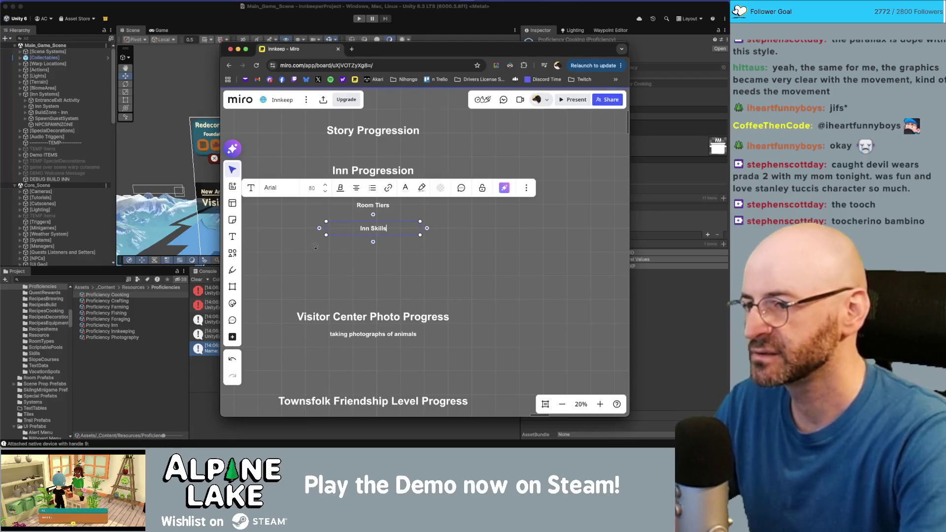
key("Escape")
- In Unity, search project assets for the Skill Hire Help asset, then clear the search and return to Miro
left_click(107, 278)
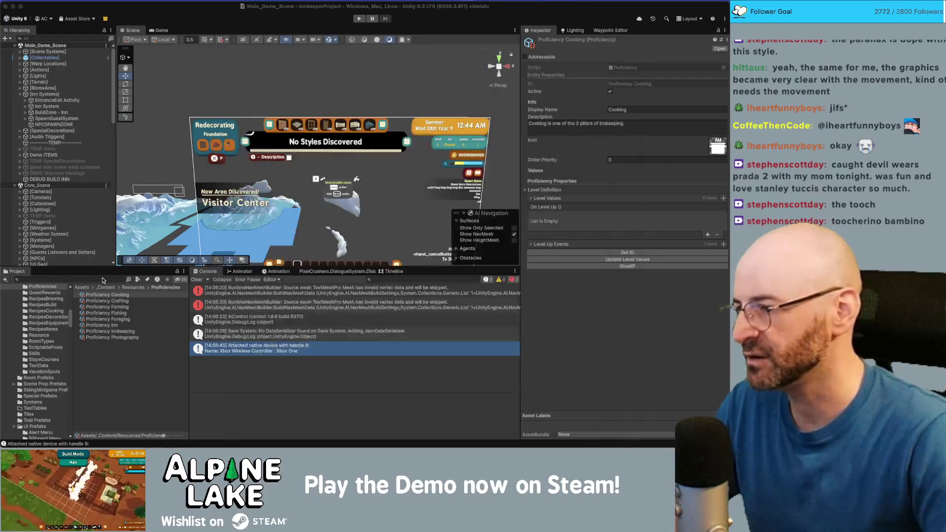
left_click(95, 279)
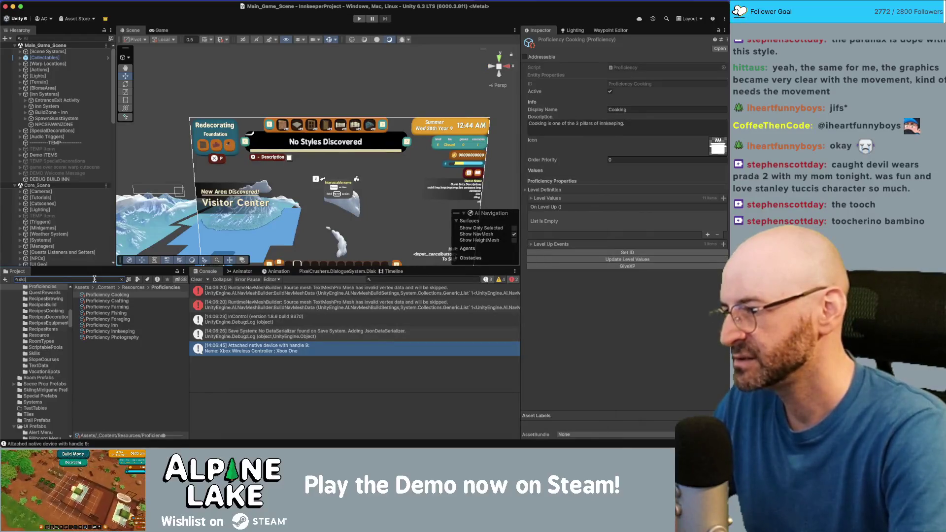
type("l")
left_click(101, 325)
left_click(122, 279)
key("super+Tab")
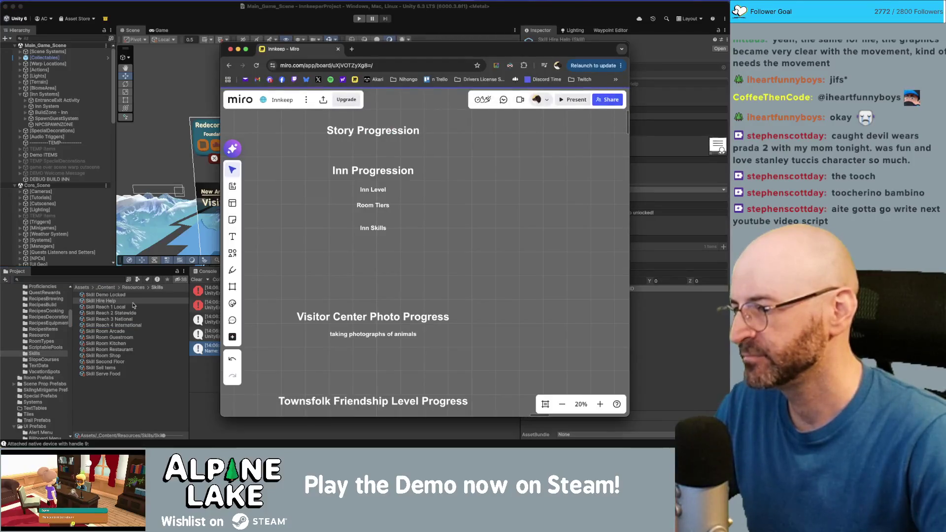
- Move Inn Skills closer to Room Tiers and list Shop, Restaurant and Second Floor under it
left_click(365, 232)
left_click_drag(365, 232, 374, 223)
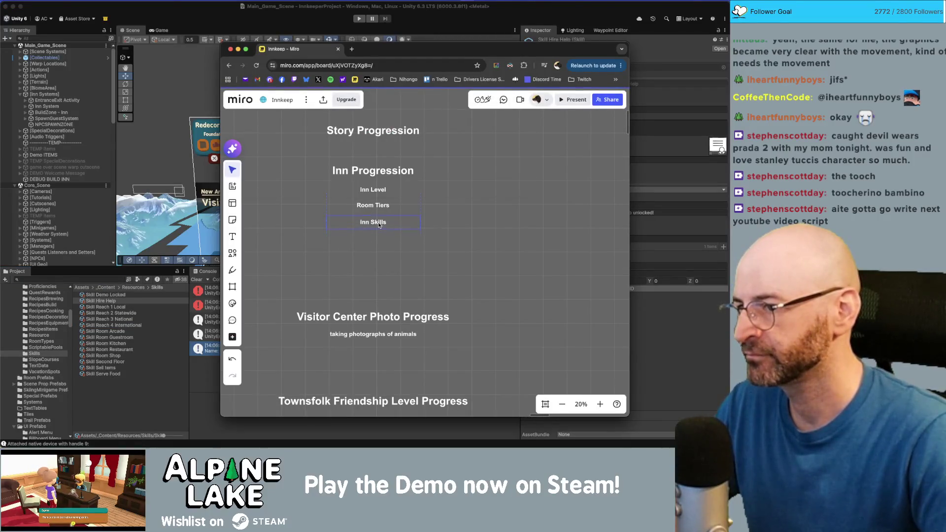
left_click(390, 218)
key("Return")
type("Rooms")
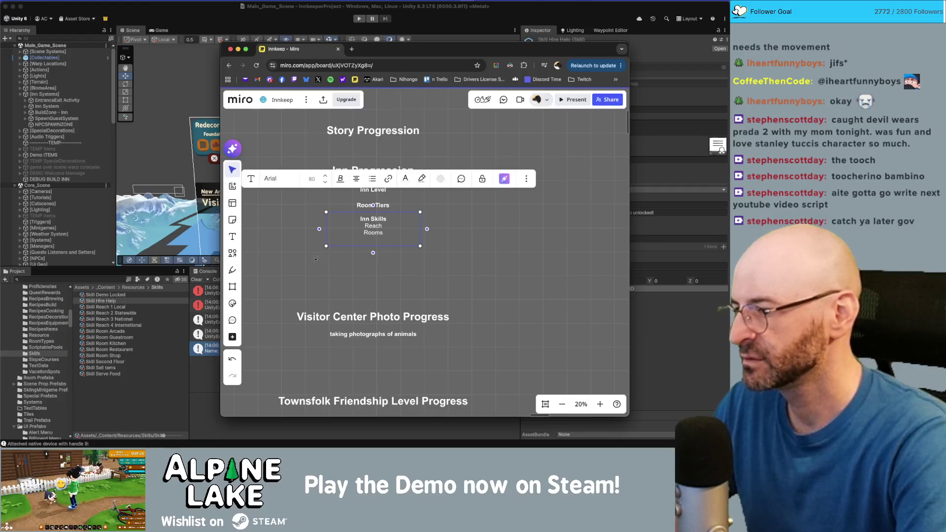
type("Shop")
key("Return")
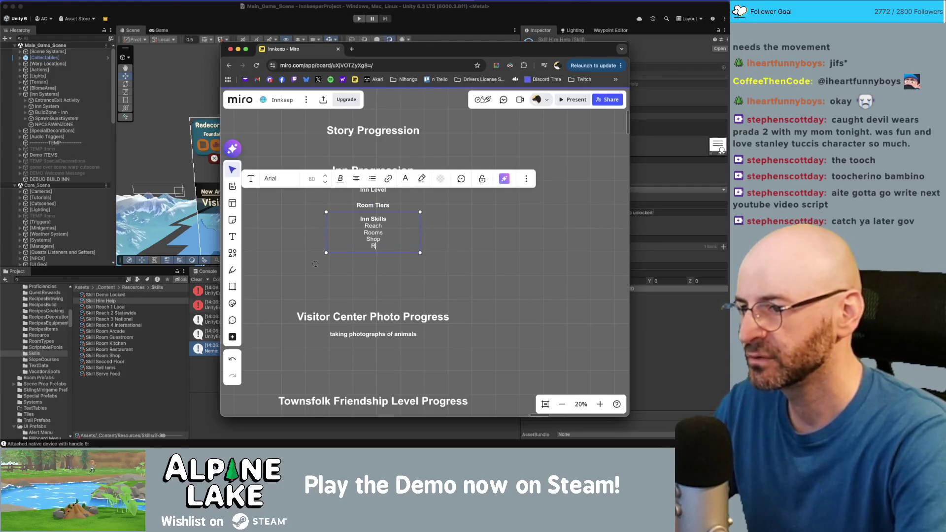
type("Restaurant")
key("Return")
type("Second")
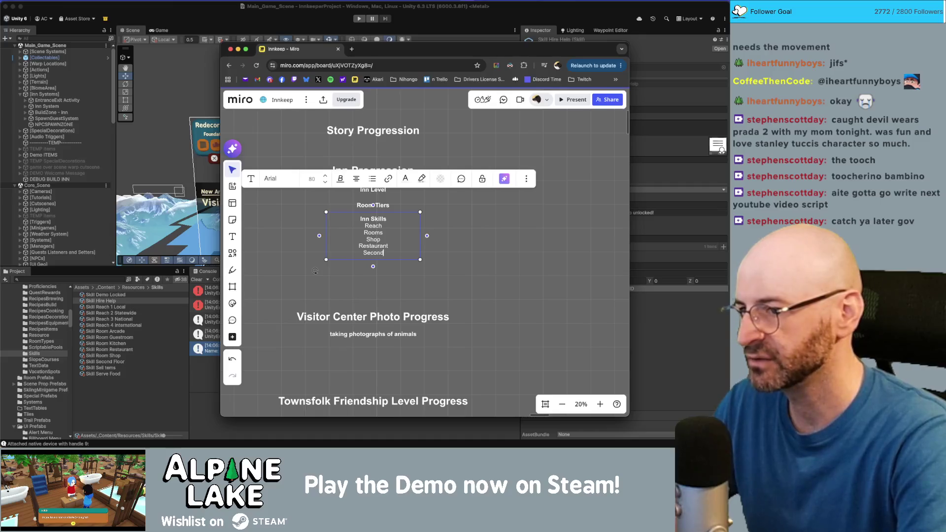
type(" Floor")
key("Return")
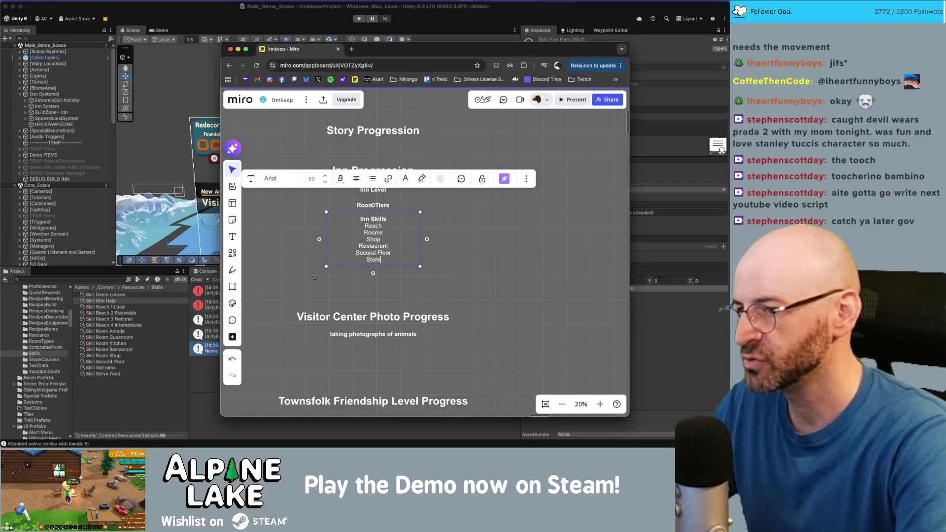
key("Return")
type("Serve")
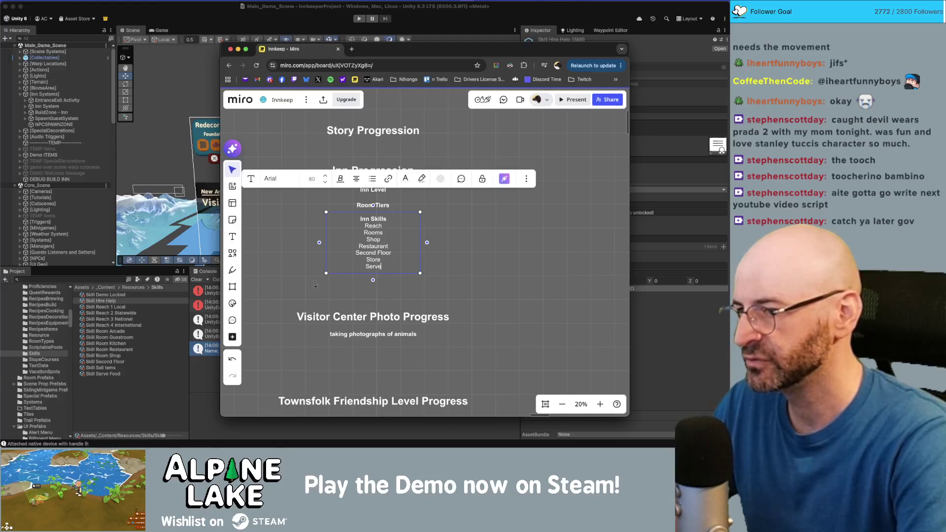
key("BackSpace")
key("BackSpace")
key("BackSpace")
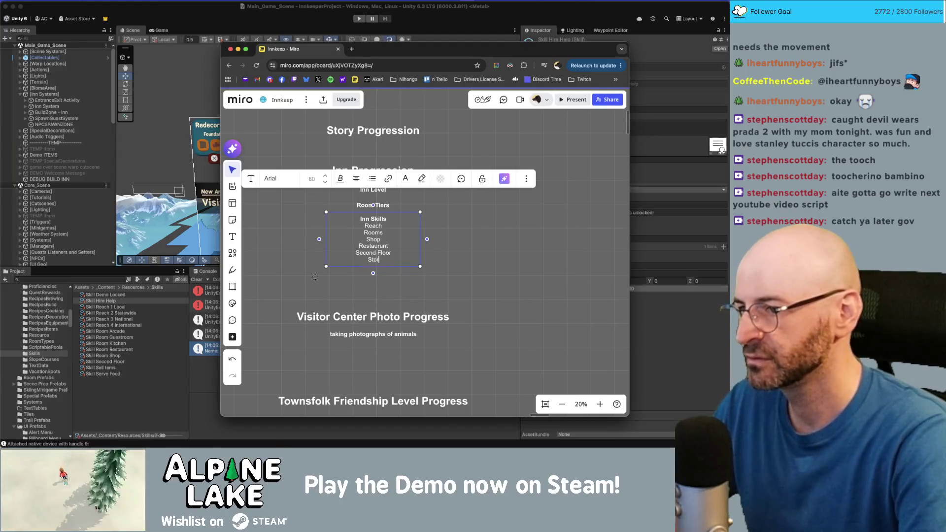
- Expand the entries to Shop Room, Arcade Room and Restaurant Room, with Serve Food below Restaurant Room
type("e")
key("Return")
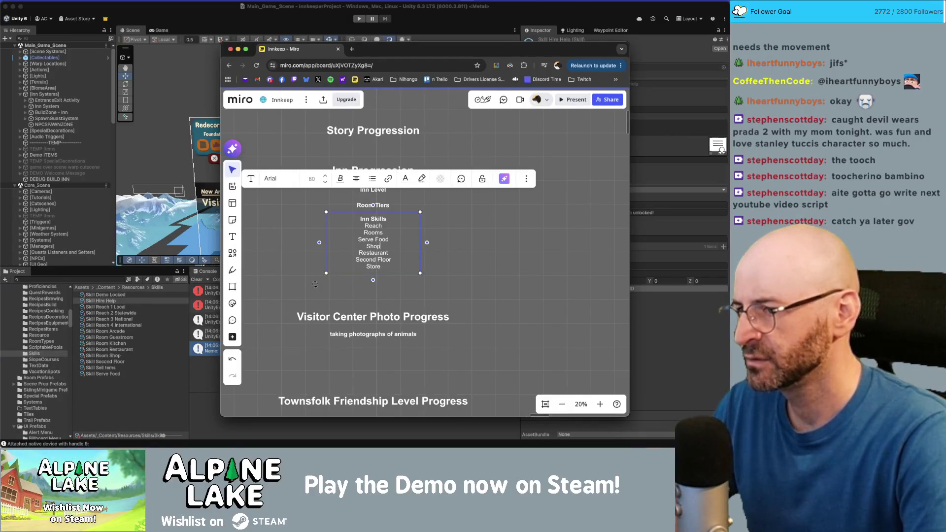
type(" Room")
key("Return")
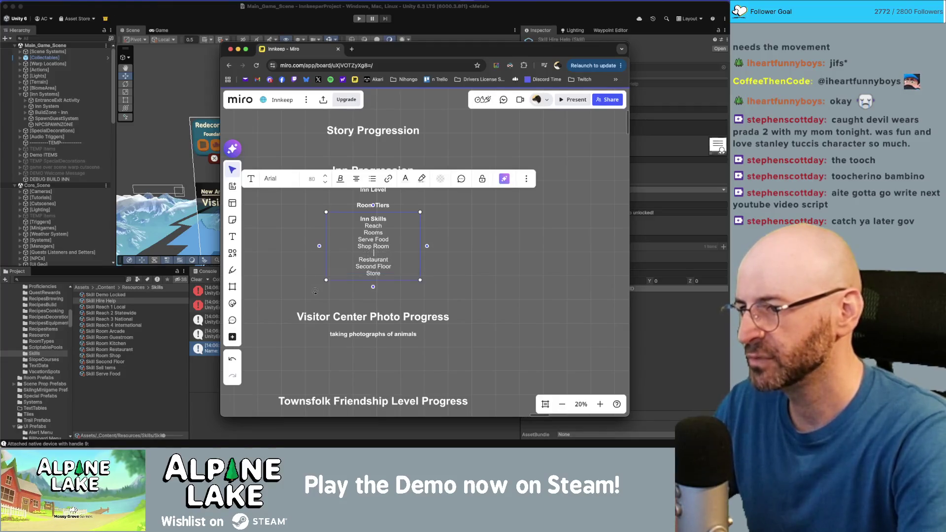
type("Arc")
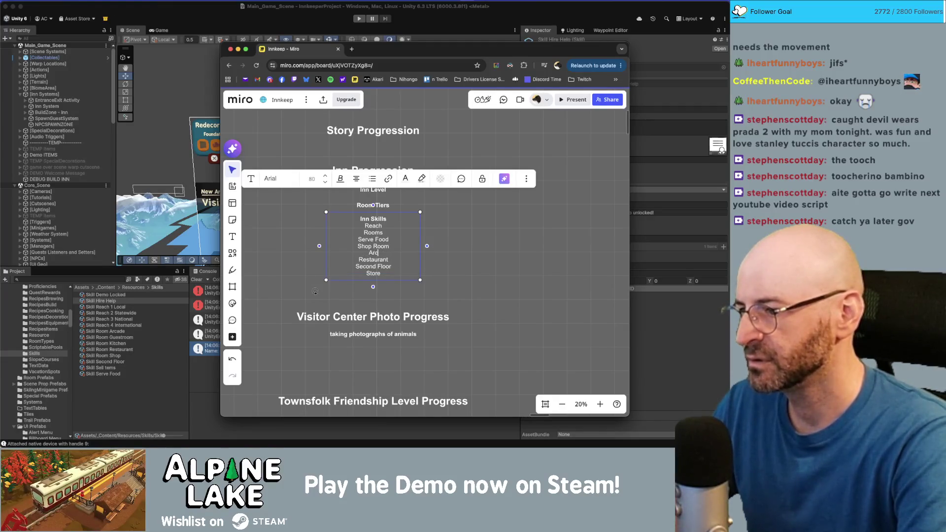
type("ade Room")
key("Return")
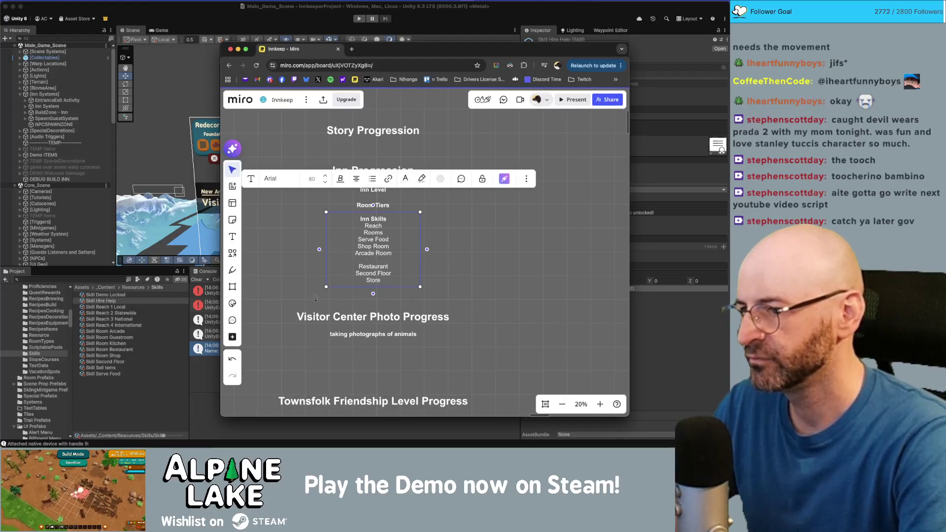
key("Delete")
key("End")
type("Room")
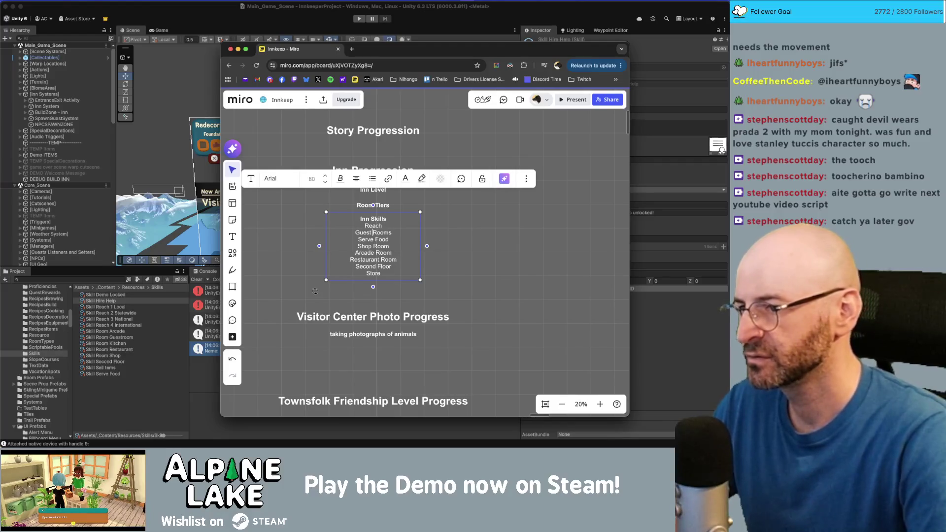
key("BackSpace")
key("BackSpace")
key("BackSpace")
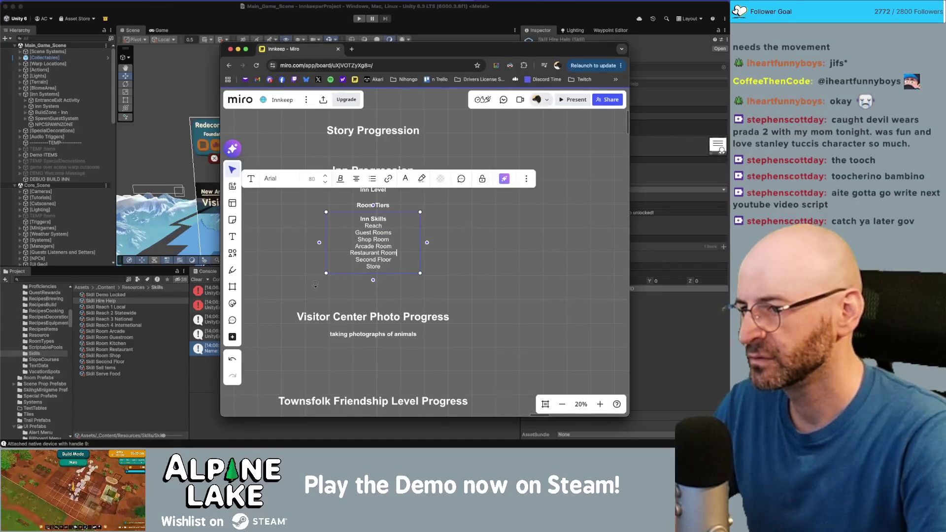
key("super+z")
key("super+z")
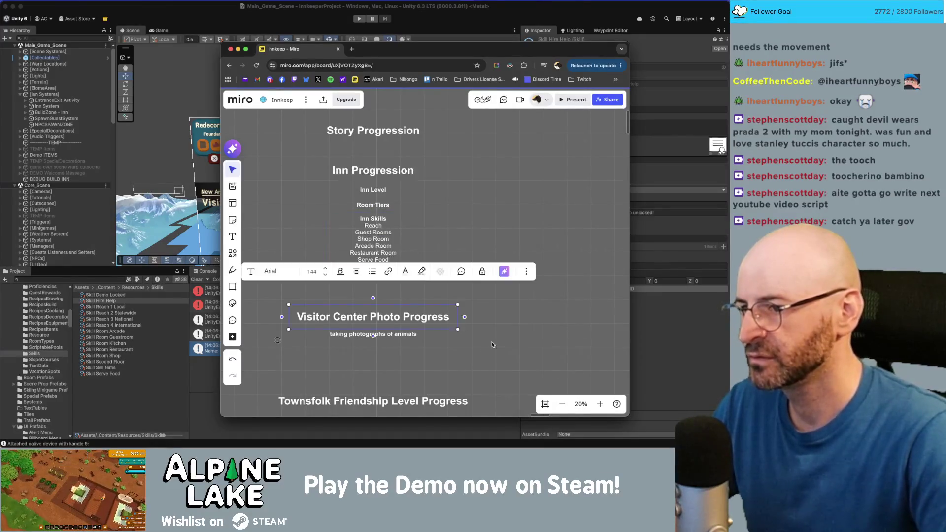
- Move the progression list up and left, and nudge Inn Progression slightly right
scroll(492, 345, "down", 5)
scroll(504, 272, "down", 10)
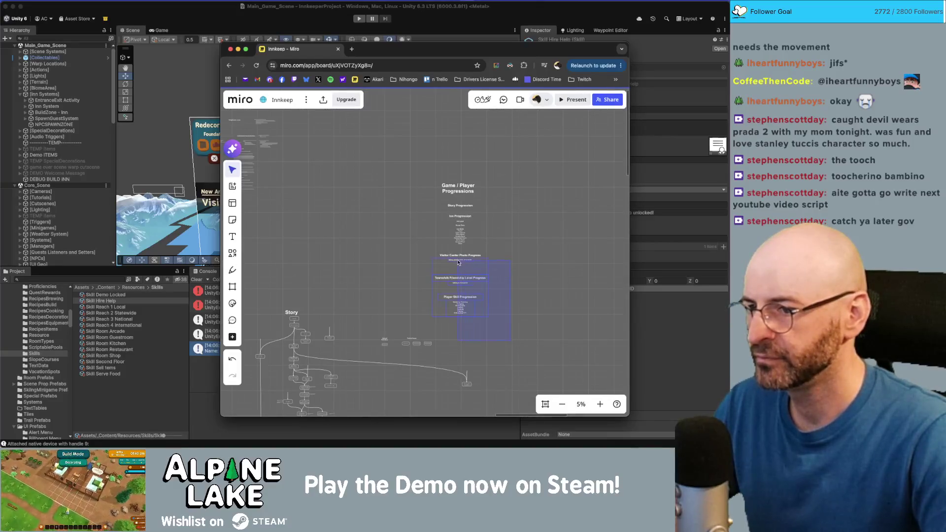
left_click(451, 223)
left_click_drag(450, 223, 426, 189)
scroll(426, 189, "up", 3)
left_click(449, 229)
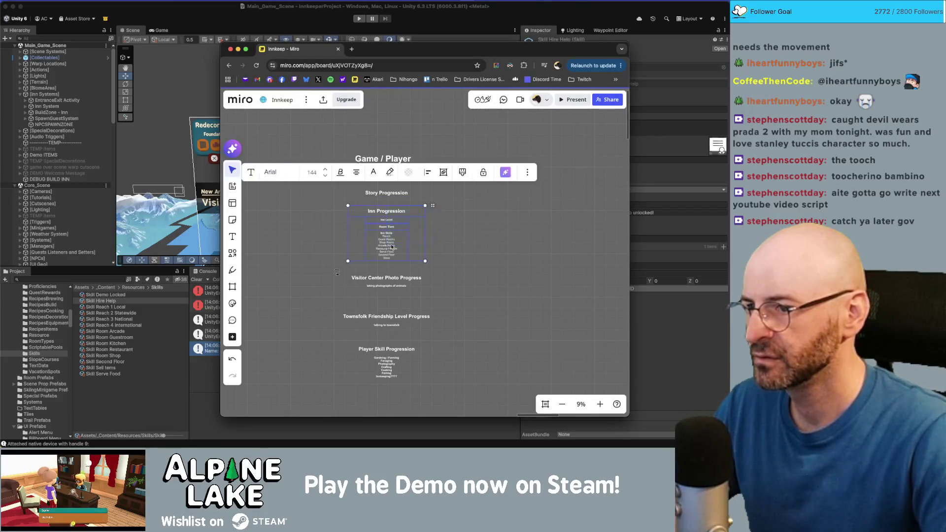
left_click_drag(449, 229, 451, 231)
- Place Visitor Center Photo Progress beside Inn Progression and Player Skill Progression beside Townsfolk
left_click(392, 282)
mouse_move(393, 283)
left_mouse_down()
mouse_move(512, 224)
mouse_move(530, 193)
left_mouse_up()
mouse_move(477, 277)
left_mouse_down()
mouse_move(391, 327)
mouse_move(583, 197)
mouse_move(605, 198)
mouse_move(437, 286)
left_mouse_up()
left_click_drag(368, 384, 368, 383)
mouse_move(345, 367)
left_mouse_down()
mouse_move(470, 314)
mouse_move(380, 332)
mouse_move(552, 216)
left_mouse_up()
scroll(460, 237, "up", 5)
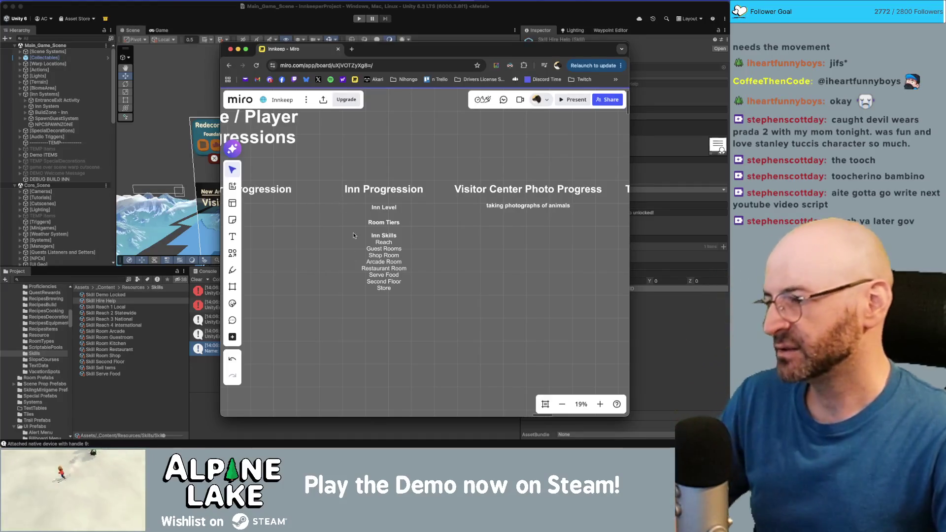
- Reduce the Inn Skills list lines from Reach to Store to font size 64
left_click(395, 253)
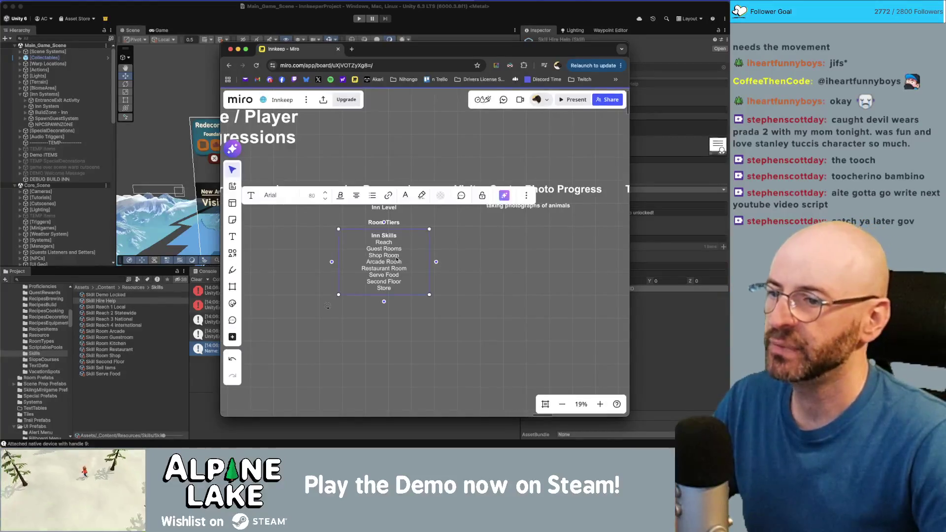
left_click_drag(398, 283, 368, 244)
left_click(325, 200)
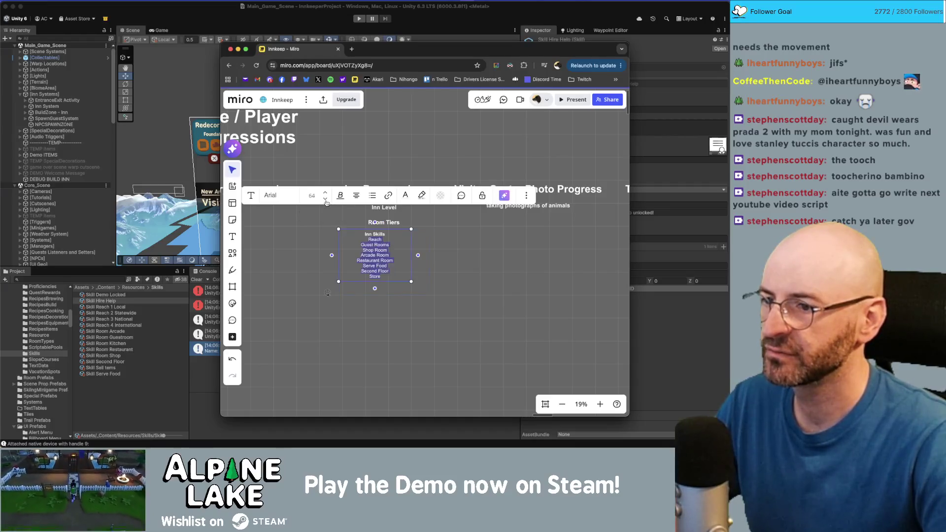
left_click(463, 251)
- Turn the duplicated Room Tiers heading into Inn Skills and fit the smaller list beneath it
mouse_move(376, 252)
left_mouse_down()
mouse_move(386, 266)
mouse_move(390, 237)
left_mouse_up()
double_click(390, 236)
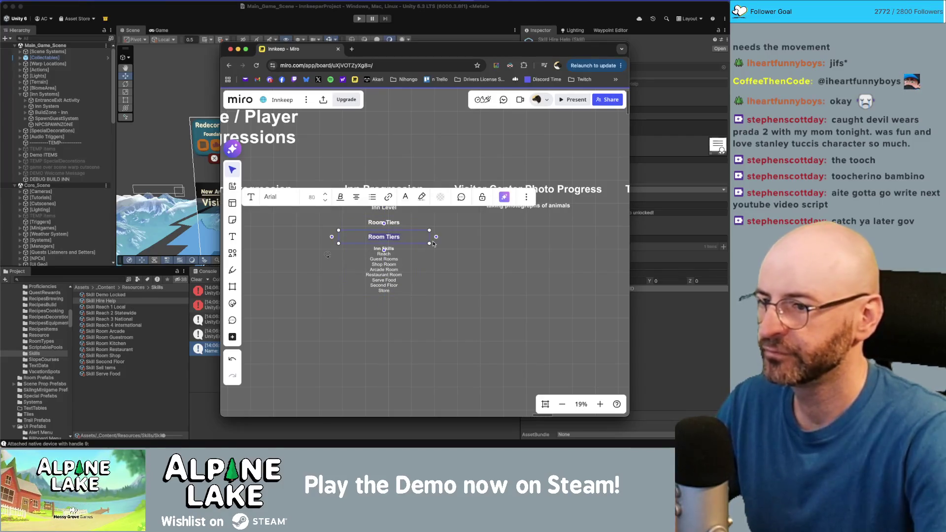
key("BackSpace")
type("Inn Skills")
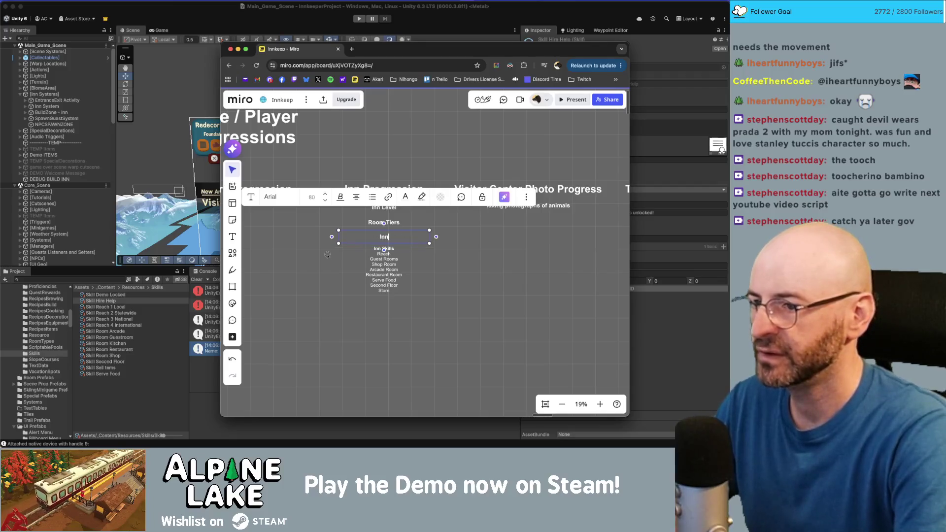
left_click(384, 249)
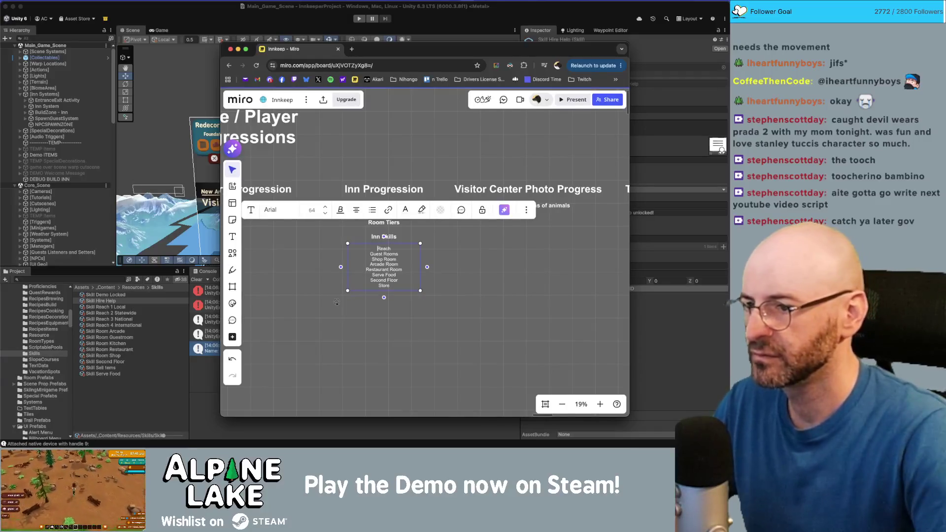
left_click_drag(429, 298, 406, 312)
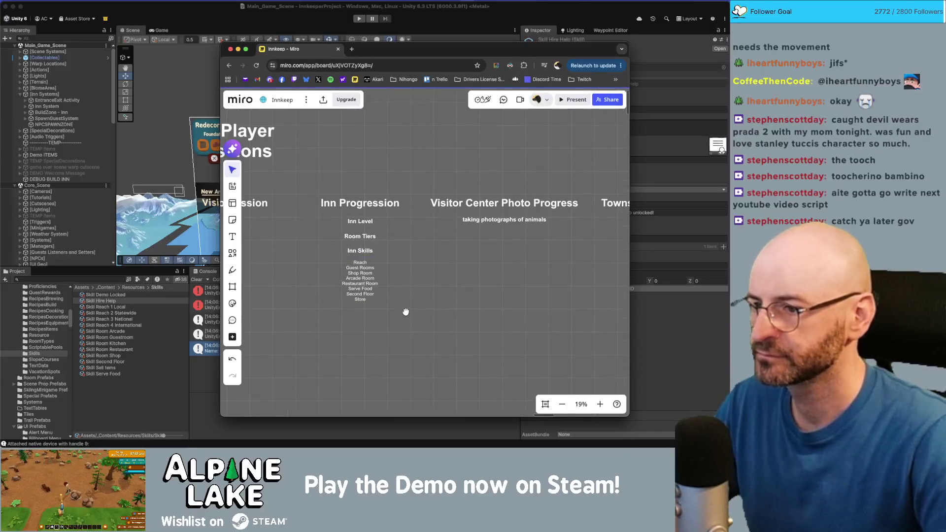
left_click(360, 261)
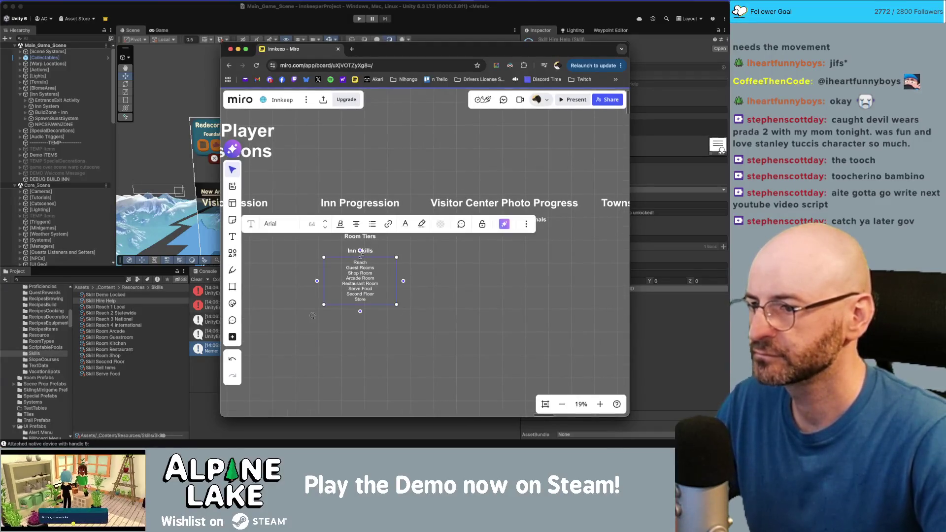
left_click(324, 227)
mouse_move(375, 283)
left_mouse_down()
mouse_move(350, 278)
mouse_move(360, 277)
left_mouse_up()
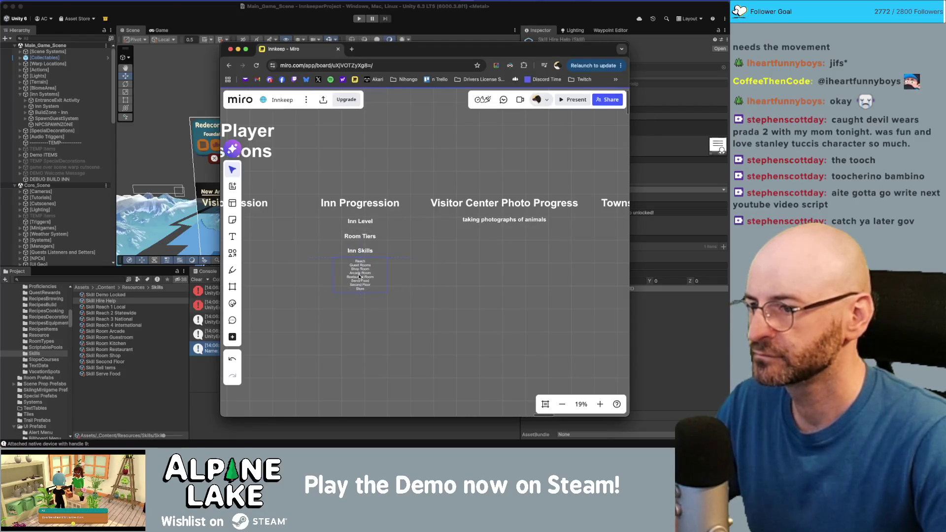
- Move the Game / Player Progressions title to the right
scroll(418, 303, "down", 5)
mouse_move(365, 209)
left_mouse_down()
mouse_move(496, 208)
mouse_move(543, 203)
mouse_move(544, 194)
left_mouse_up()
left_click_drag(549, 305, 444, 296)
scroll(444, 296, "down", 3)
scroll(411, 264, "up", 3)
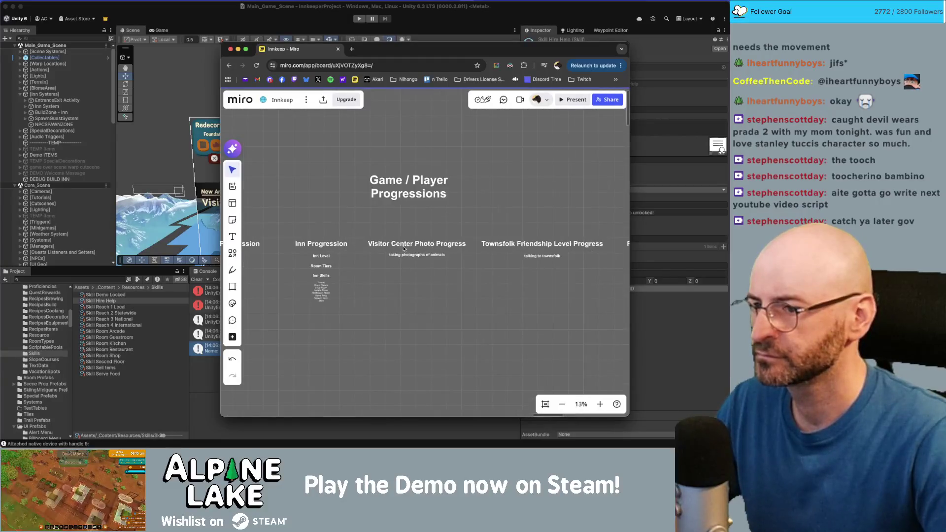
- Split the Visitor Center Photo Progress title onto two lines and shift it and its subtitle left
double_click(414, 244)
key("Return")
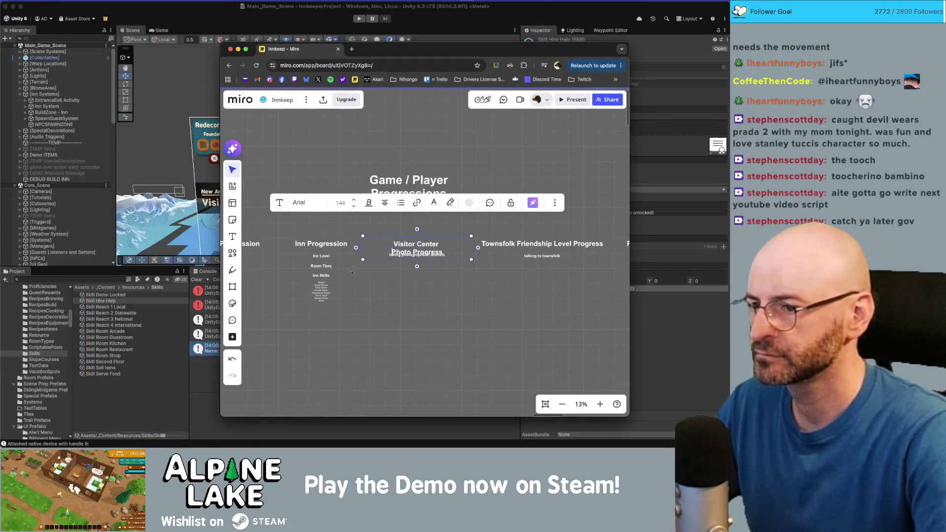
left_click(351, 263)
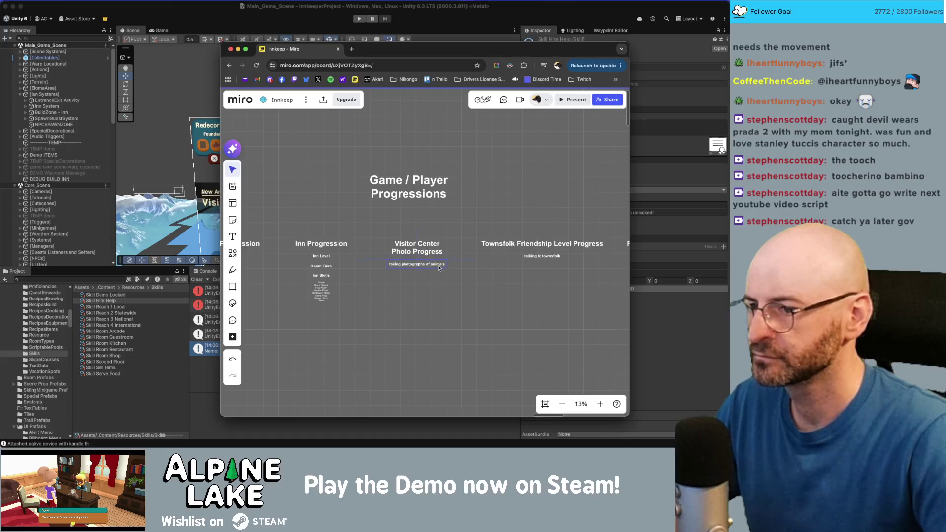
mouse_move(439, 264)
left_mouse_down()
mouse_move(354, 253)
mouse_move(396, 267)
mouse_move(398, 253)
left_mouse_up()
left_click(362, 257)
left_click(389, 270)
left_click(416, 253)
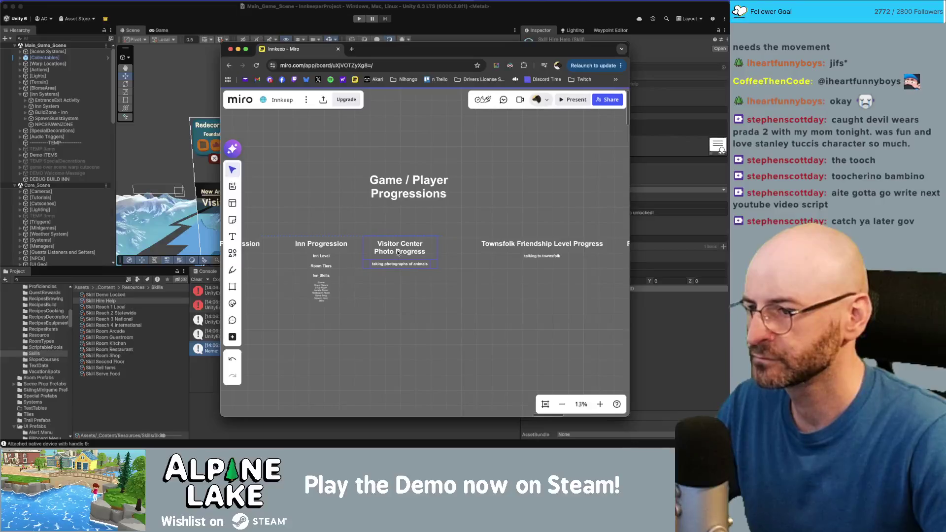
- Split the Townsfolk Friendship title onto two narrower lines and move its column toward Visitor Center
left_click(492, 244)
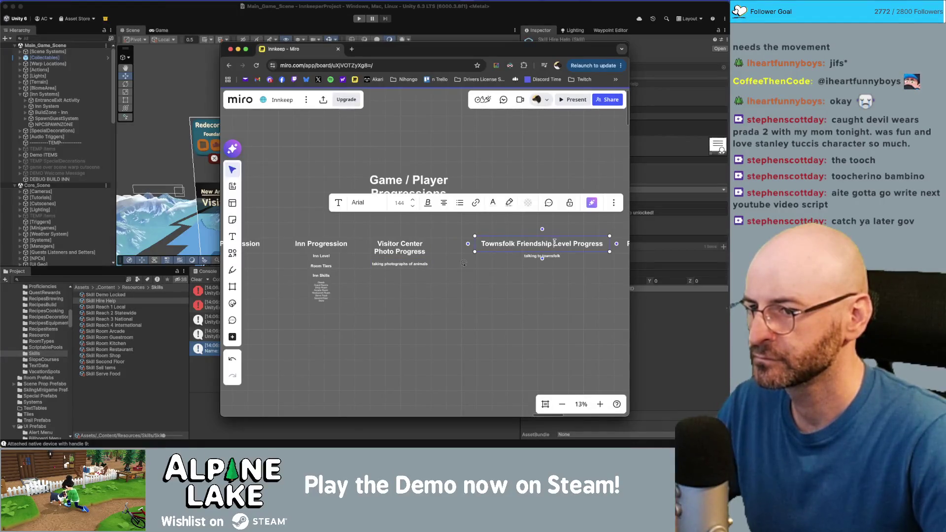
left_click(554, 244)
key("Return")
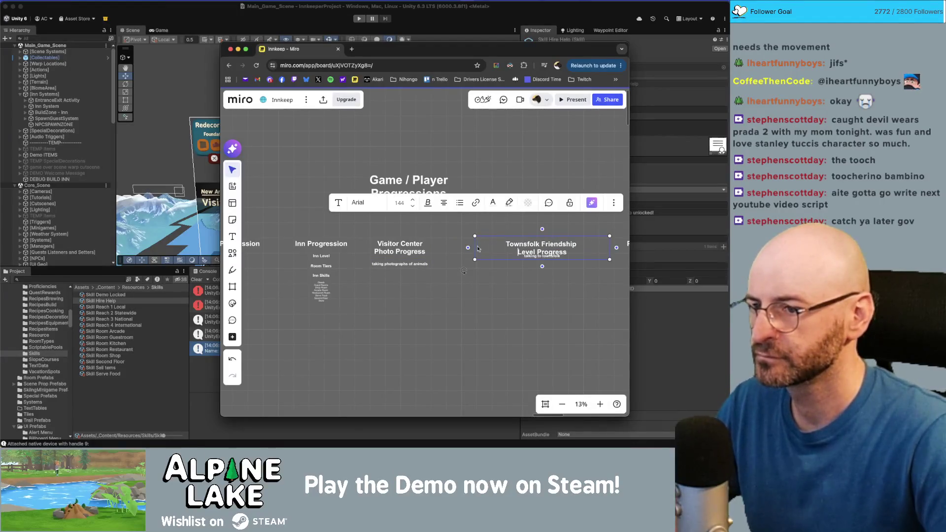
mouse_move(475, 246)
left_mouse_down()
mouse_move(509, 246)
mouse_move(546, 264)
left_mouse_up()
left_click(545, 280)
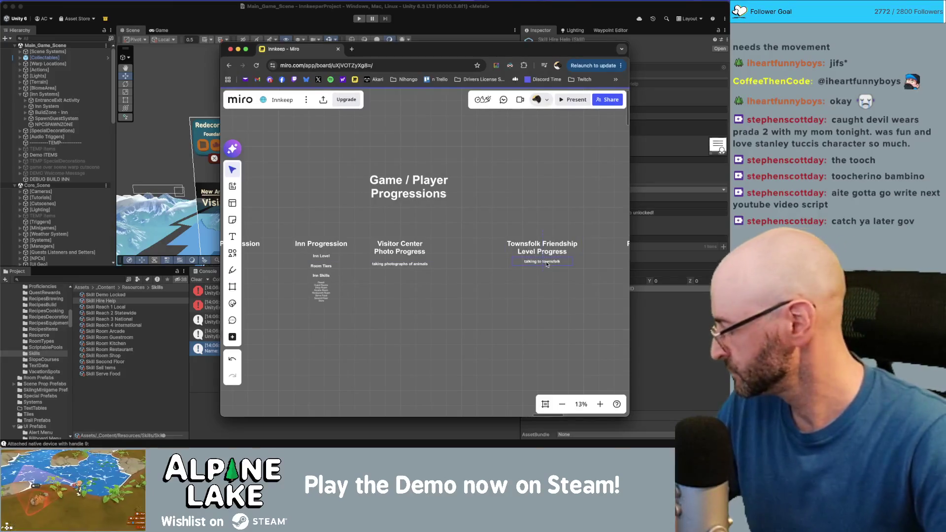
left_click_drag(546, 264, 487, 265)
left_click(473, 270)
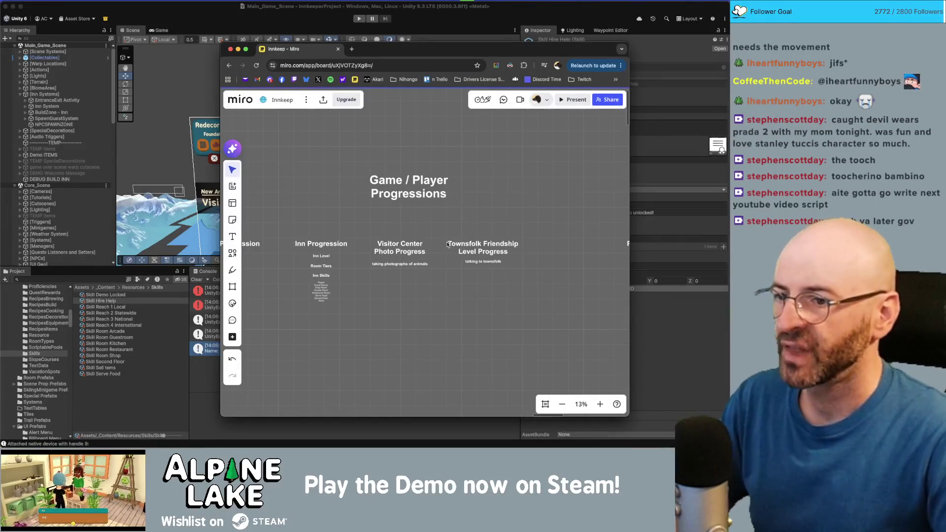
scroll(492, 240, "down", 5)
- Rename the Player Skill Progression heading to 'Player Skills'
left_click_drag(540, 280, 540, 280)
left_click(540, 261)
scroll(540, 260, "up", 5)
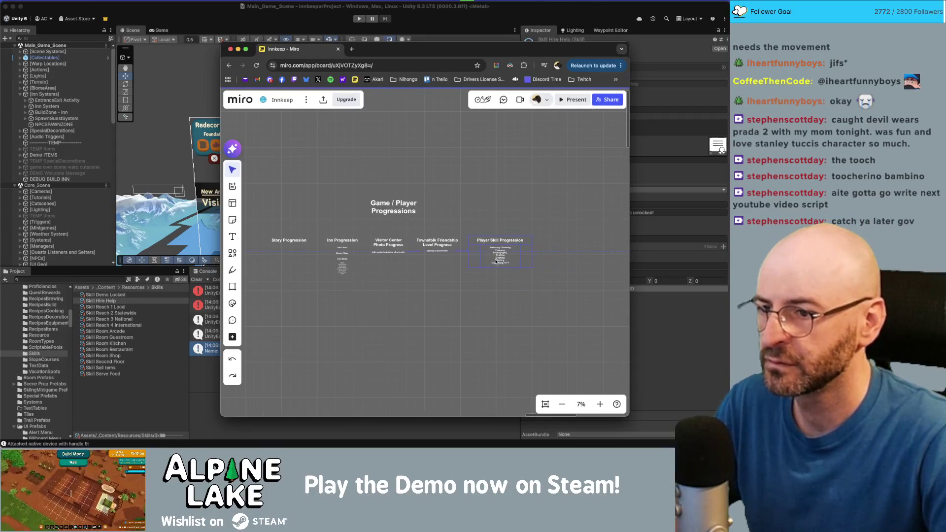
double_click(496, 235)
type("s")
key("shift+super+Right")
key("BackSpace")
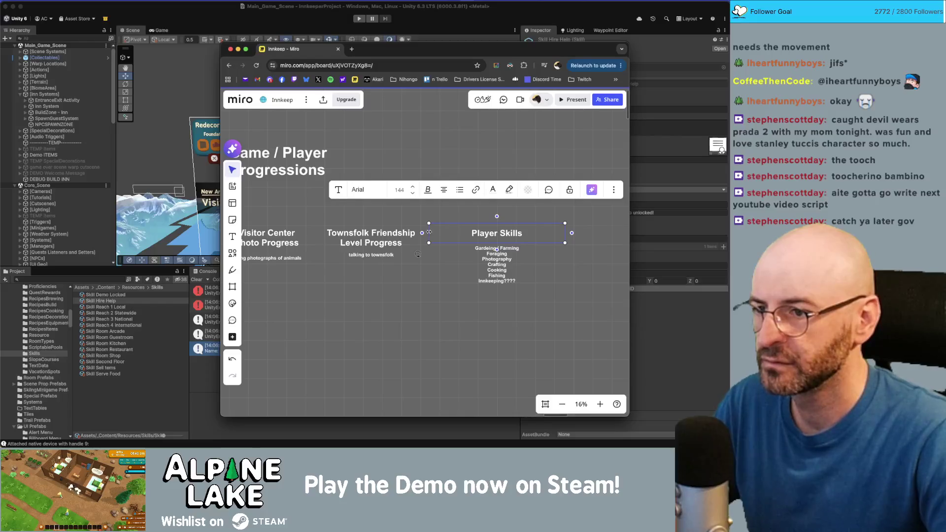
- Move the Player Skills heading and list left and up, and nudge the Inn Progression items down
mouse_move(471, 212)
left_mouse_down()
mouse_move(517, 298)
mouse_move(474, 281)
left_mouse_up()
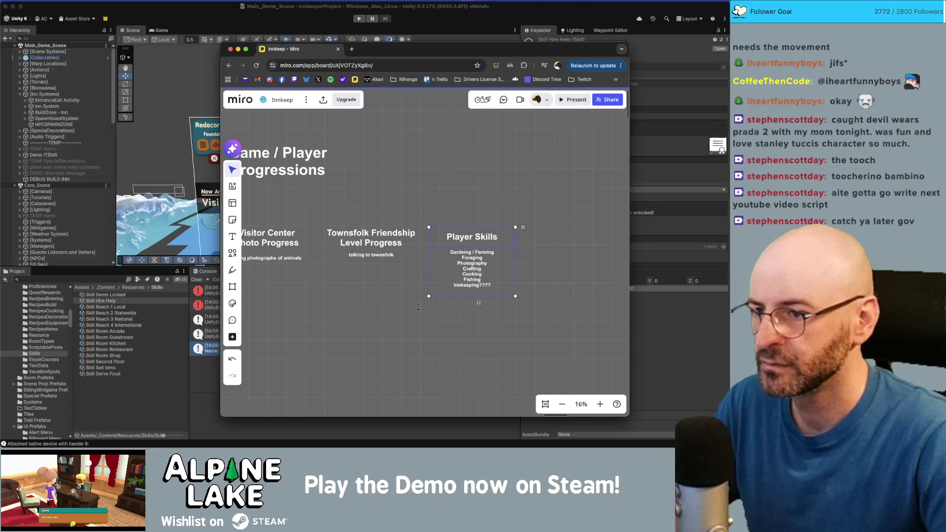
scroll(454, 298, "down", 2, "ctrl")
scroll(529, 282, "left", 3)
left_click(528, 282)
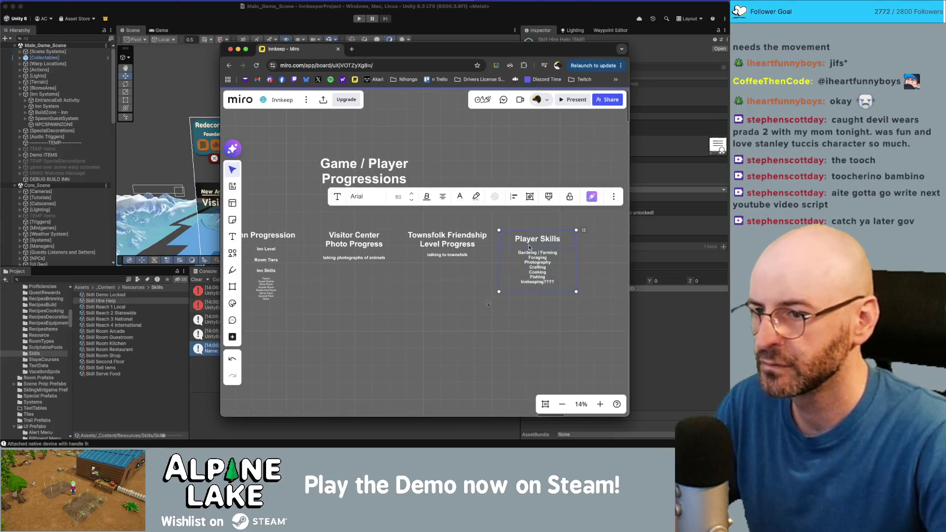
left_click_drag(532, 272, 532, 277)
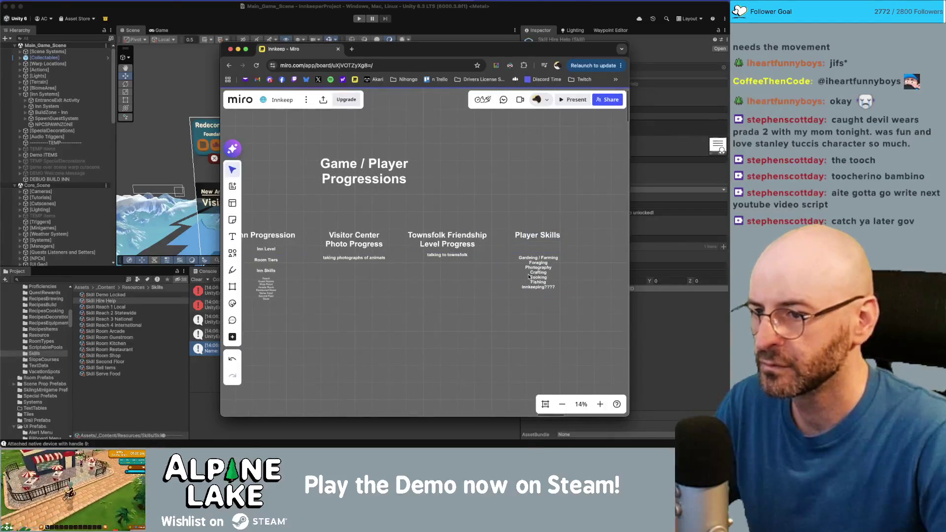
scroll(472, 257, "left", 3)
scroll(355, 264, "left", 5)
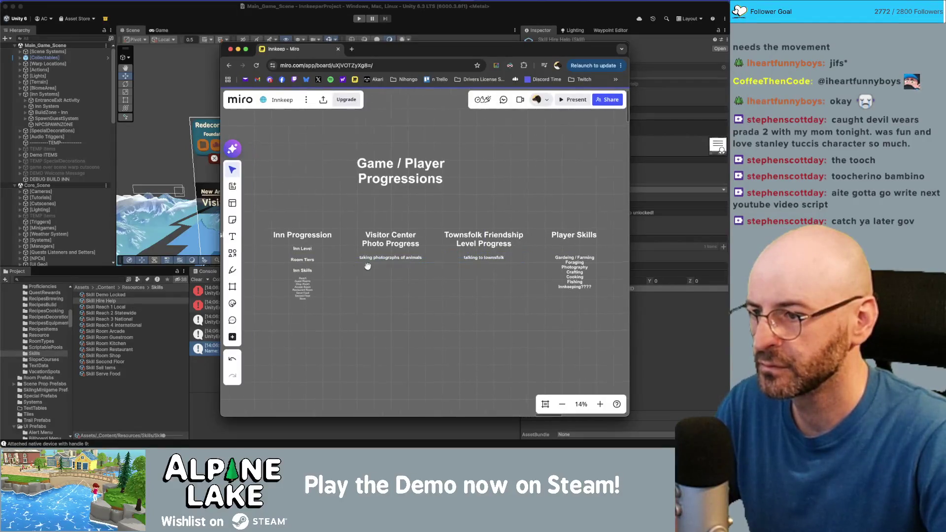
left_click_drag(340, 251, 355, 261)
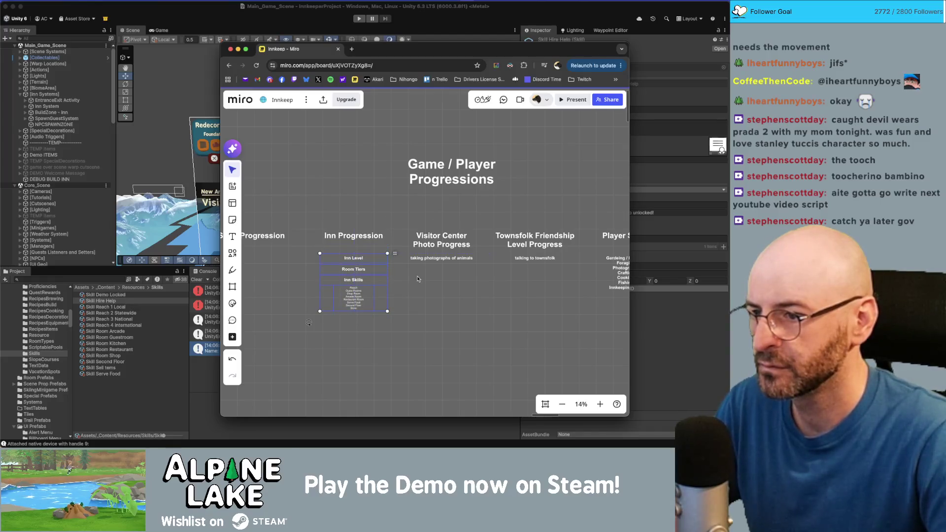
- Alt-drag a copy of Inn Level under Story Progression and retype it as 'Quest Rewards'
left_click(369, 276)
scroll(375, 275, "left", 3)
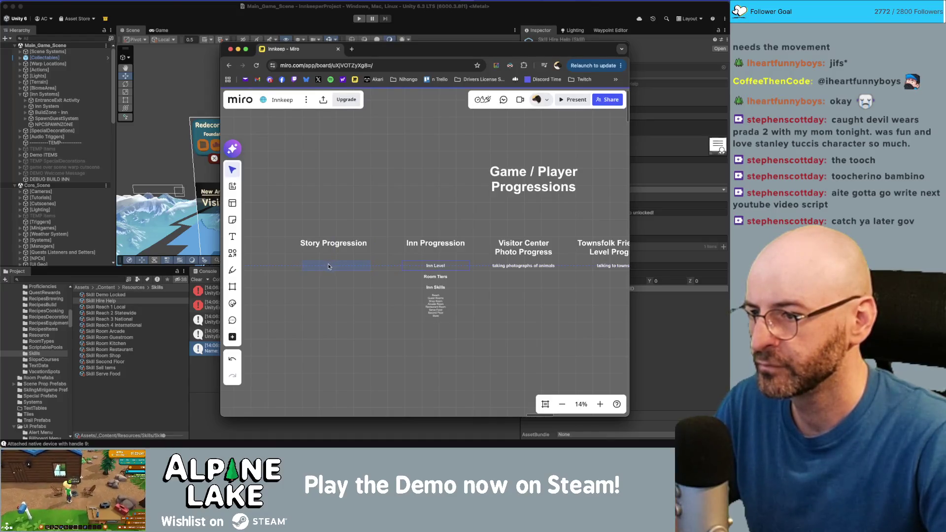
left_click_drag(327, 266, 327, 266)
scroll(328, 266, "up", 2)
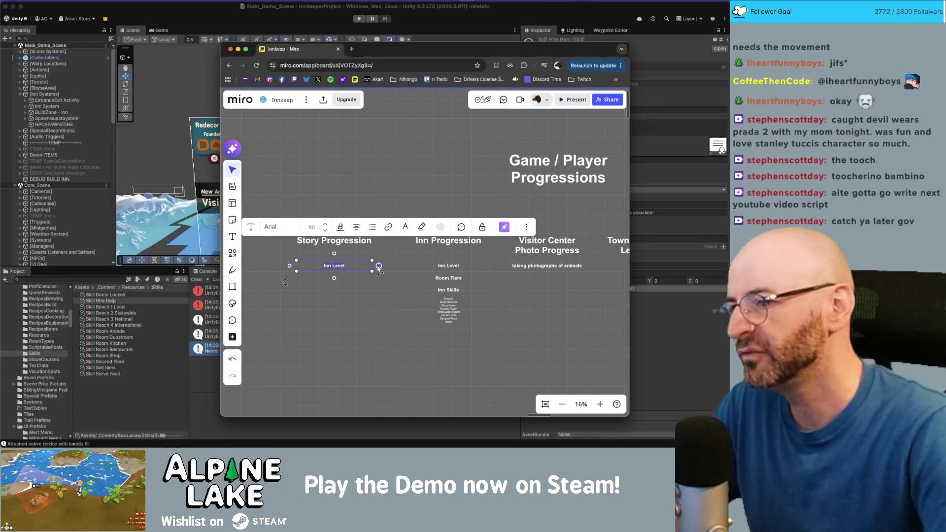
type("Quest Rew")
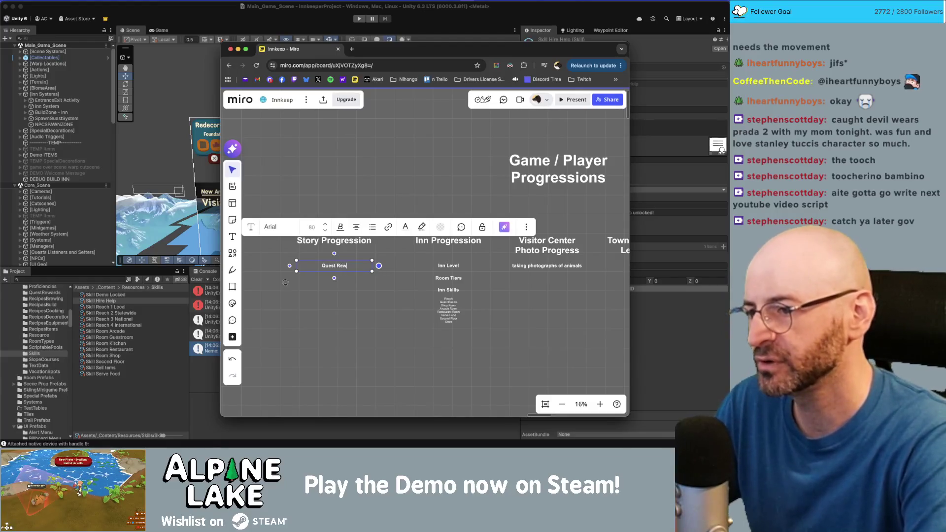
type("ards")
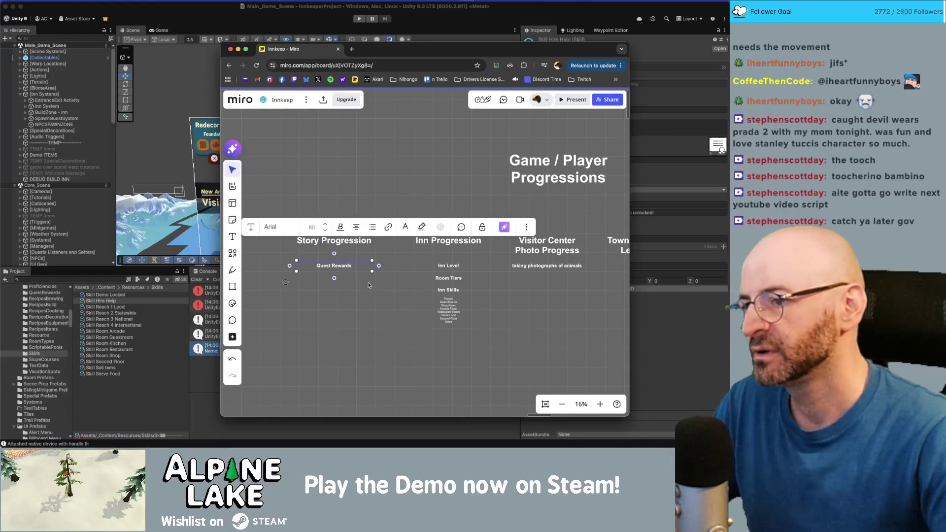
left_click(354, 293)
- Narrow the Quest Rewards text box with its side handle
left_click(350, 269)
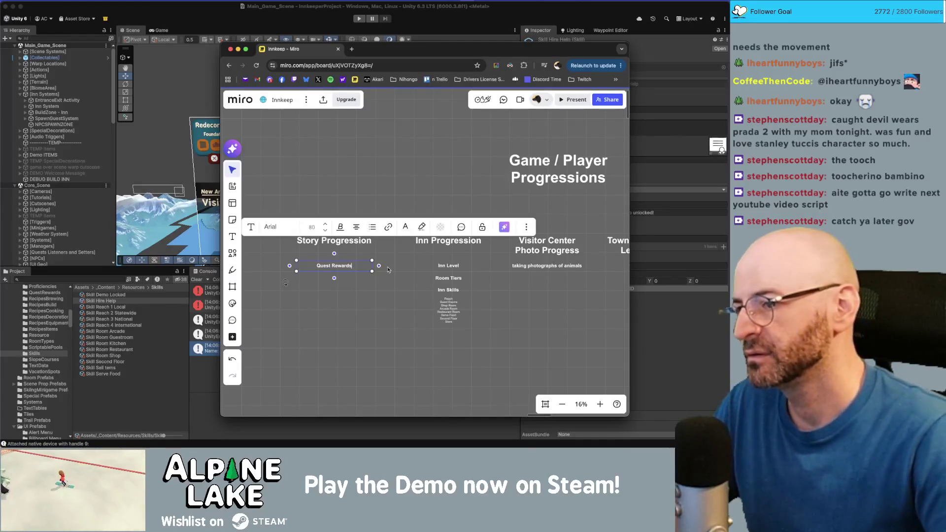
left_click(346, 339)
left_click(352, 271)
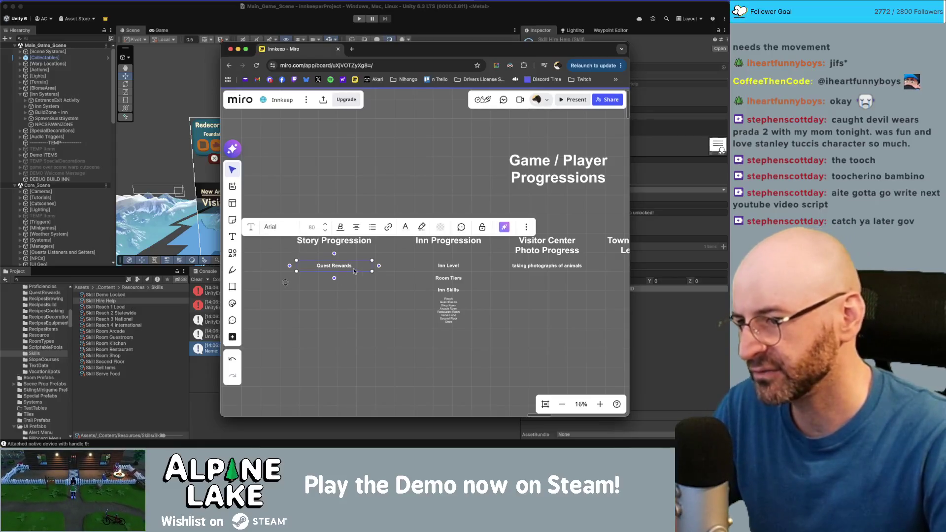
left_click_drag(373, 270, 363, 270)
left_click(368, 299)
scroll(377, 308, "down", 5)
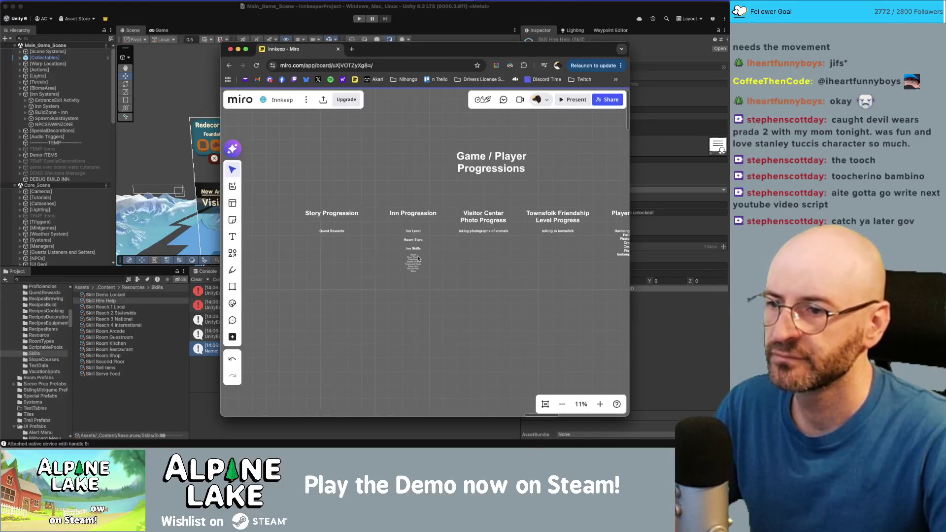
- Zoom in on Inn Progression and nudge Inn Level slightly upward
scroll(433, 256, "down", 4)
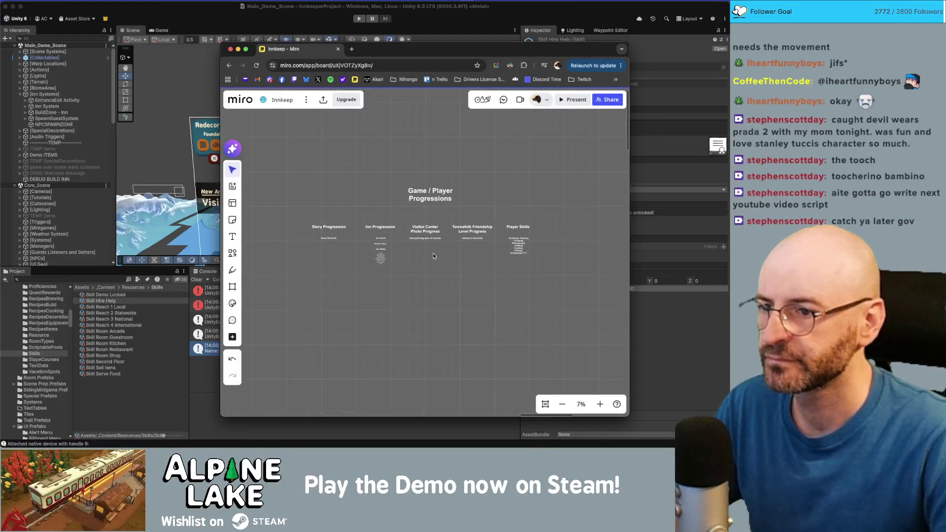
scroll(424, 255, "up", 5)
scroll(416, 254, "down", 2)
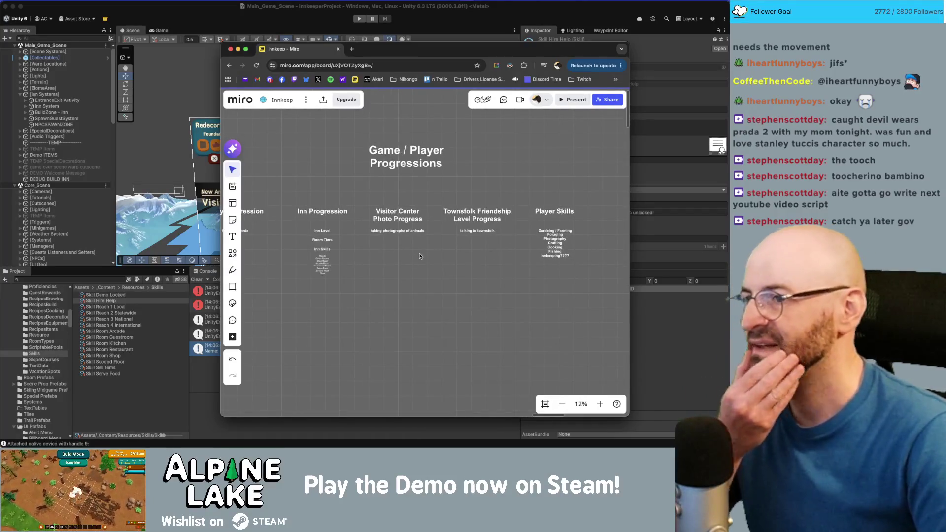
scroll(421, 255, "up", 8)
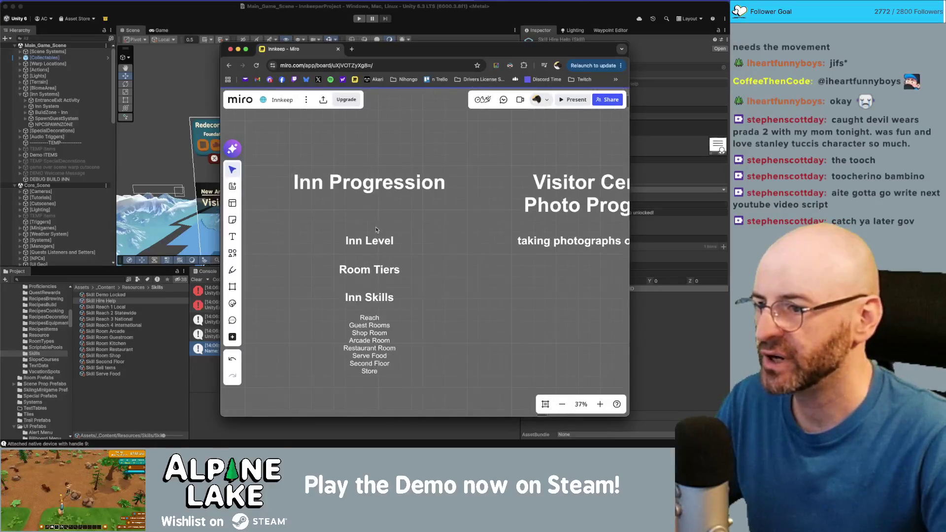
mouse_move(375, 244)
left_mouse_down()
mouse_move(375, 232)
mouse_move(375, 242)
left_mouse_up()
left_click(393, 273)
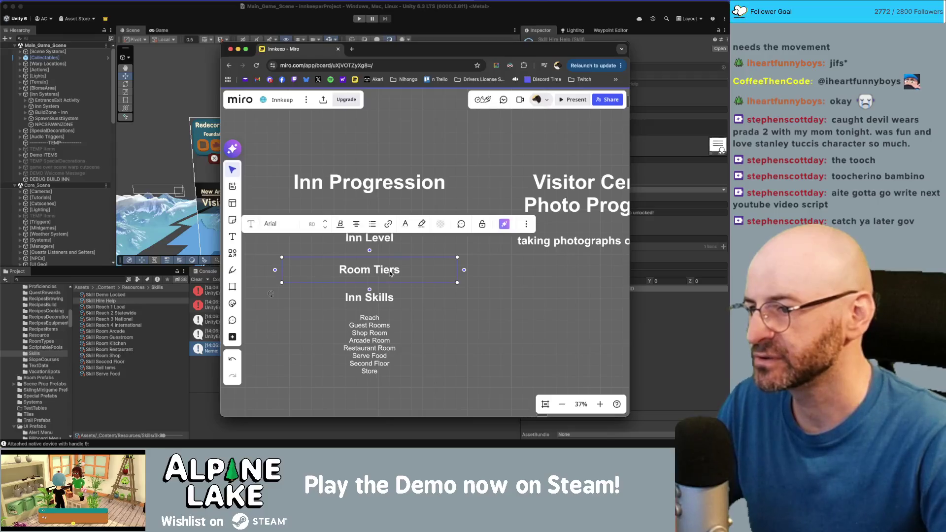
left_click(467, 320)
scroll(446, 327, "down", 3)
left_click(388, 235)
left_click(472, 276)
- Nudge Inn Skills and Room Tiers slightly upward to tidy the column
mouse_move(421, 260)
left_mouse_down()
mouse_move(375, 306)
mouse_move(412, 254)
mouse_move(422, 256)
left_mouse_up()
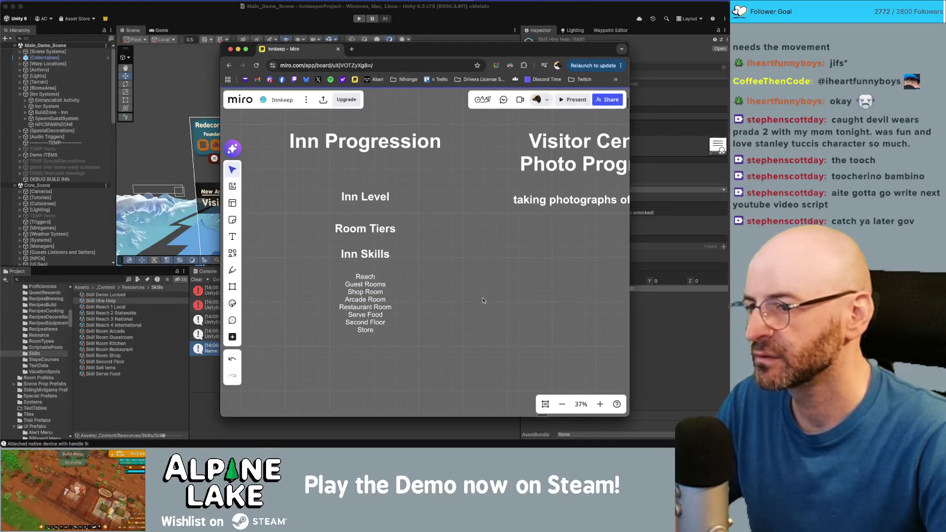
left_click_drag(358, 228, 360, 226)
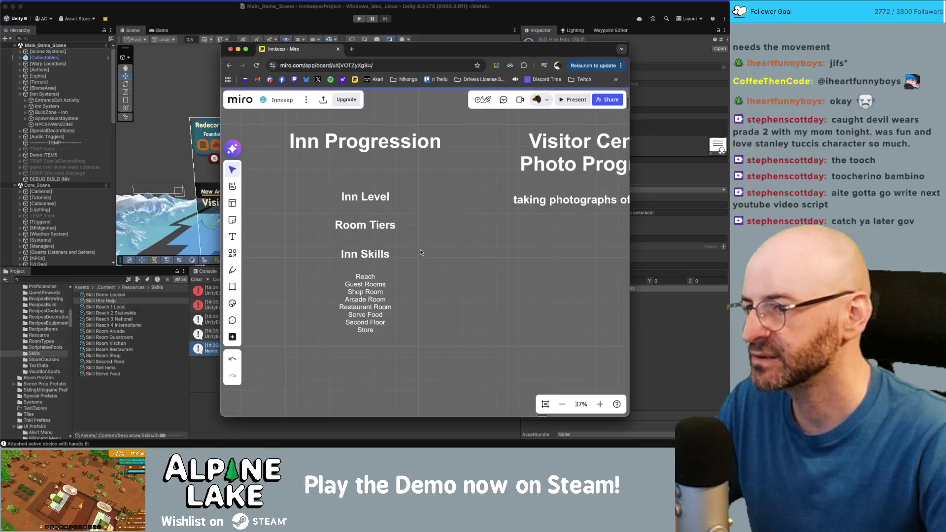
mouse_move(323, 182)
left_mouse_down()
mouse_move(452, 212)
mouse_move(453, 266)
left_mouse_up()
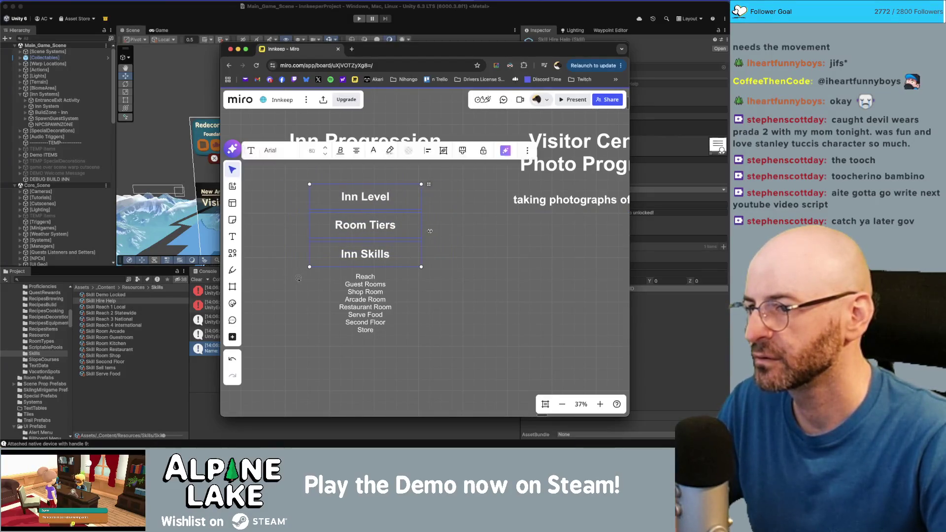
left_click(498, 259)
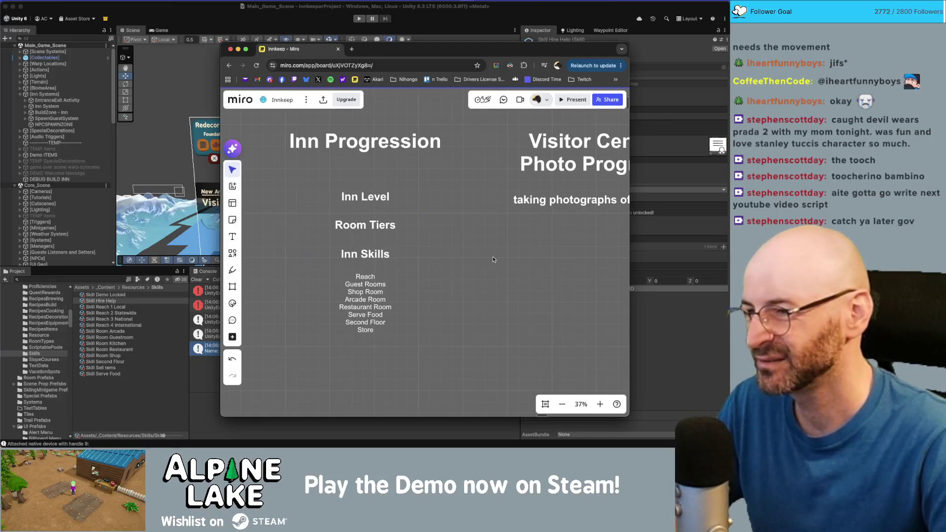
- Drag Inn Skills and its list well down, opening space below Room Tiers
scroll(489, 258, "down", 2)
scroll(489, 257, "down", 4)
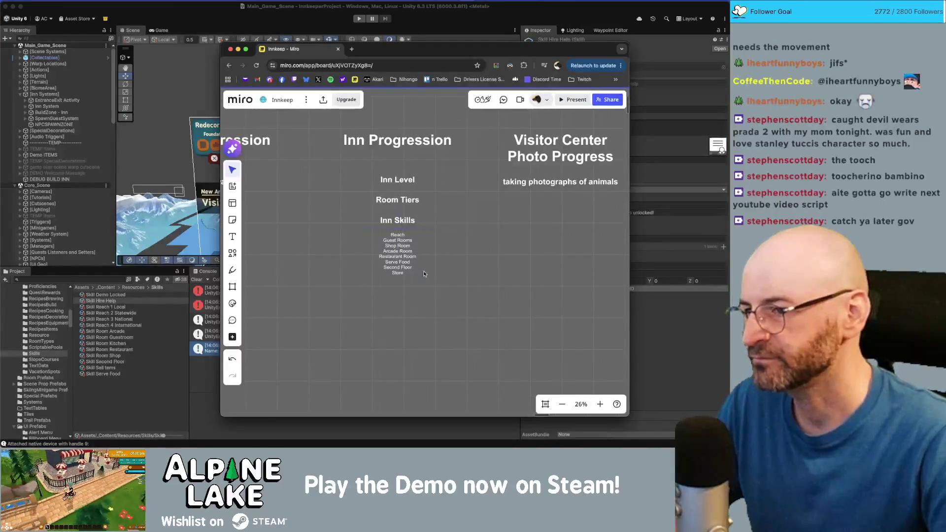
left_click(408, 271)
left_click(410, 312)
left_click_drag(400, 221, 400, 269)
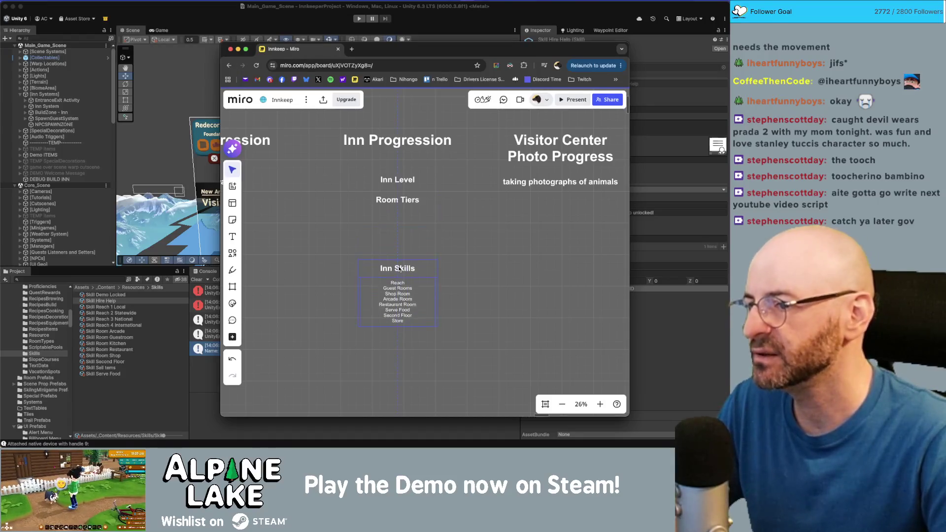
left_click(475, 295)
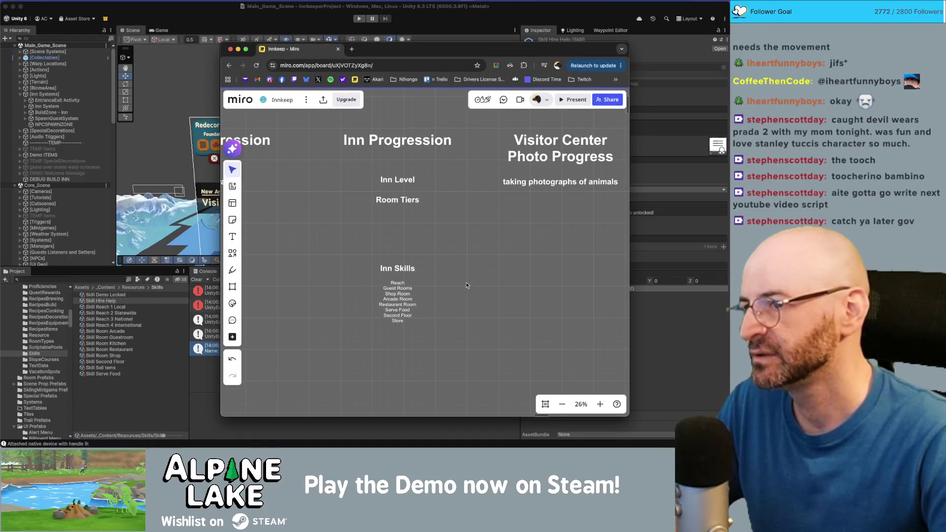
scroll(462, 277, "down", 3)
- Narrow the Inn Progression heading box and shift the whole column slightly right
left_click_drag(386, 198, 301, 243)
key("super+z")
left_click(412, 198)
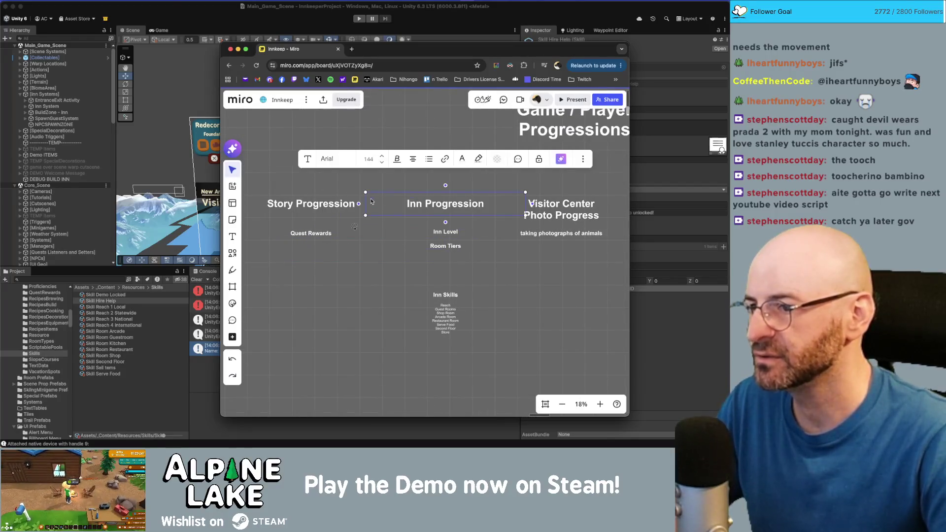
left_click_drag(365, 201, 398, 202)
left_click(541, 207)
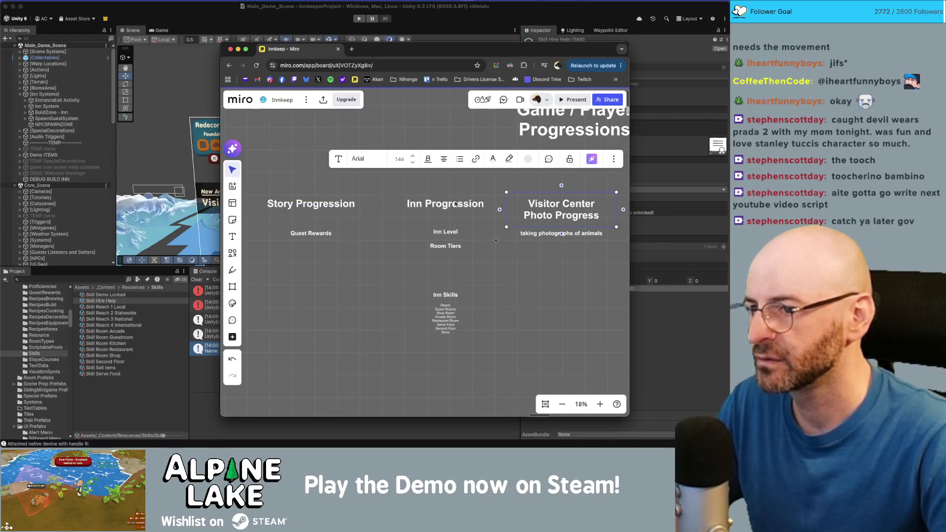
left_click_drag(427, 184, 455, 394)
left_click_drag(444, 316, 460, 315)
left_click(385, 203)
- Reposition the Story Progression heading slightly to the left
left_click_drag(385, 203, 327, 248)
key("super+z")
left_click(346, 206)
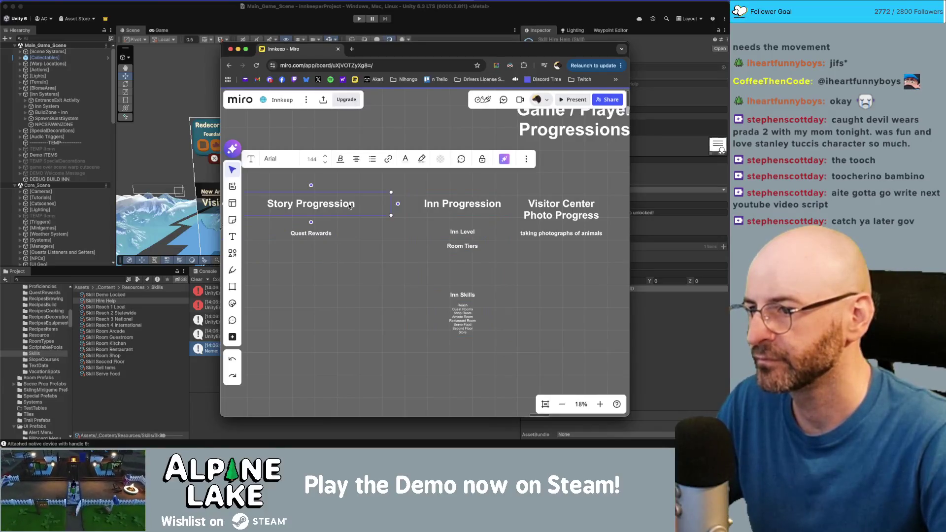
left_click_drag(389, 204, 369, 209)
left_click(394, 299)
- Drag the Inn Skills block over beside the Player Skills heading
scroll(394, 299, "down", 3)
left_click_drag(346, 280, 510, 285)
scroll(381, 305, "right", 5)
mouse_move(380, 305)
left_mouse_down()
mouse_move(488, 270)
mouse_move(506, 236)
left_mouse_up()
left_click(473, 217)
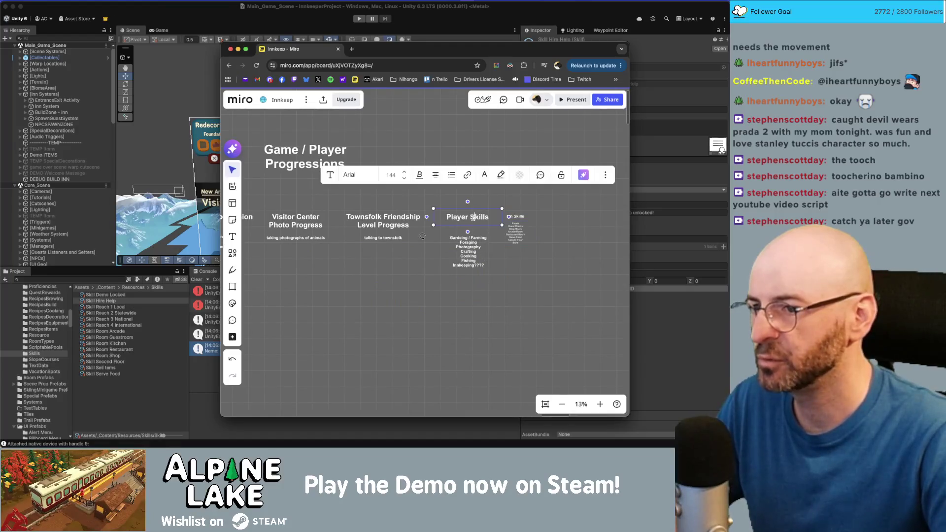
- Rename the Player Skills heading to 'Player Upgrades'
type("Prof")
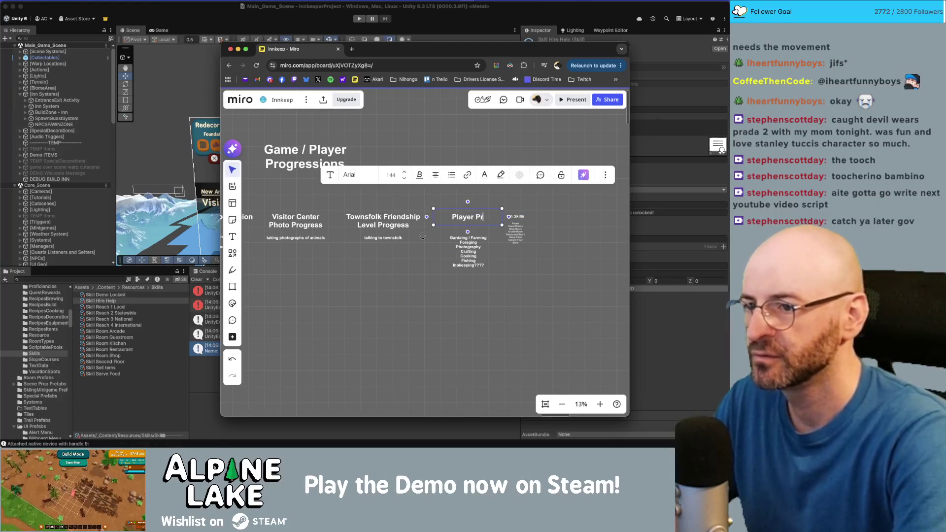
key("BackSpace")
key("BackSpace")
key("BackSpace")
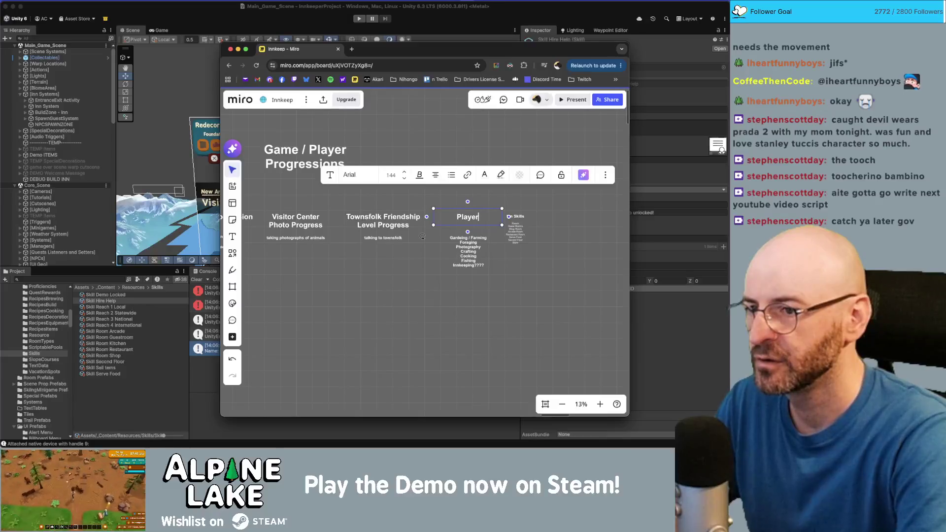
type(" Upgrades")
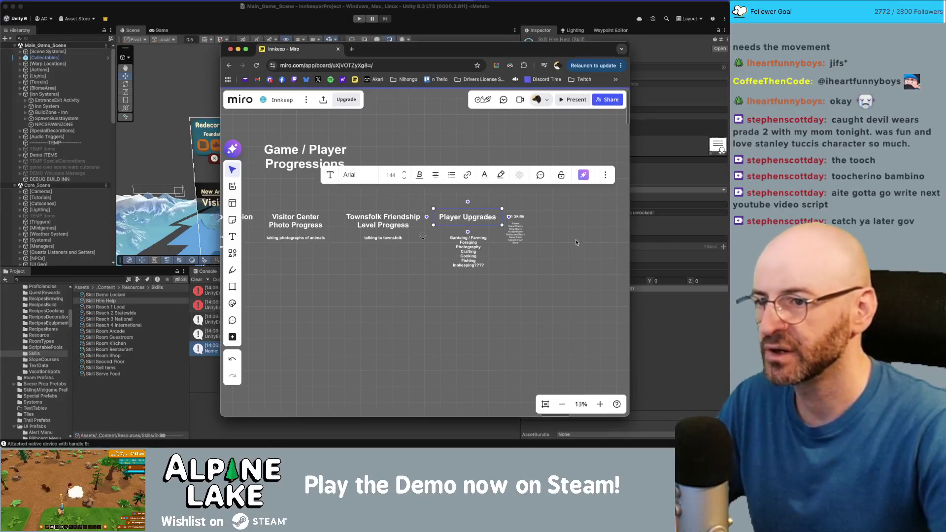
key("Escape")
- Move the skill list lower, leaving room for a new label above it
scroll(482, 244, "up", 3)
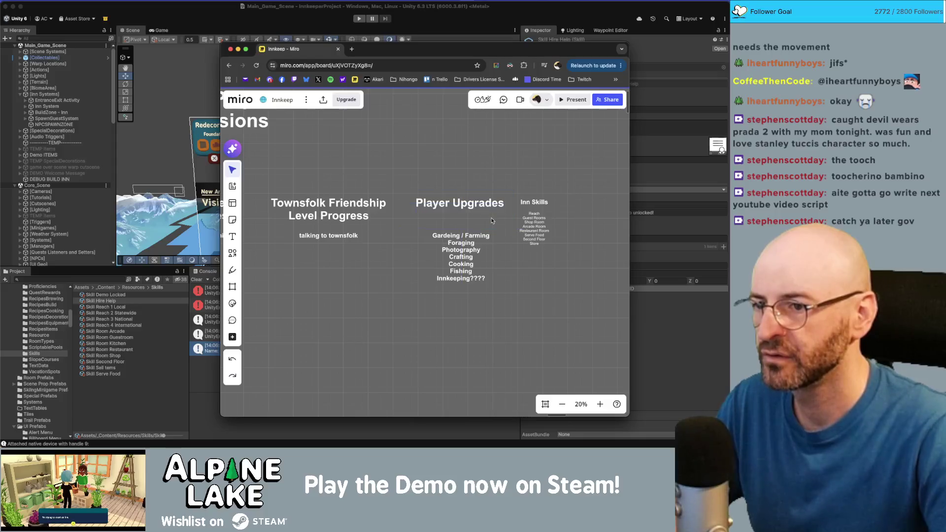
left_click_drag(467, 249, 472, 292)
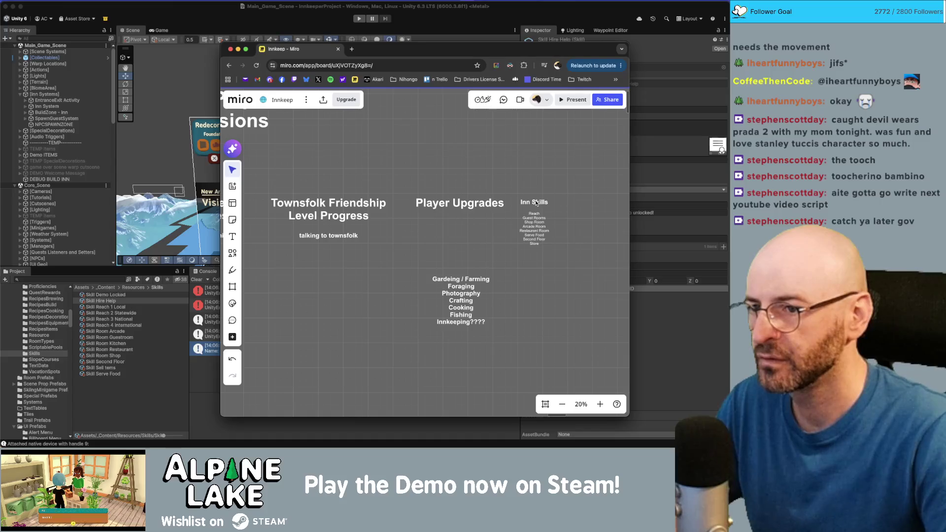
double_click(462, 261)
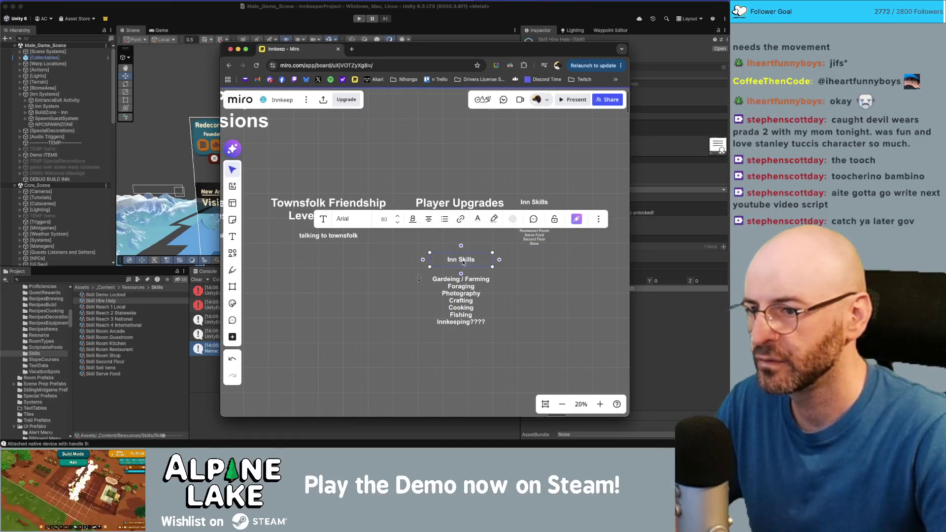
- Label the new text box 'Player Proficiencies' and make the skill list text smaller
type("Player ")
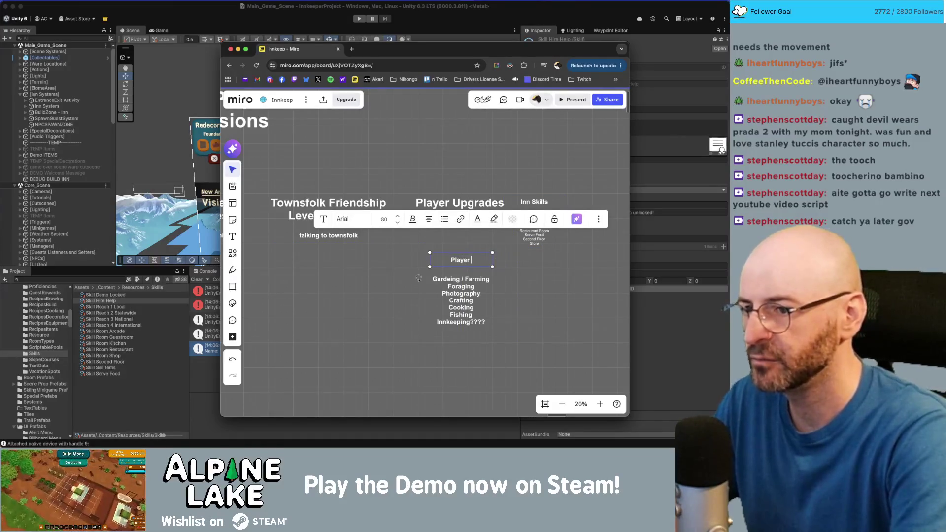
type("Proficiencies")
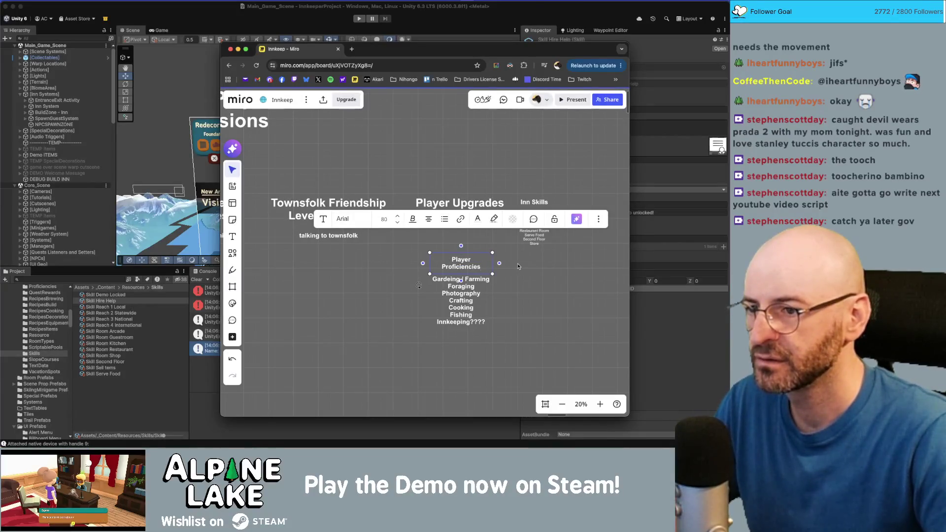
left_click(398, 222)
left_click(397, 216)
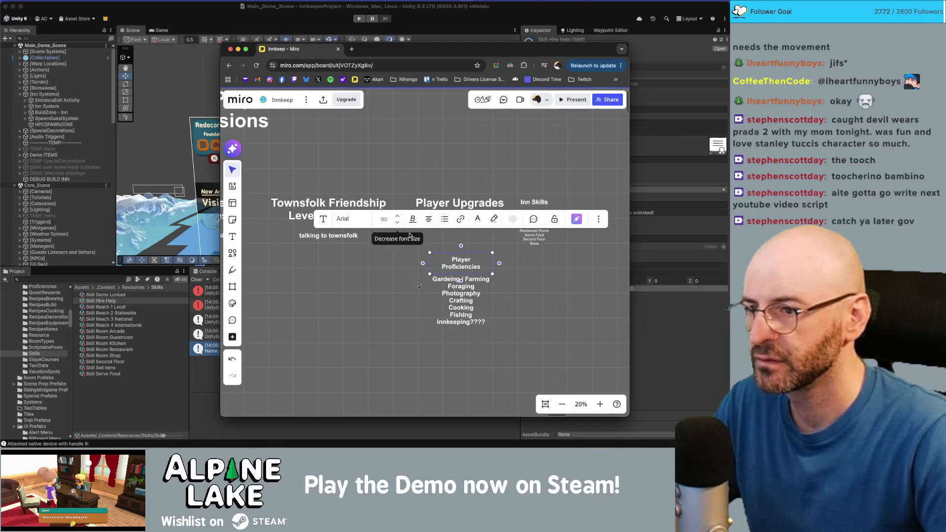
left_click(454, 299)
left_click(397, 241)
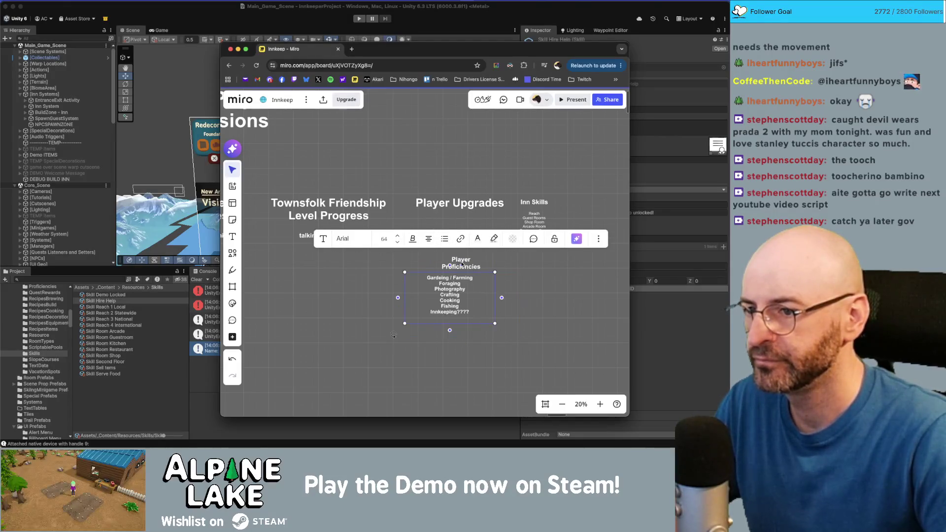
- Widen the Player Proficiencies title to one line and align the skill list beneath it
left_click(461, 263)
left_click_drag(493, 266, 500, 266)
left_click_drag(456, 289, 468, 289)
left_click(468, 347)
left_click(466, 281)
left_click(468, 263)
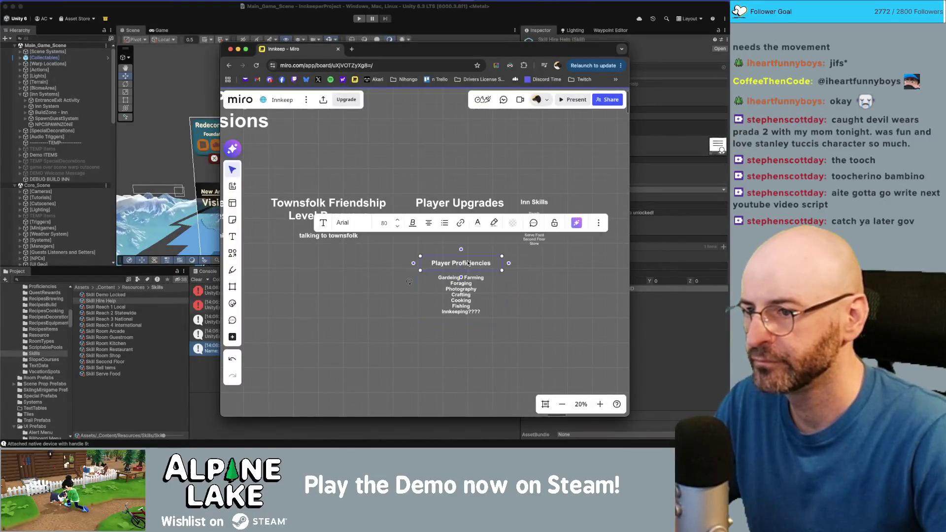
left_click(550, 287)
left_click(538, 222)
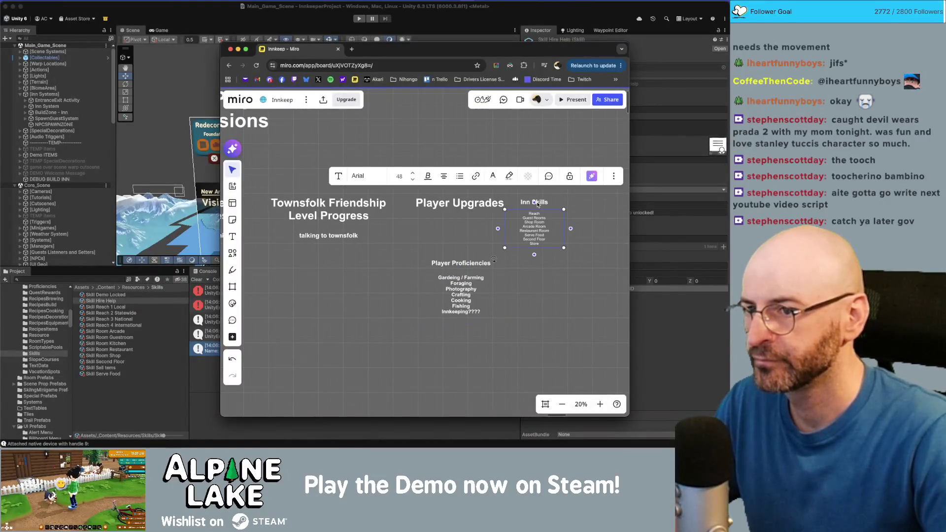
- Enlarge the Inn Skills list text and bring each title closer to its list
left_click(412, 172)
left_click_drag(542, 252, 539, 251)
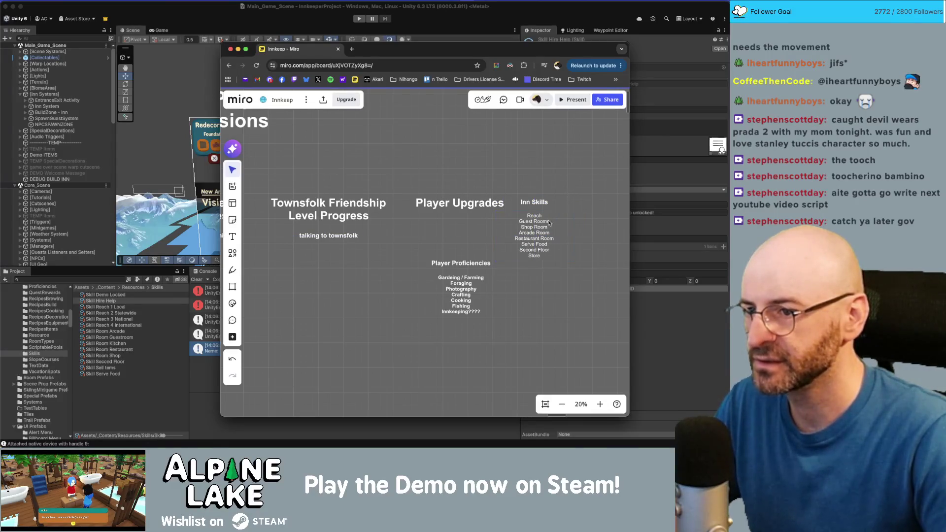
scroll(542, 231, "right", 2)
left_click_drag(448, 297, 450, 356)
left_click(529, 285)
left_click_drag(520, 204, 520, 207)
- Move Inn Skills under Player Upgrades with Player Proficiencies stacked beneath it
left_click(513, 245)
left_click_drag(513, 244, 439, 268)
left_click(431, 329)
left_click_drag(431, 330, 433, 310)
- Edit the Player Proficiencies list text, leaving it non-bold beneath its title
left_click(433, 311)
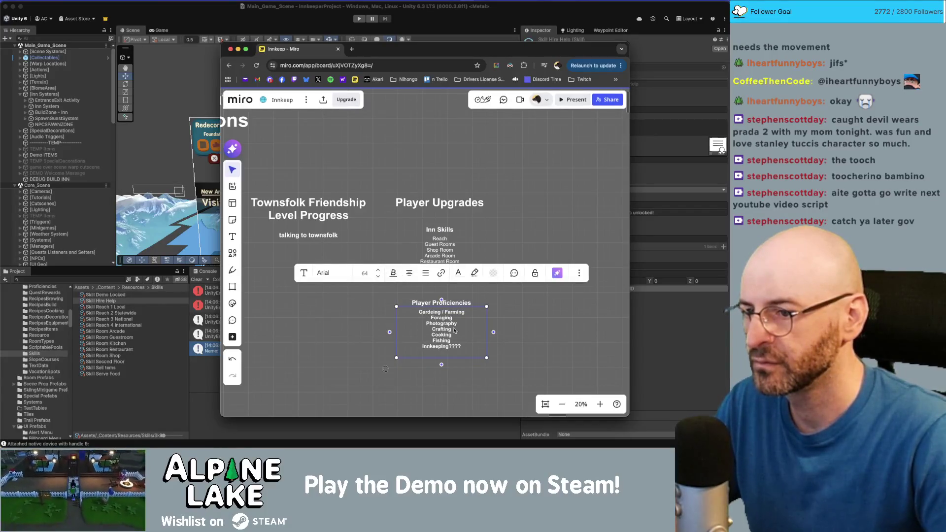
double_click(432, 317)
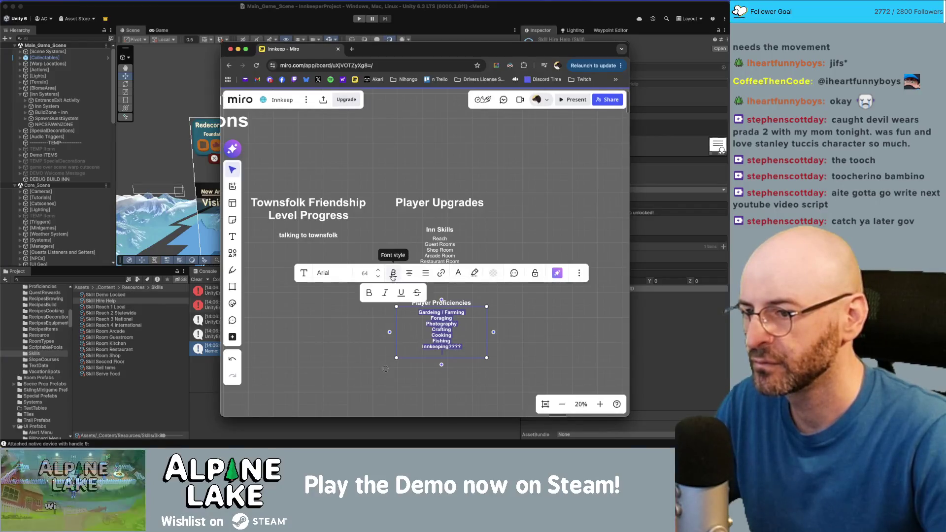
left_click(424, 294)
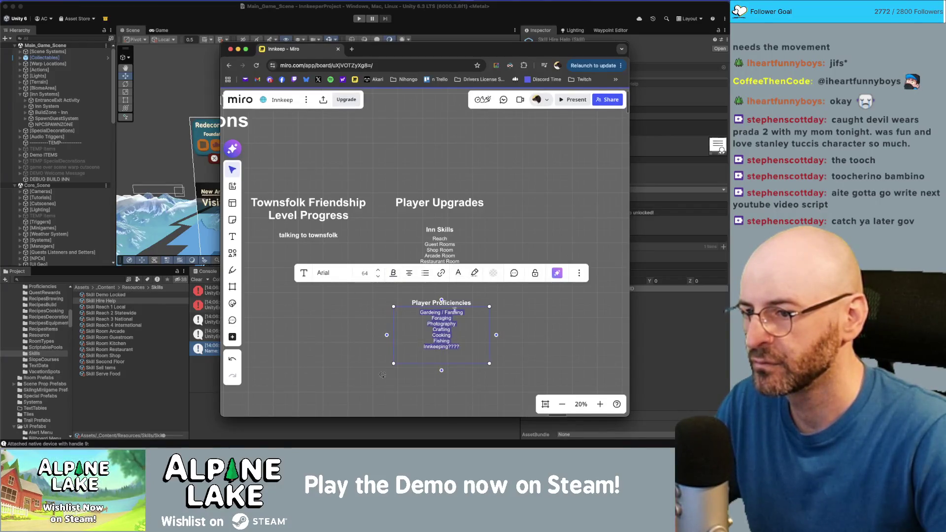
left_click(449, 306)
left_click(543, 309)
scroll(522, 298, "down", 3)
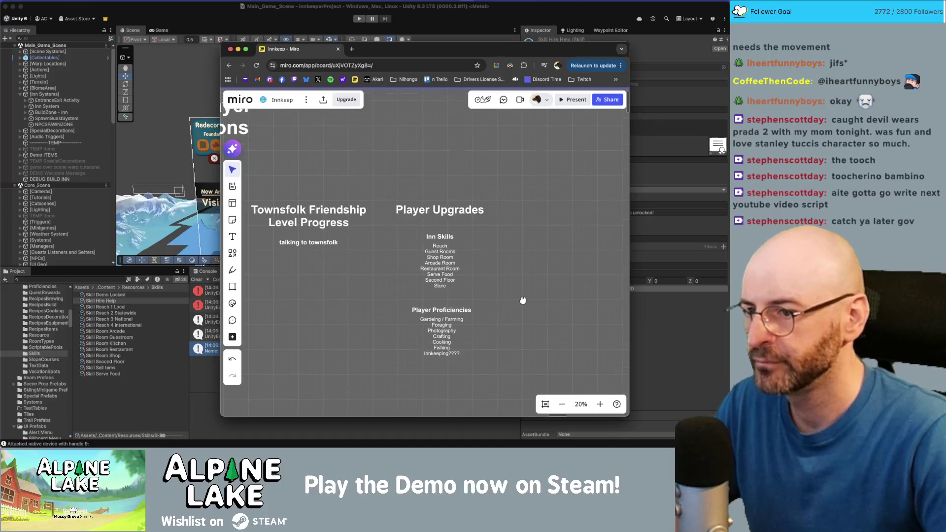
- Pan and zoom out until Story, Inn, Visitor Center Photo, Townsfolk Friendship and Player Upgrades columns show
scroll(419, 269, "up", 4)
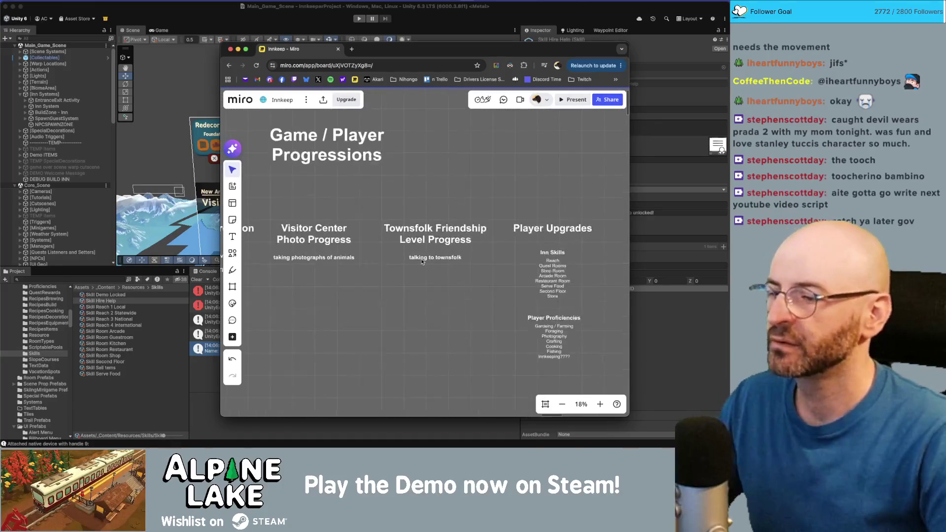
scroll(412, 268, "down", 3)
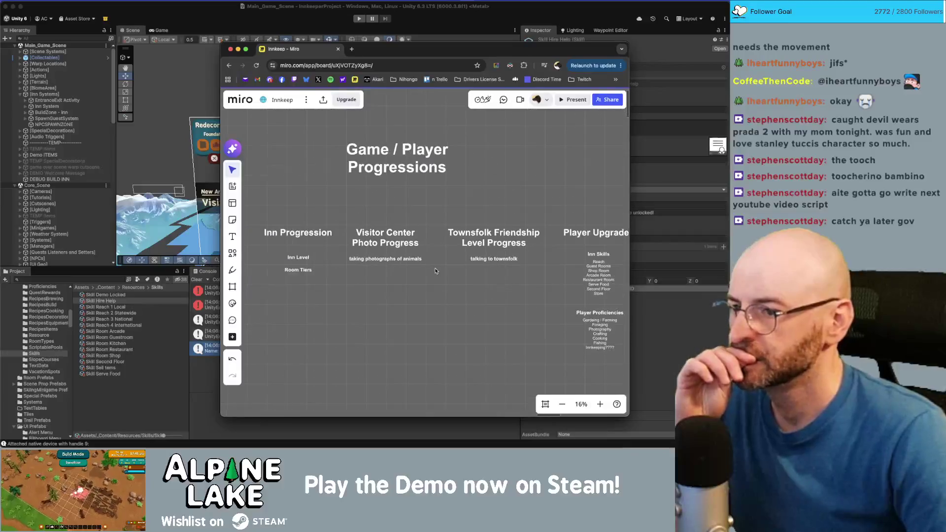
scroll(397, 270, "left", 3)
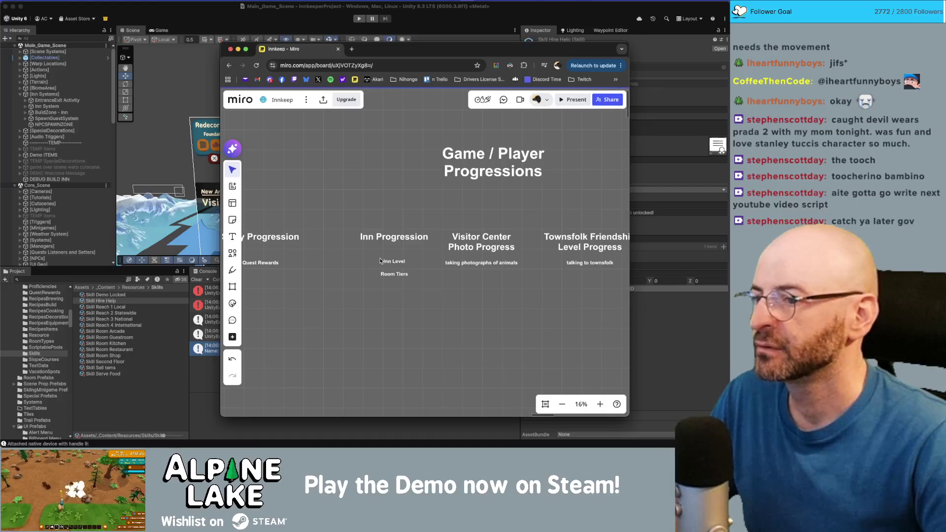
scroll(394, 276, "right", 3)
scroll(374, 271, "down", 3)
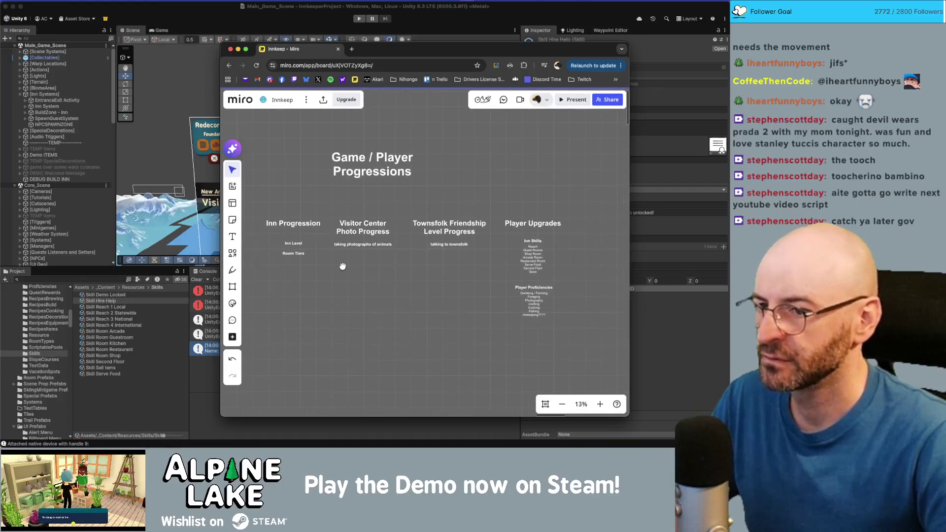
scroll(374, 268, "left", 3)
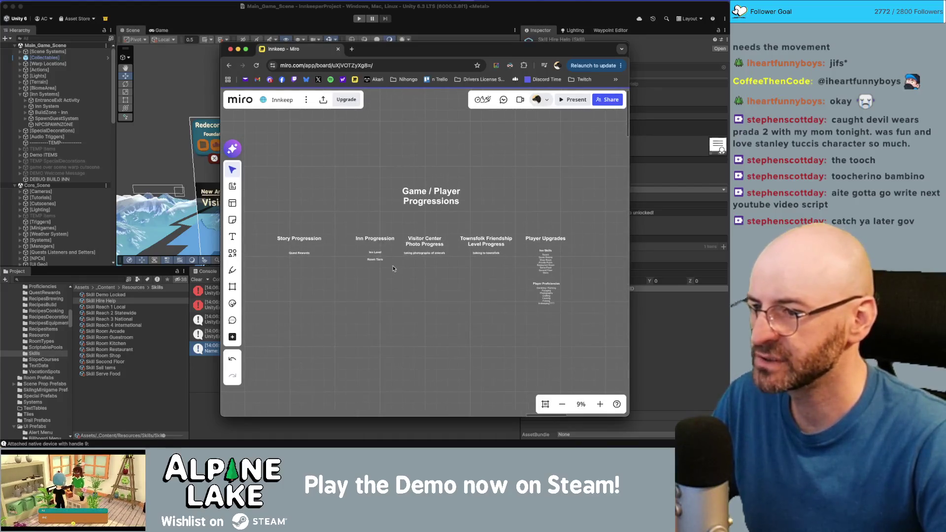
- Break the Inn Progression and Story Progression headings after the first word, resizing the Story box
left_click(377, 240)
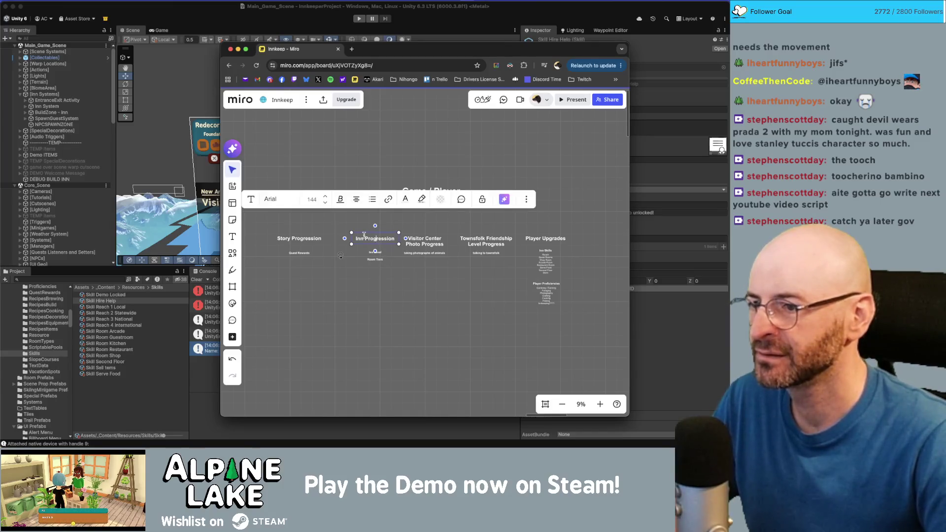
key("Return")
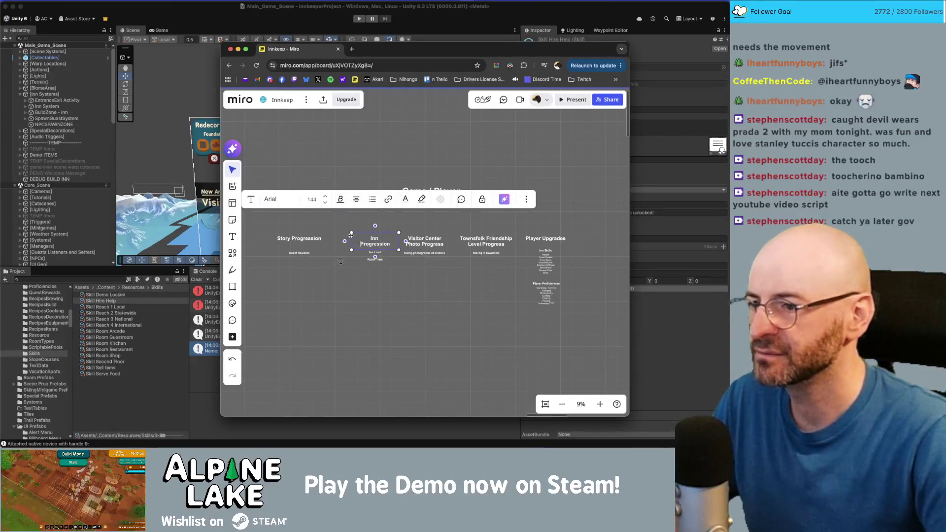
left_click(322, 240)
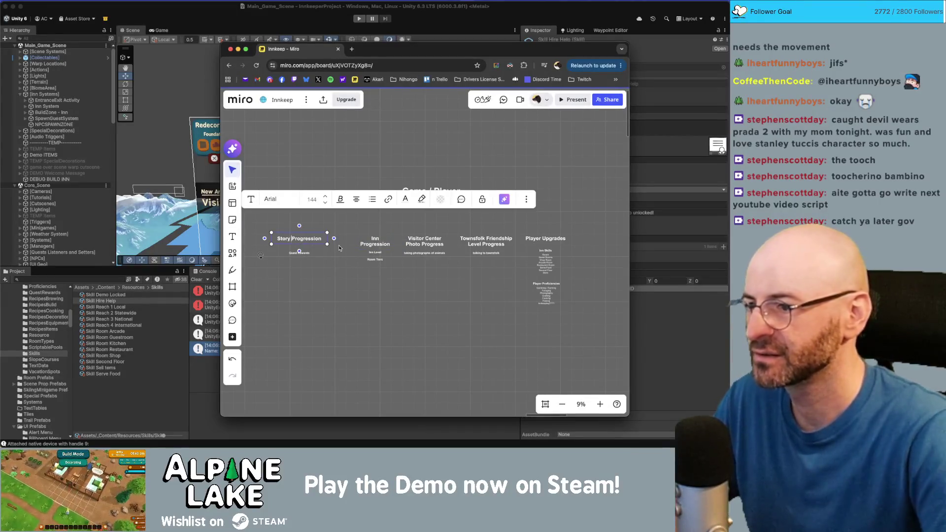
key("Return")
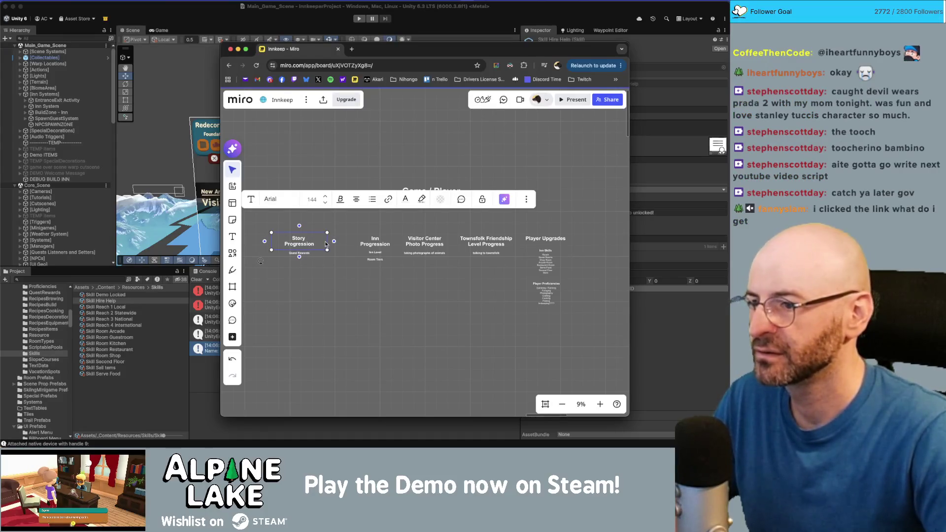
left_click_drag(327, 242, 328, 244)
left_click(298, 242)
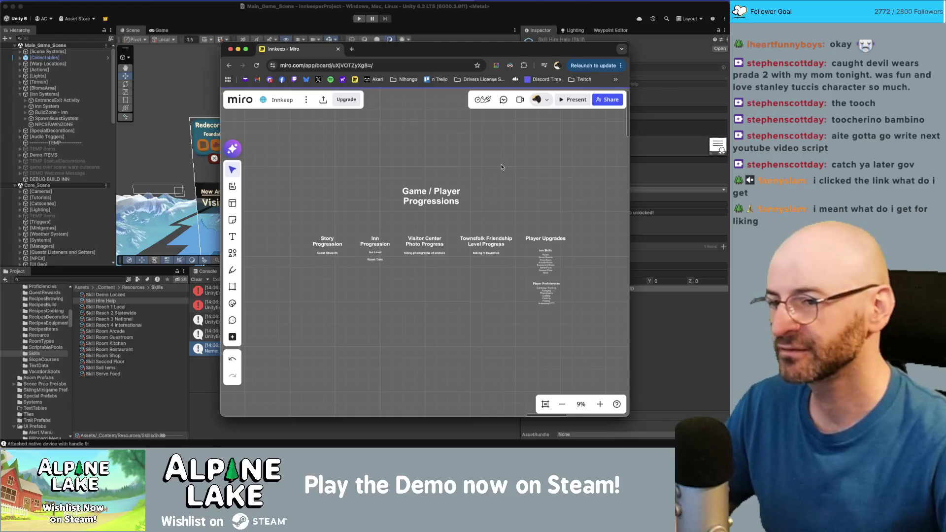
left_click(483, 243)
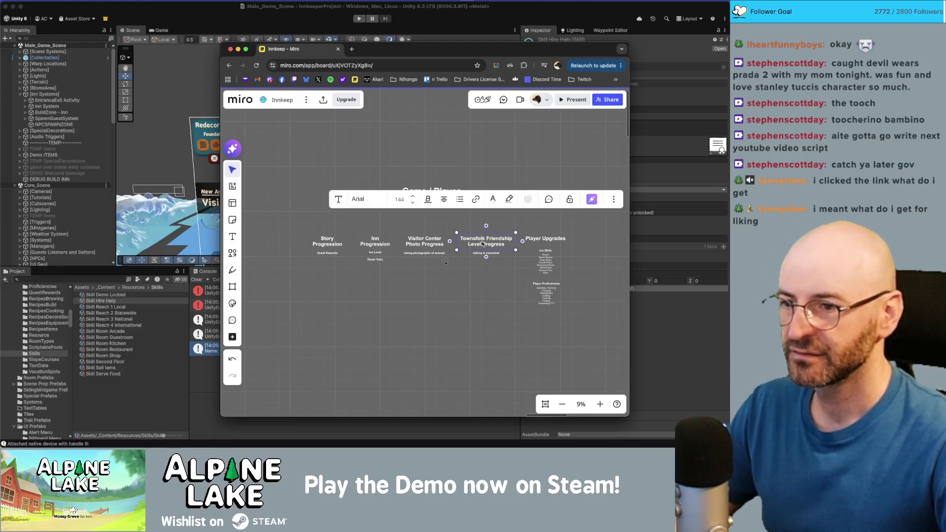
left_click(455, 247)
left_click_drag(456, 243, 447, 241)
left_click(449, 242)
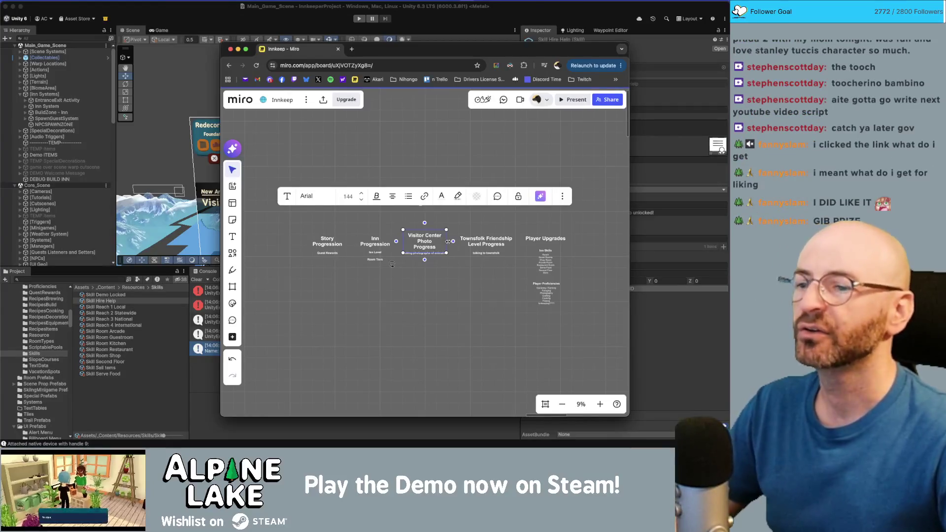
left_click_drag(446, 241, 448, 242)
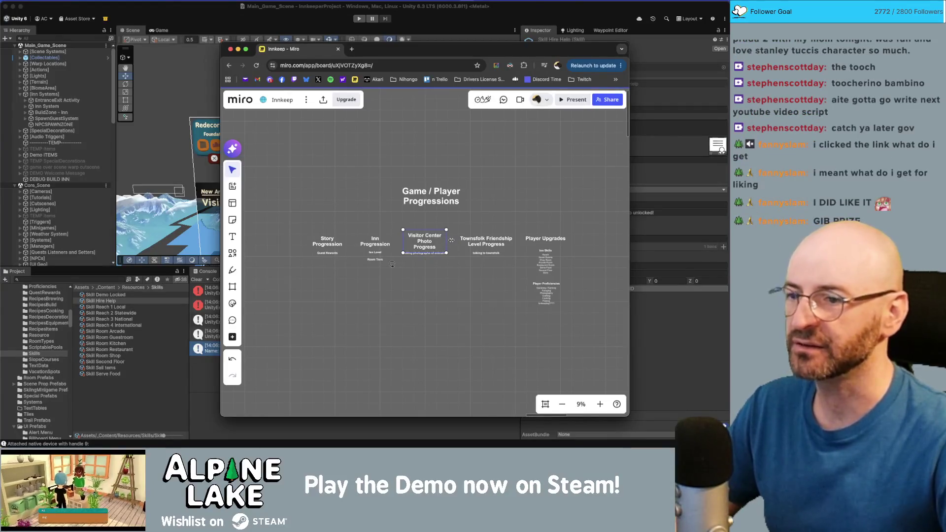
left_click(449, 242)
mouse_move(448, 243)
left_mouse_down()
mouse_move(477, 277)
mouse_move(535, 240)
left_mouse_up()
mouse_move(579, 345)
left_mouse_down()
mouse_move(490, 237)
mouse_move(482, 245)
left_mouse_up()
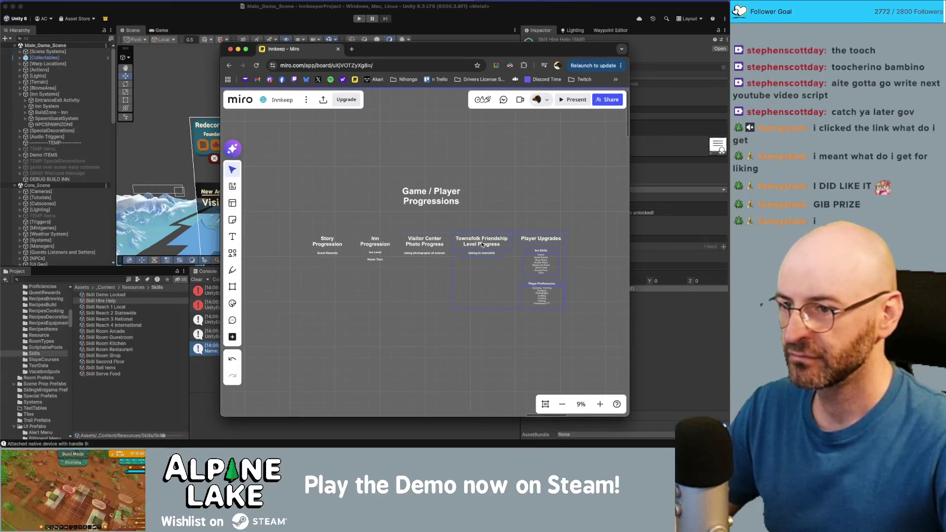
left_click(472, 270)
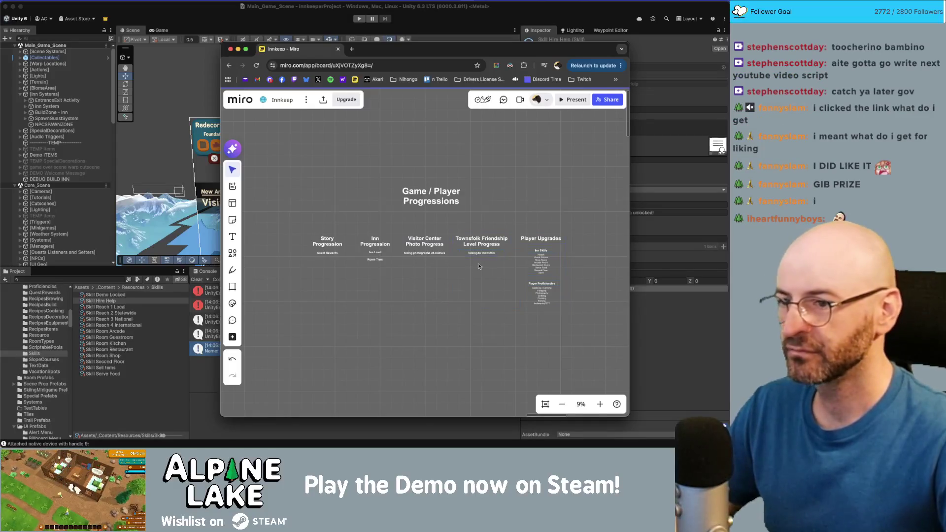
scroll(469, 264, "right", 2)
scroll(469, 264, "up", 5)
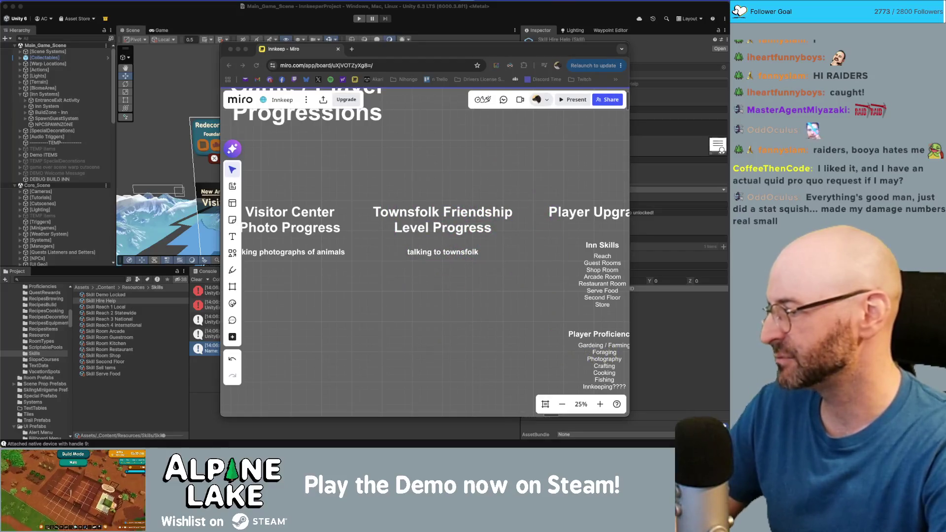
- Pan the progressions board slightly to the left
left_click(389, 285)
scroll(388, 286, "down", 3)
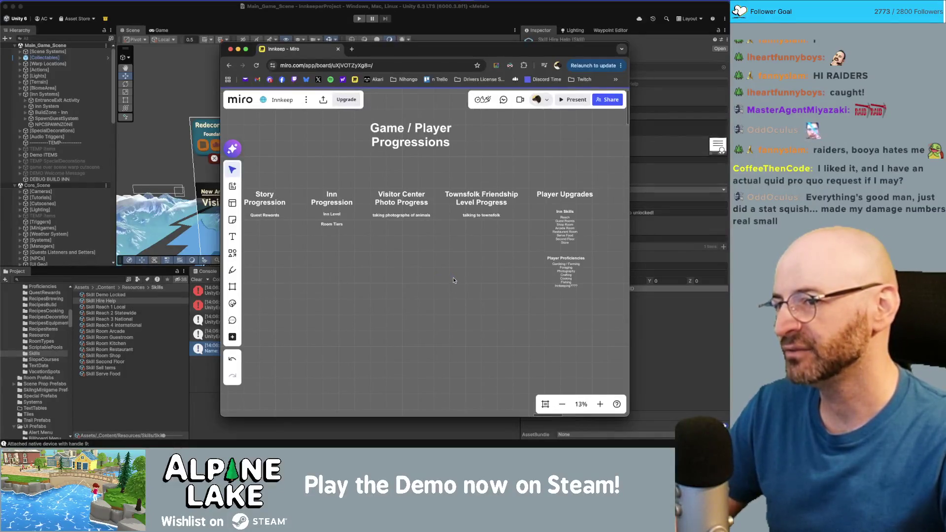
scroll(453, 281, "up", 1)
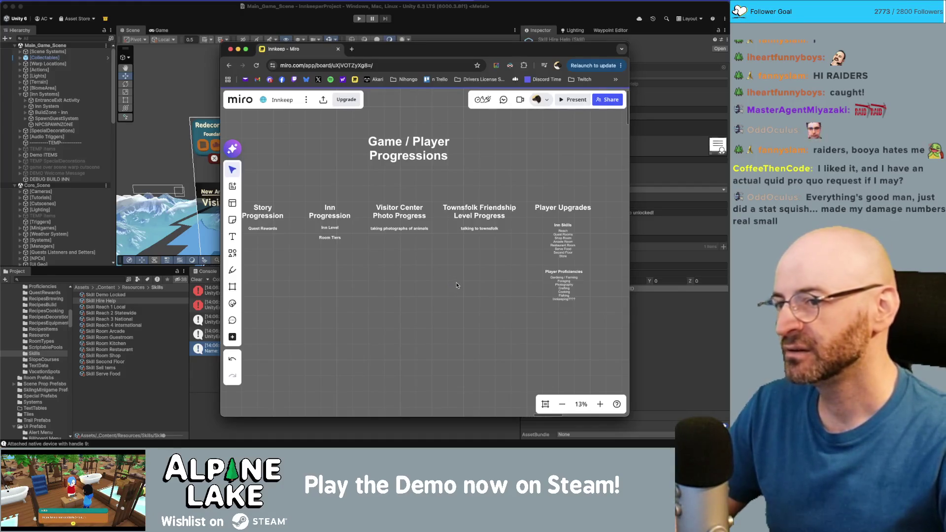
left_click_drag(476, 277, 460, 281)
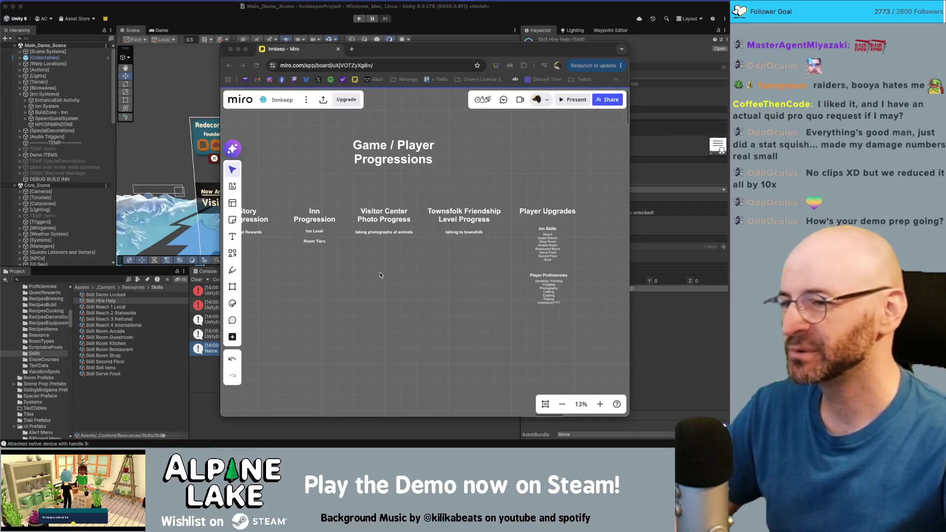
- Move the Miro browser window right and enlarge it from its top-left corner
left_click(403, 278)
left_click_drag(412, 54, 435, 54)
left_click_drag(278, 43, 194, 39)
scroll(351, 296, "down", 3)
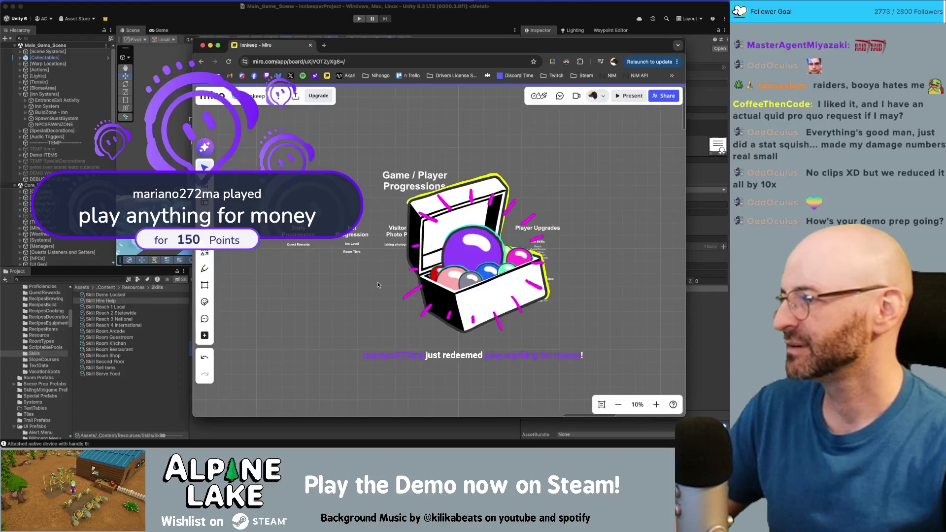
- Launch Photos via a Spotlight search for 'photo' and push its window to the right edge
key("super+space")
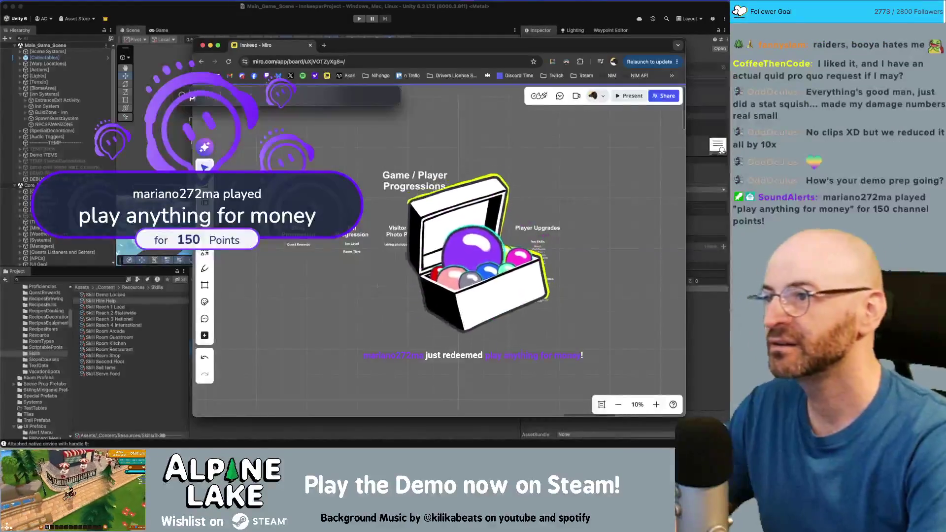
type("photo")
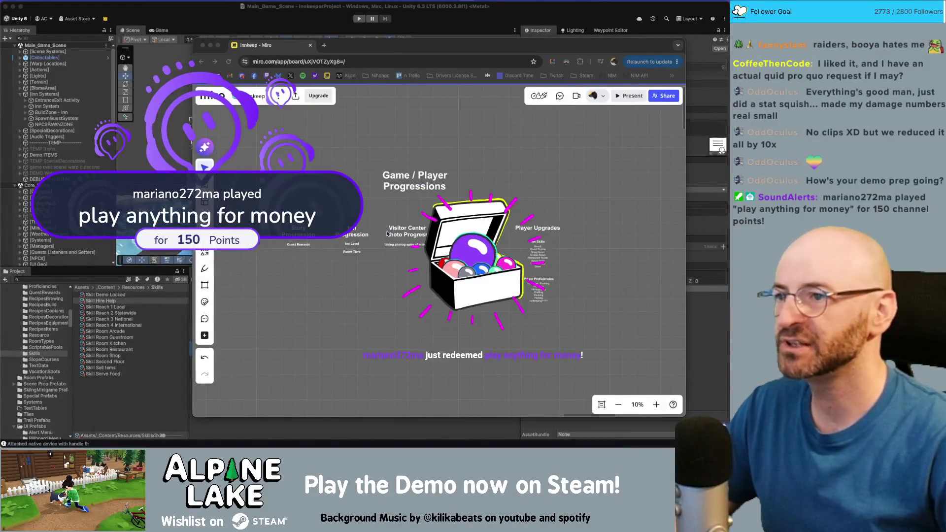
key("Return")
left_click_drag(654, 96, 945, 117)
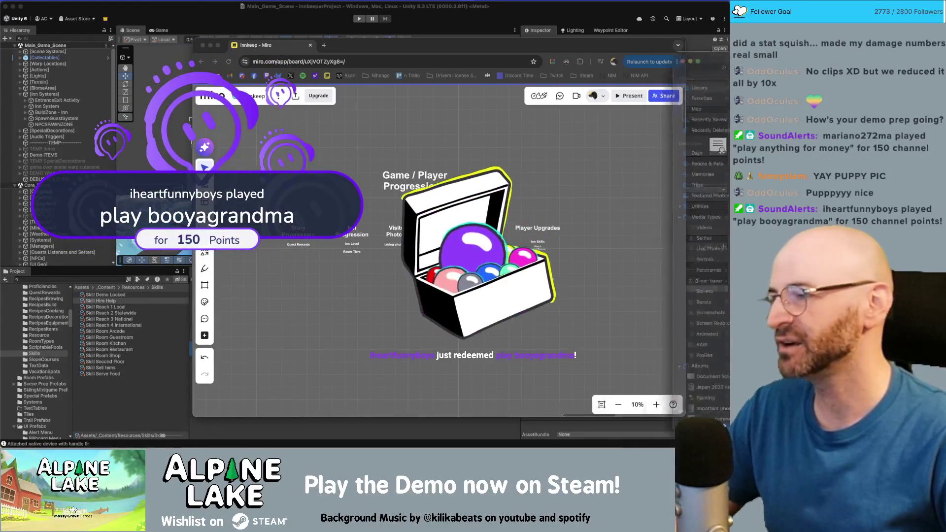
key("super+Tab")
- Reposition the Photos window while browsing dog and street photos, then hide it to reveal the board
left_click_drag(240, 26, 232, 35)
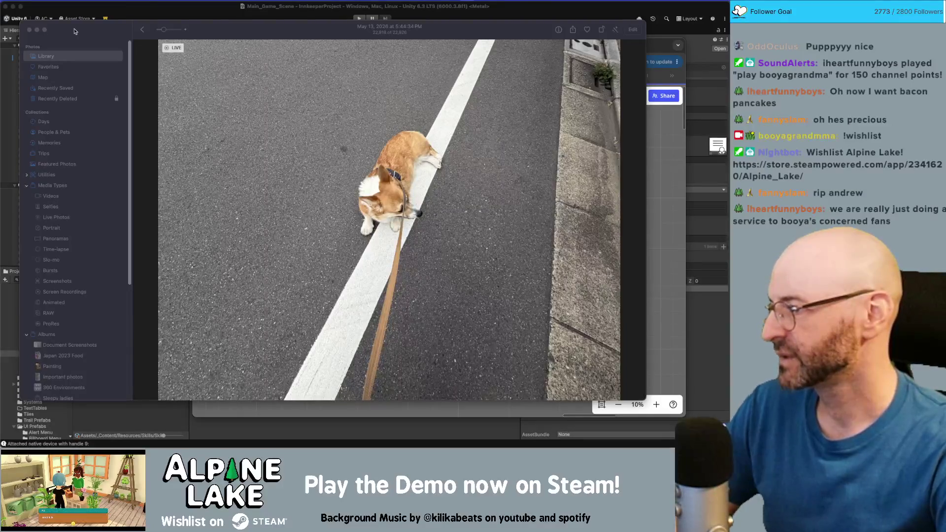
mouse_move(75, 31)
left_mouse_down()
mouse_move(402, 77)
mouse_move(729, 78)
left_mouse_up()
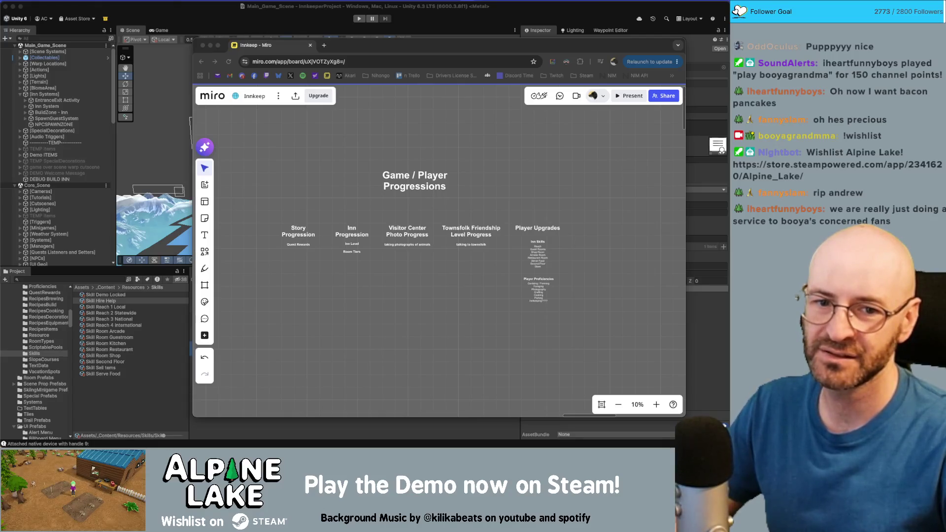
key("super+Tab")
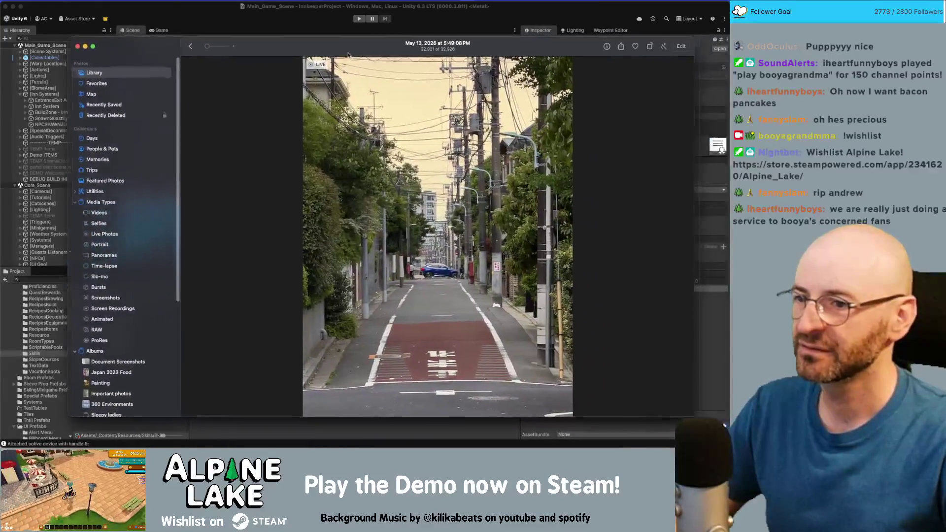
left_click_drag(350, 53, 314, 53)
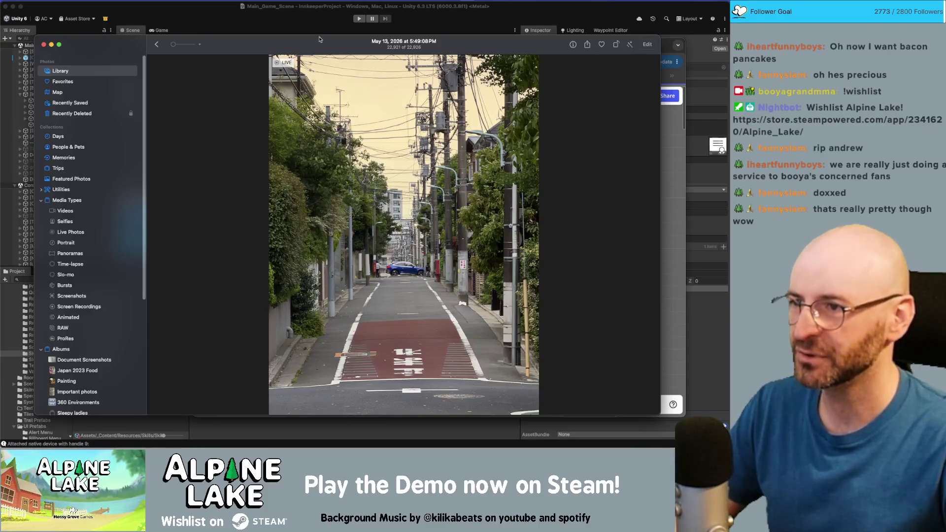
key("super+w")
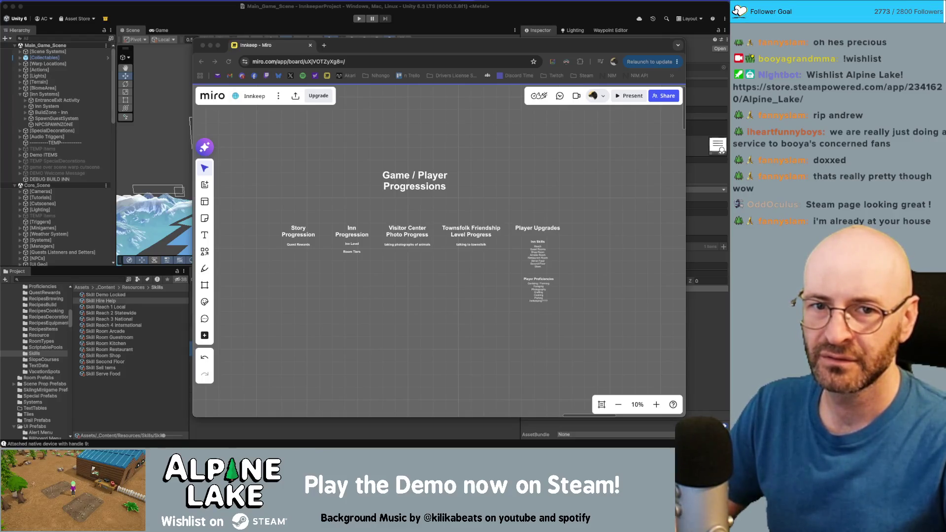
- Switch back to Photos to show the corgi-by-the-lake photo
key("super+Tab")
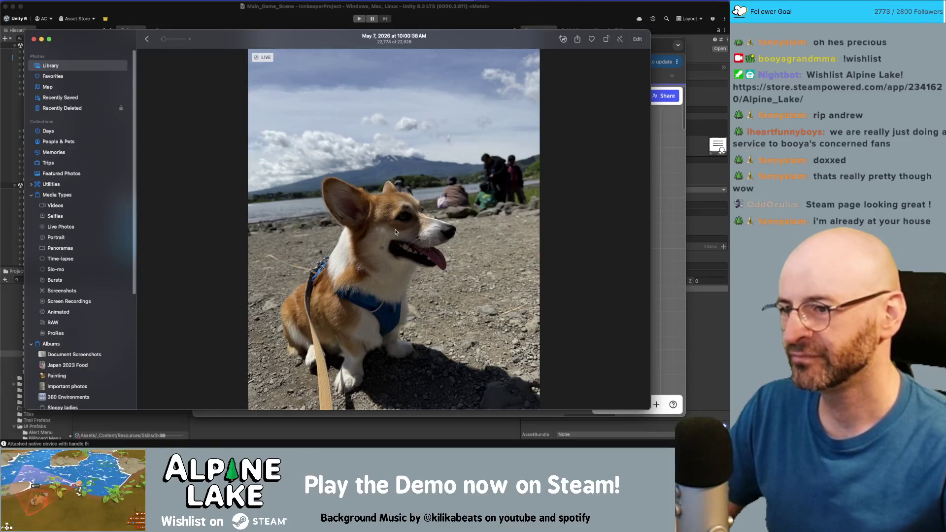
- Zoom into the corgi photo and back out, close Photos, and bring the Unity editor forward
scroll(399, 240, "up", 3)
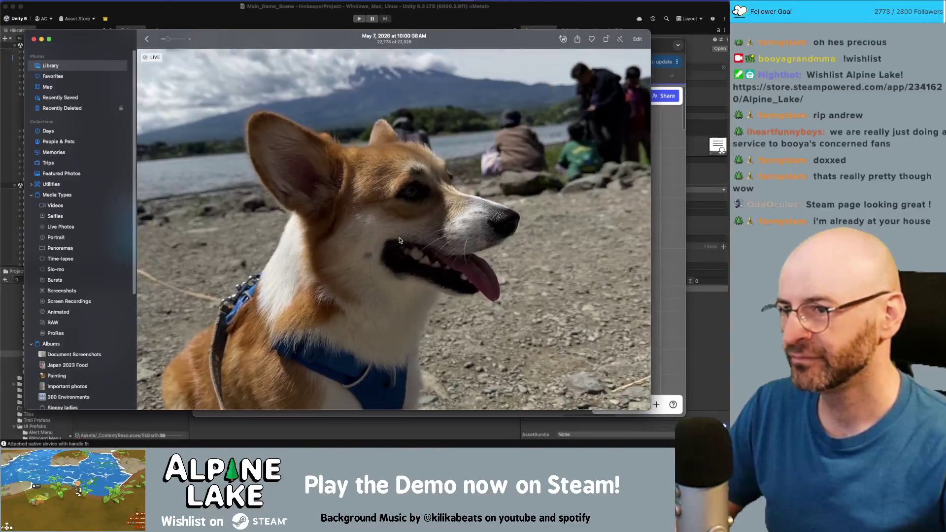
scroll(399, 240, "up", 5)
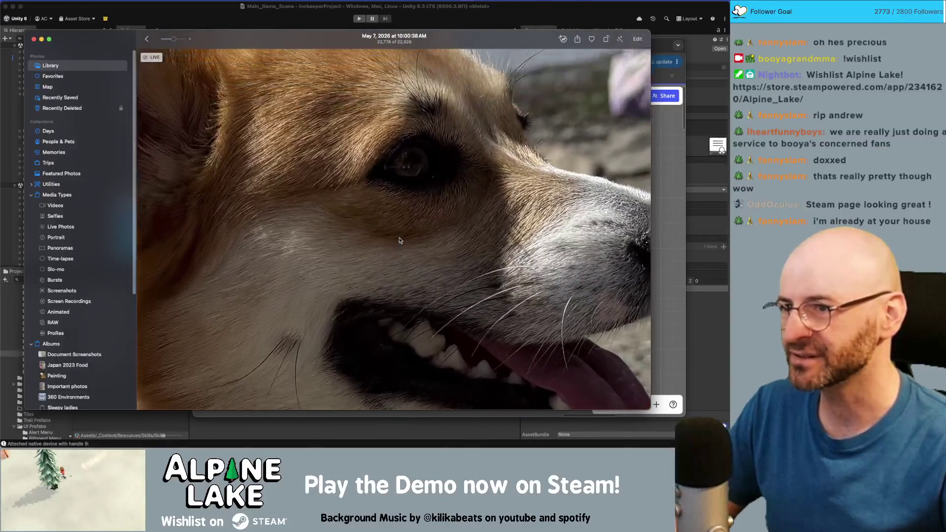
scroll(399, 241, "down", 8)
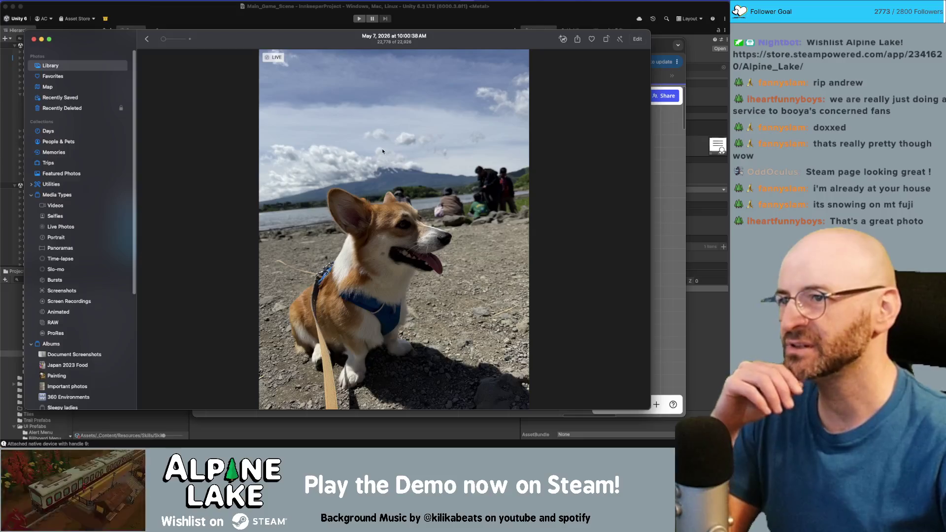
key("super+w")
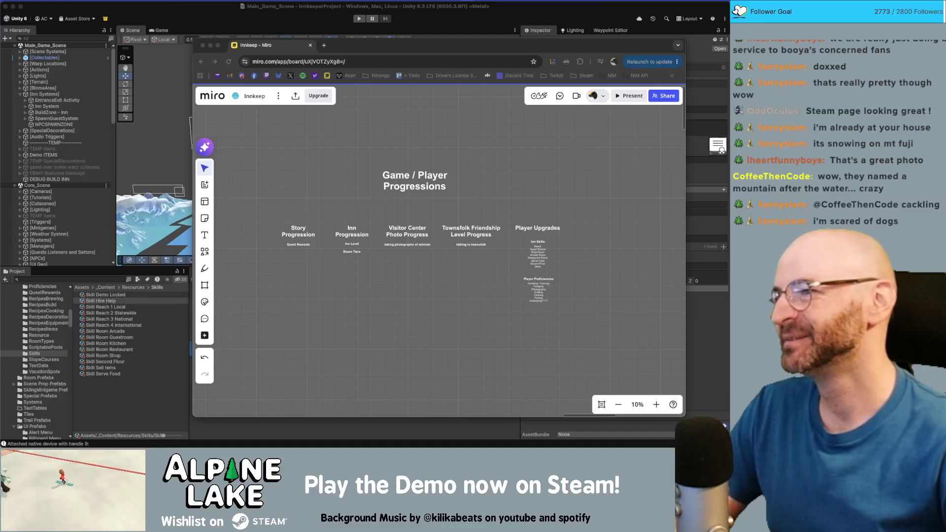
left_click(234, 28)
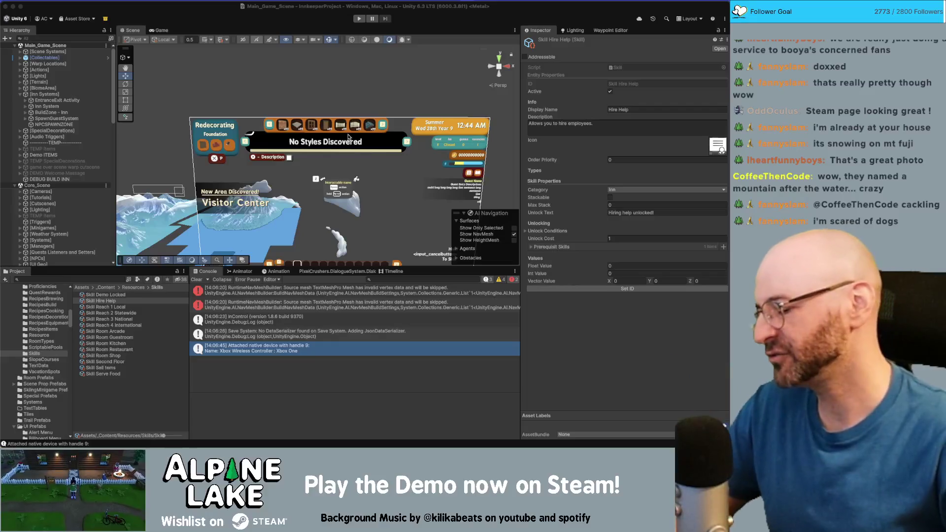
key("super+Tab")
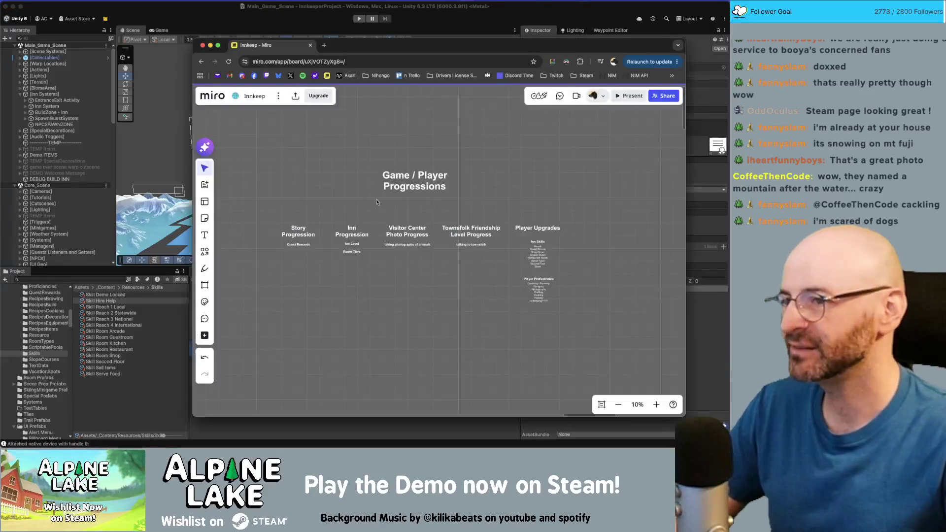
scroll(421, 310, "up", 4)
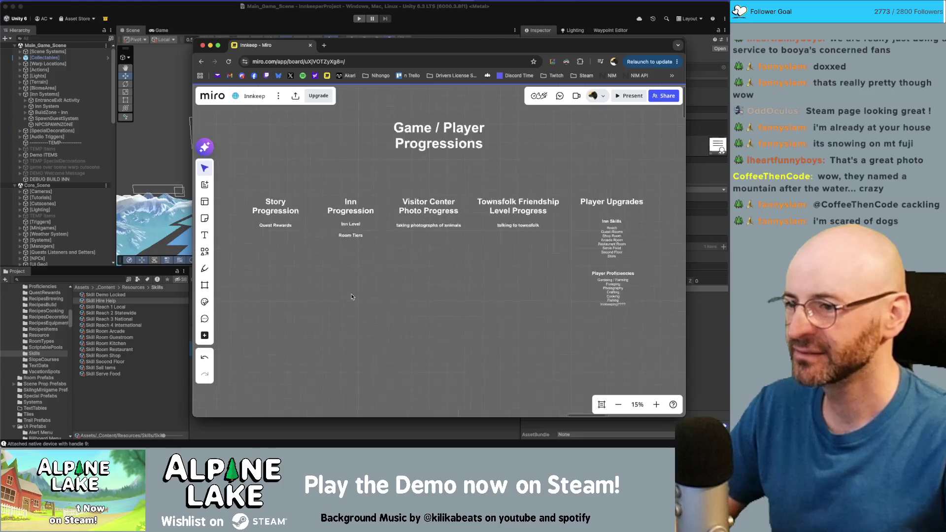
scroll(386, 293, "up", 2)
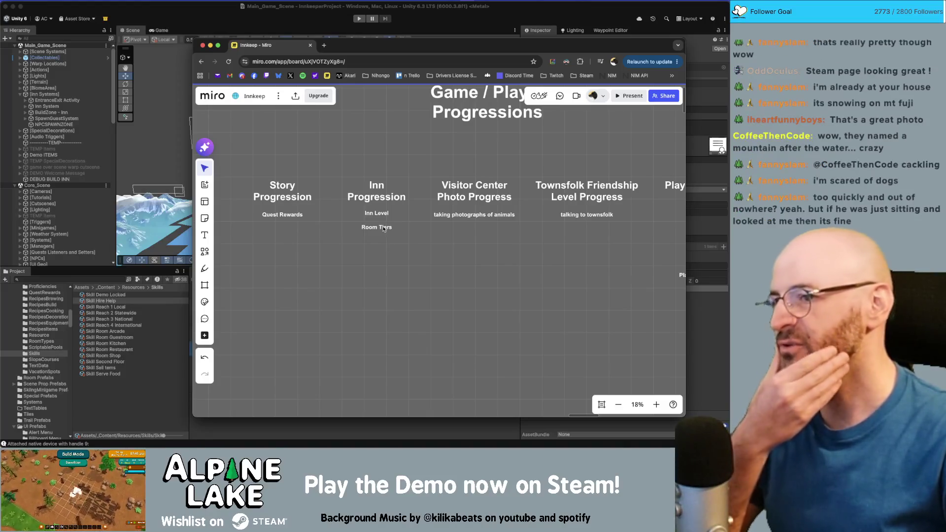
left_click_drag(367, 256, 399, 286)
scroll(399, 286, "down", 2)
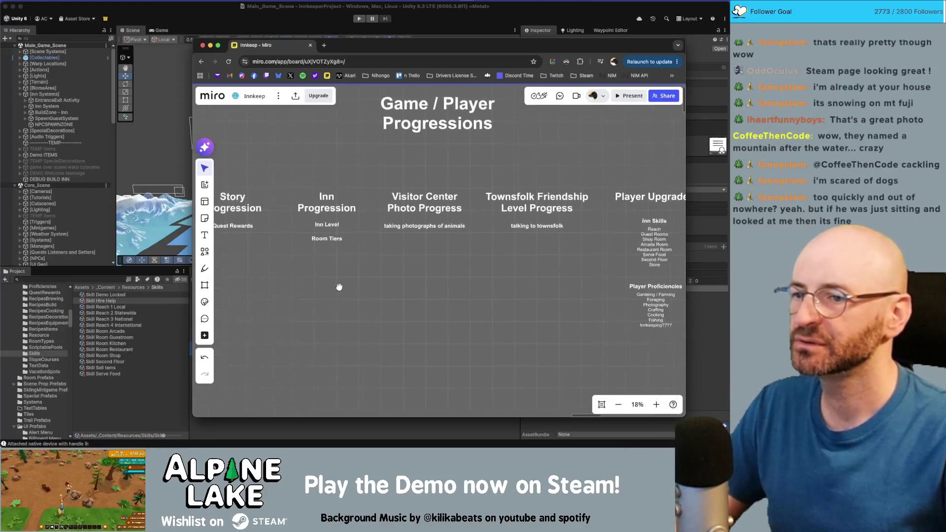
left_click_drag(339, 285, 366, 272)
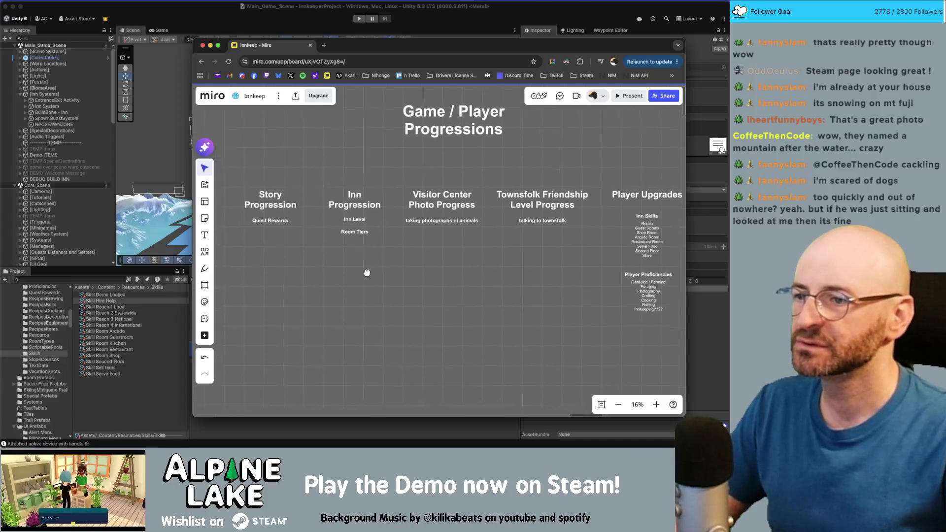
left_click(353, 230)
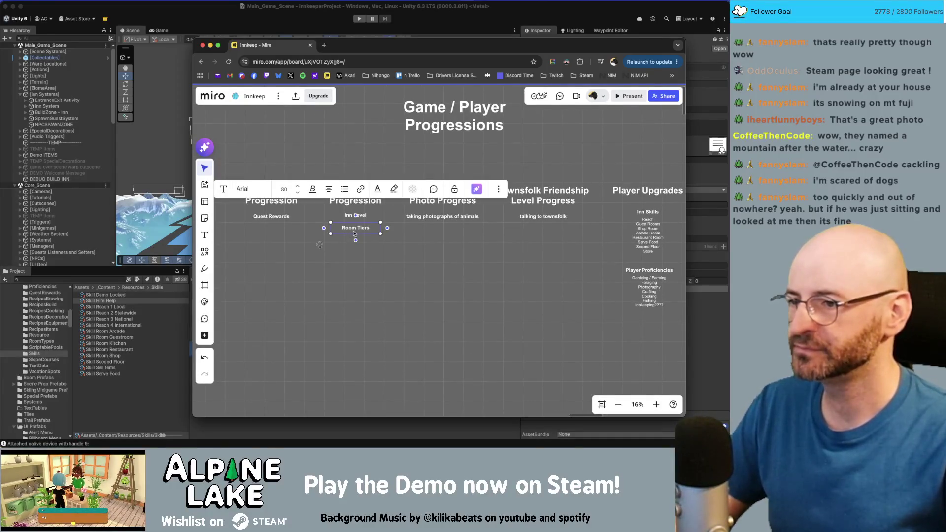
scroll(351, 237, "up", 4)
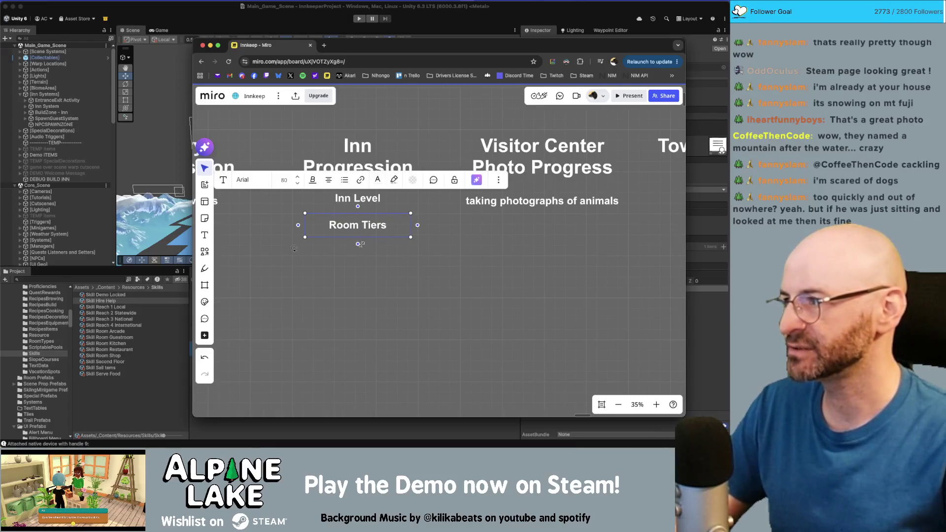
scroll(381, 285, "down", 3)
scroll(301, 268, "down", 3)
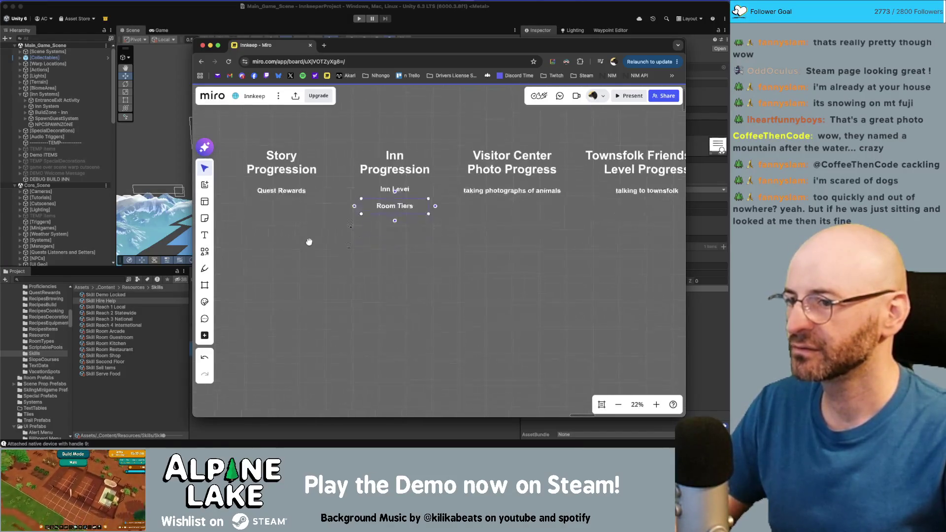
left_click(380, 198)
mouse_move(380, 198)
left_mouse_down()
mouse_move(317, 267)
mouse_move(316, 282)
left_mouse_up()
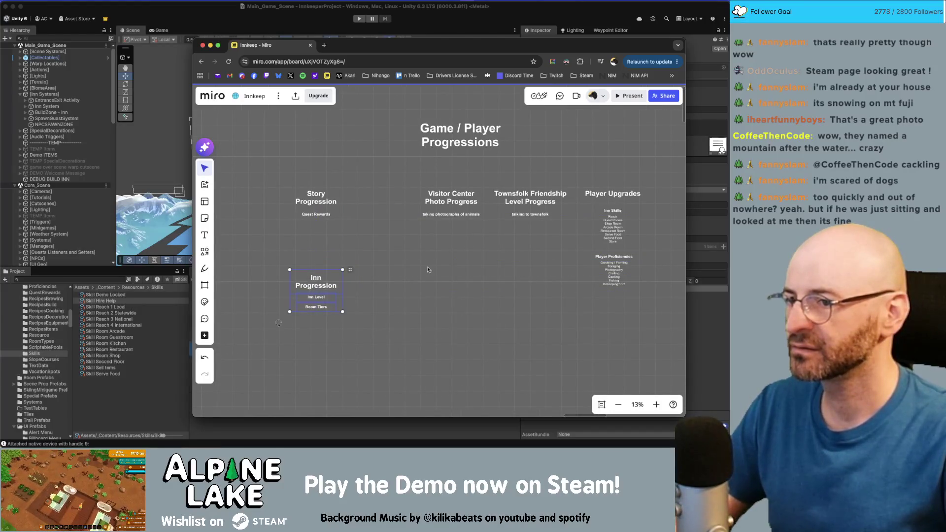
left_click(450, 201)
left_click_drag(449, 201, 317, 380)
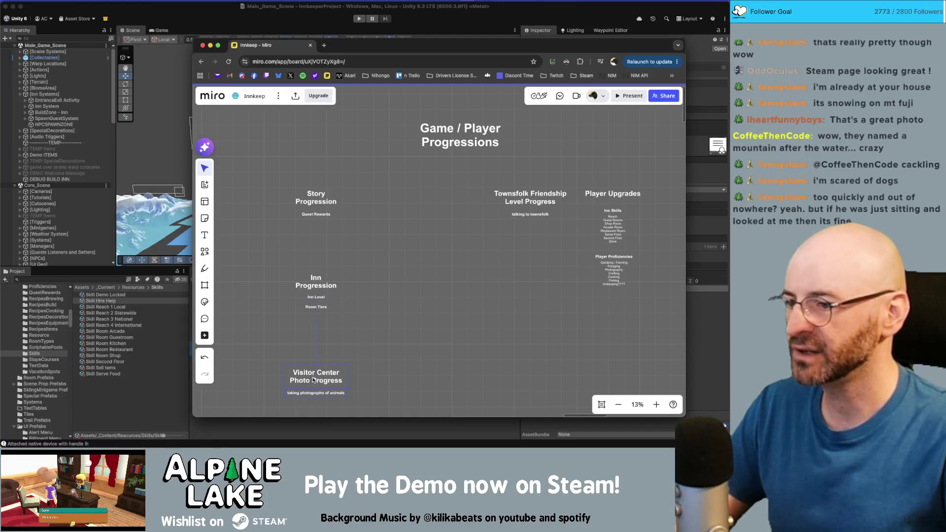
scroll(429, 308, "down", 2)
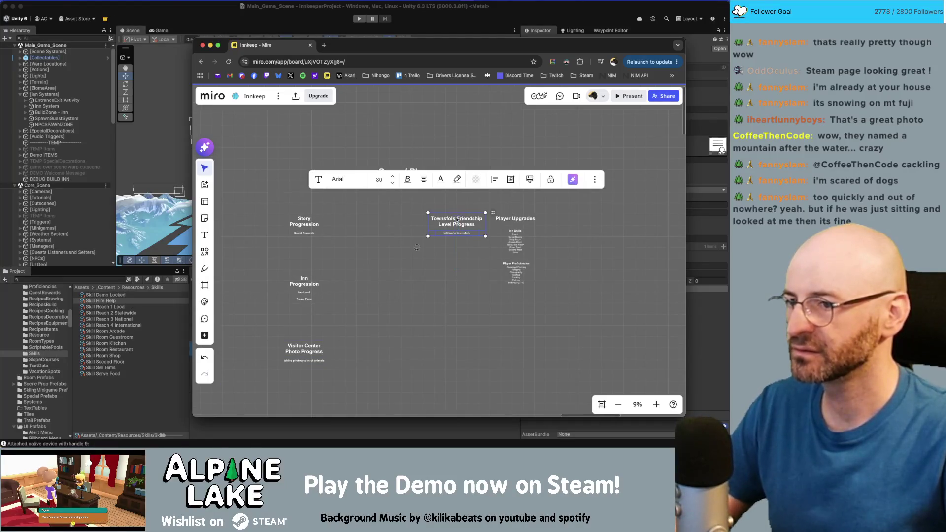
scroll(445, 275, "down", 2)
mouse_move(451, 207)
left_mouse_down()
mouse_move(416, 292)
mouse_move(315, 366)
left_mouse_up()
mouse_move(471, 283)
left_mouse_down()
mouse_move(524, 172)
mouse_move(372, 376)
mouse_move(333, 398)
left_mouse_up()
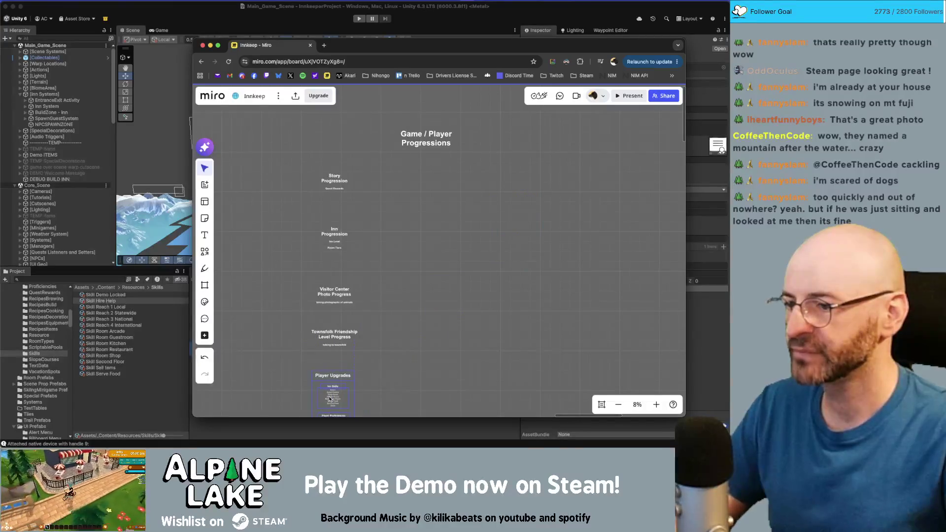
left_click(330, 400)
scroll(400, 193, "down", 3)
scroll(400, 193, "up", 10)
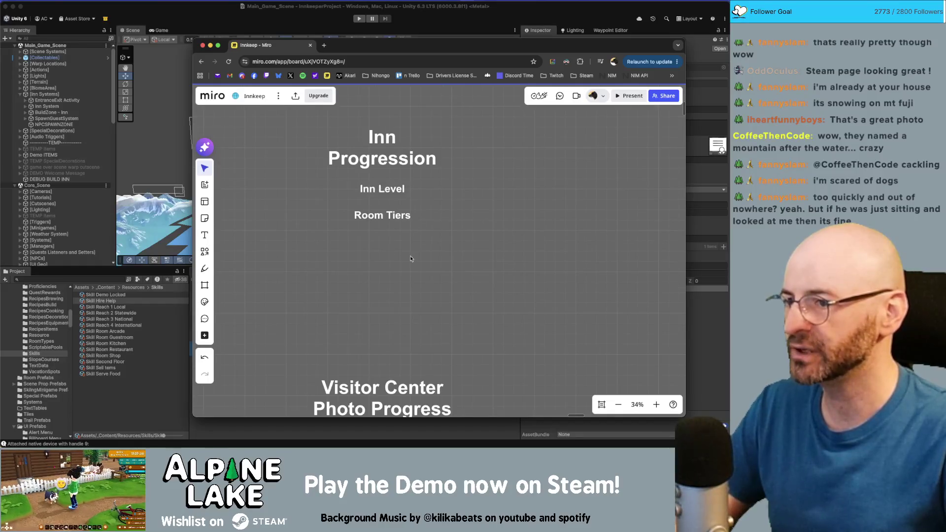
left_click_drag(381, 193, 382, 218)
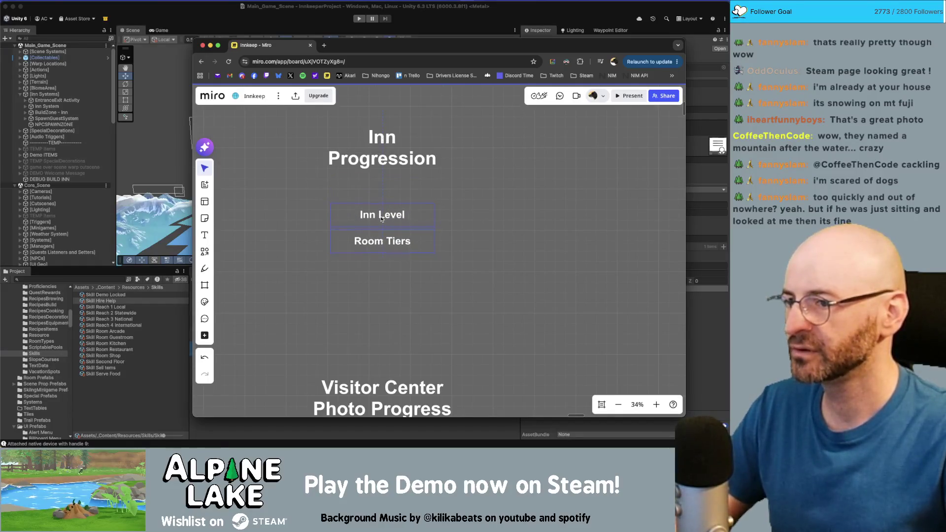
scroll(465, 211, "left", 2)
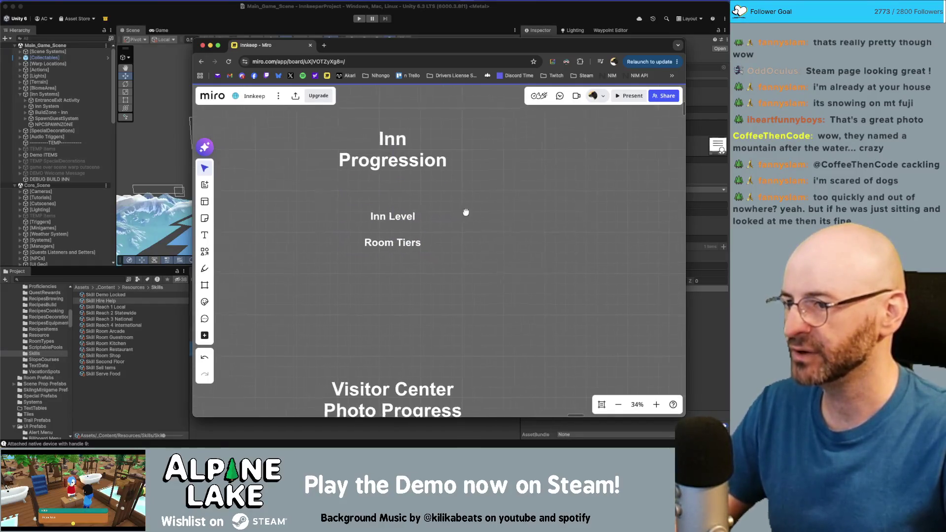
left_click_drag(388, 225, 389, 225)
left_click(332, 217)
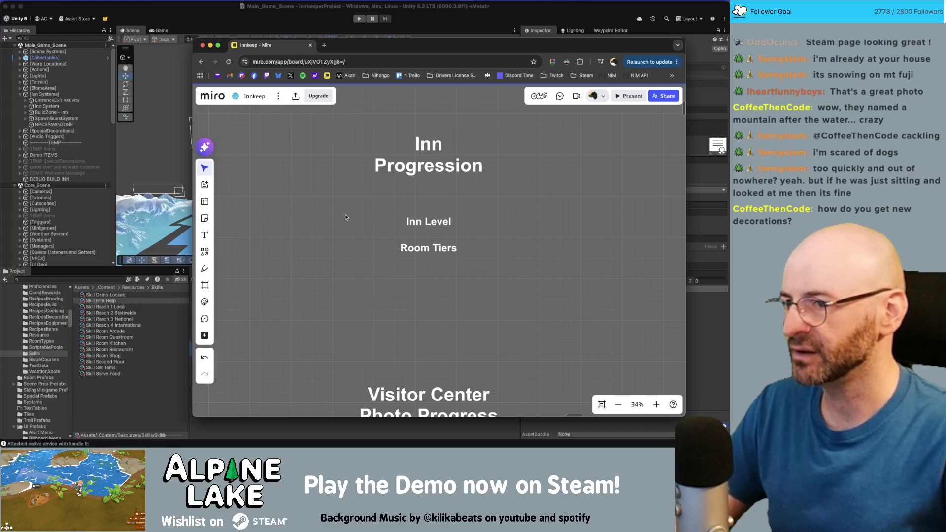
left_click(428, 224)
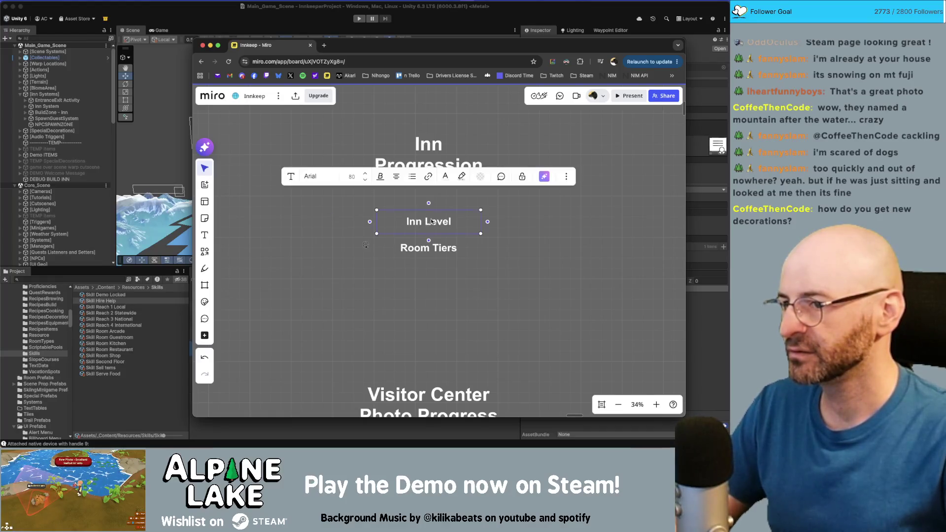
double_click(419, 222)
left_click(531, 255)
left_click(455, 225)
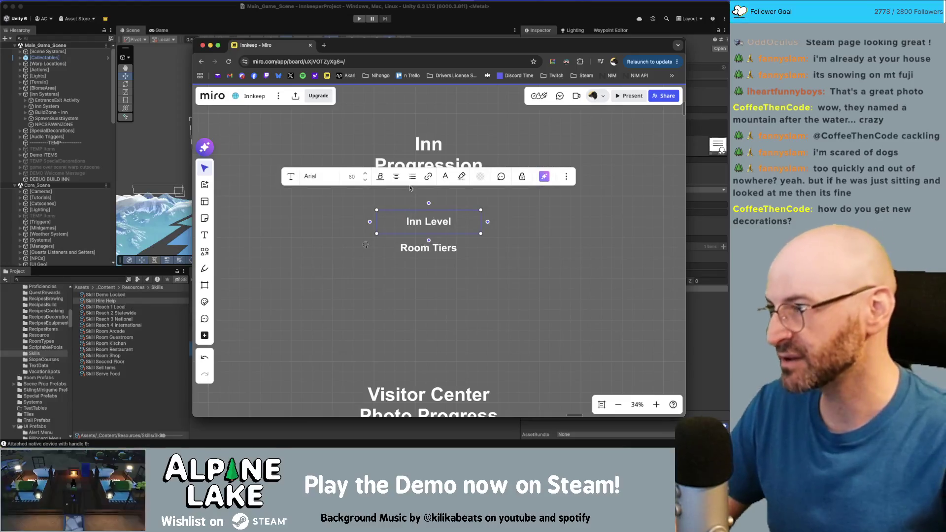
left_click(473, 247)
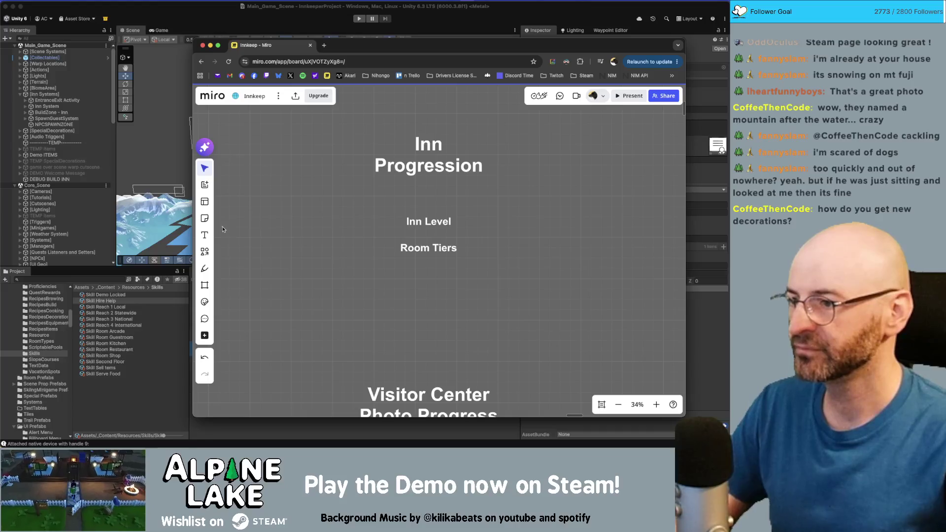
left_click(204, 235)
- Add a 'Room tiers increase' text label to the left of Inn Level
left_click(319, 215)
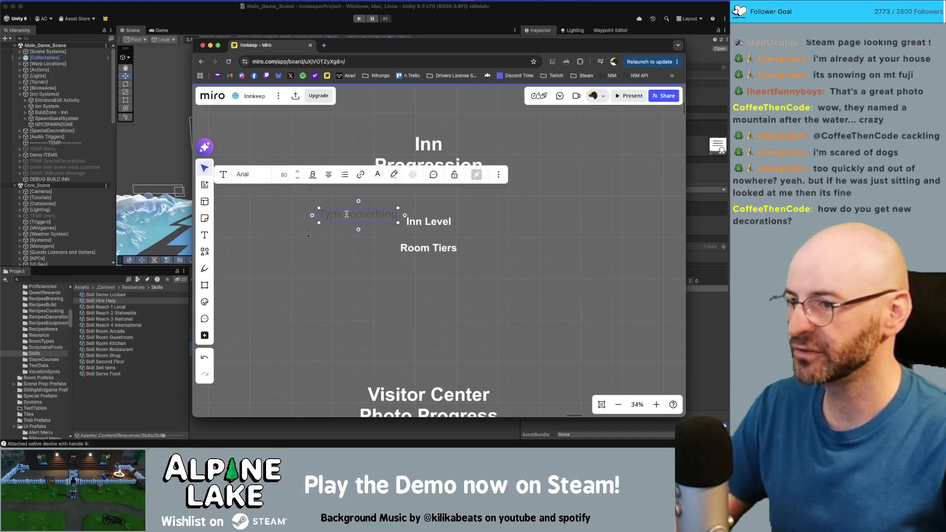
type("Room tiers increase")
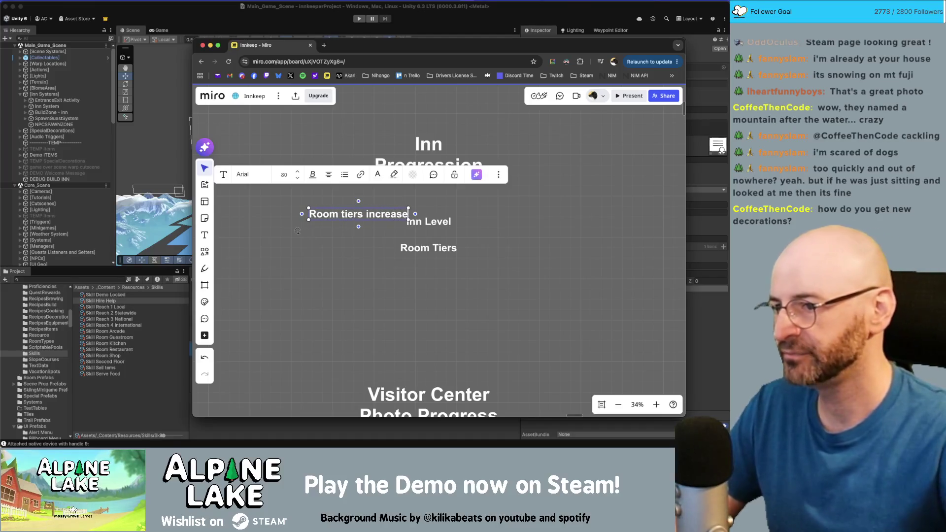
left_click_drag(351, 217, 324, 225)
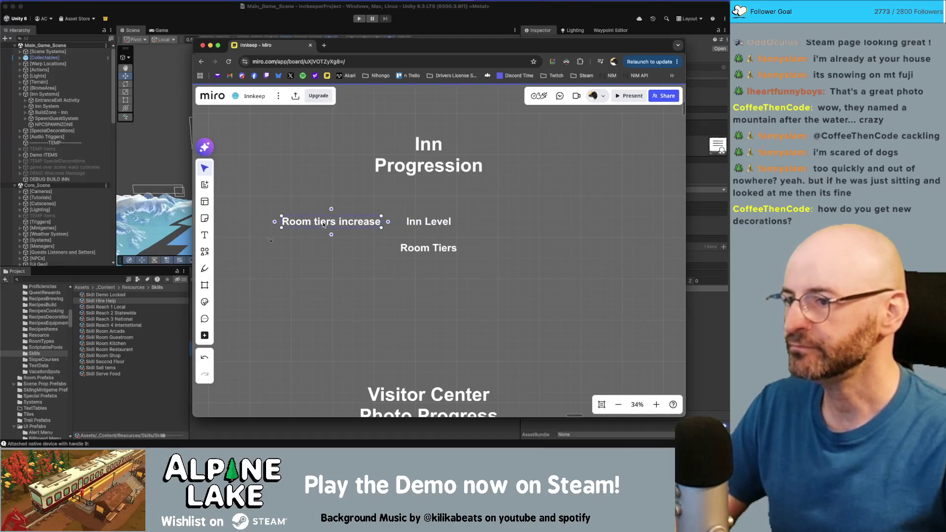
key("Left")
key("Left")
key("Left")
left_click(354, 226)
- Connect an arrow from 'Room tiers increase' to Inn Level
left_click_drag(365, 221, 407, 221)
left_click(526, 249)
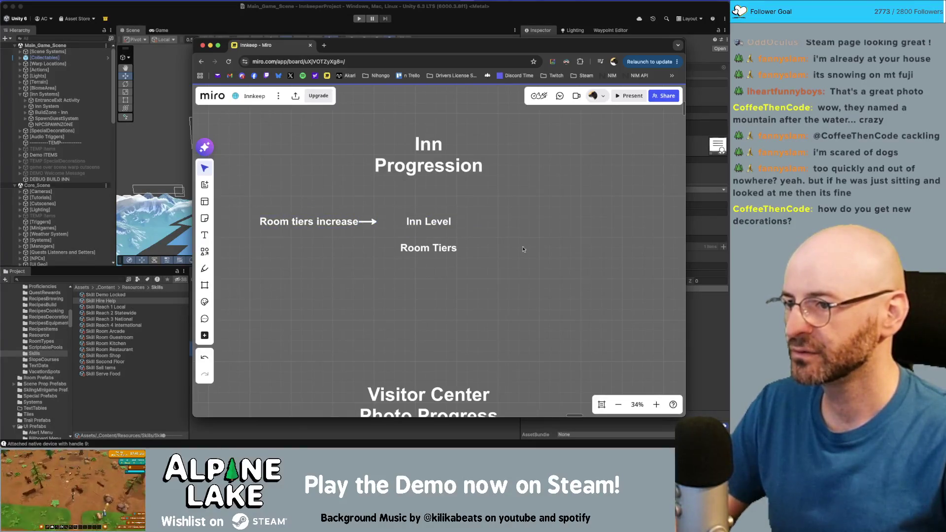
left_click(375, 224)
left_click(421, 226)
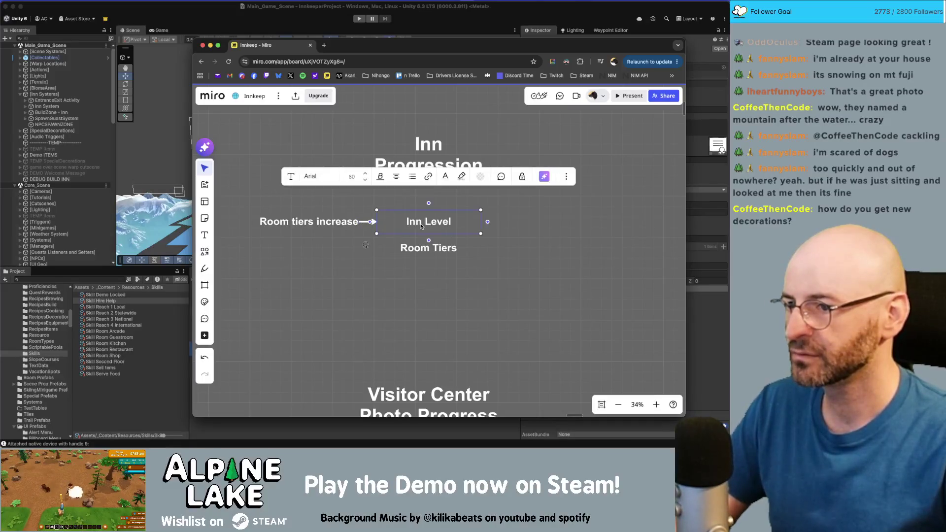
- Shift 'Room tiers increase' left, narrow the Inn Level box, and widen the new label slightly
left_click(337, 221)
left_click_drag(338, 222, 323, 222)
left_click(442, 225)
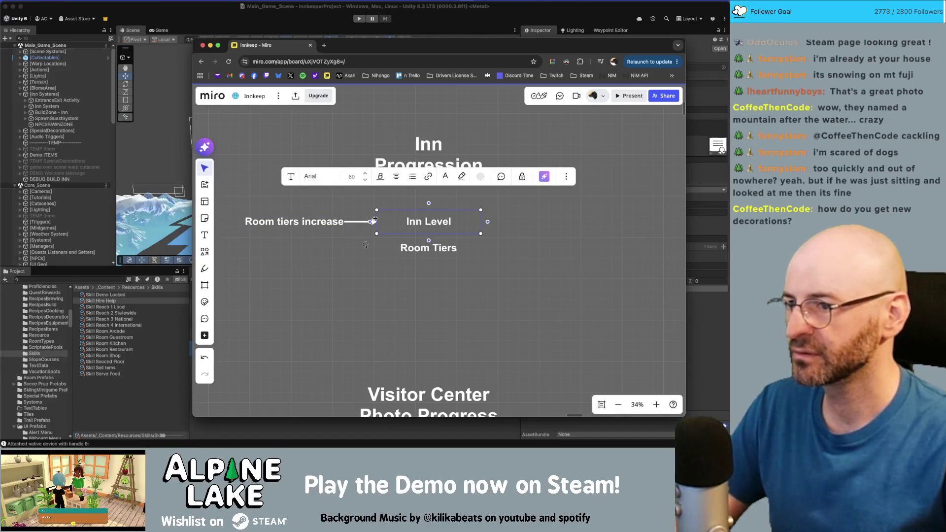
left_click_drag(376, 222, 397, 221)
left_click(499, 242)
left_click(342, 223)
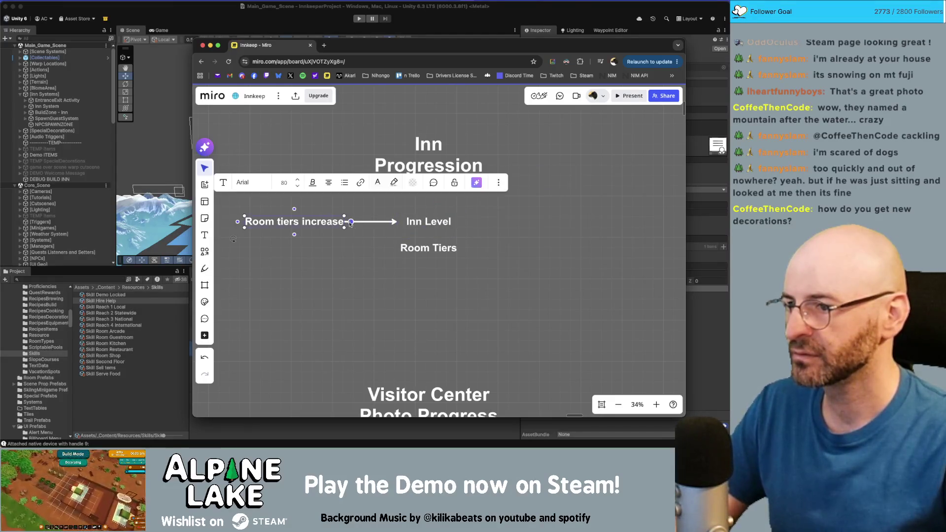
left_click_drag(345, 222, 352, 223)
left_click(338, 257)
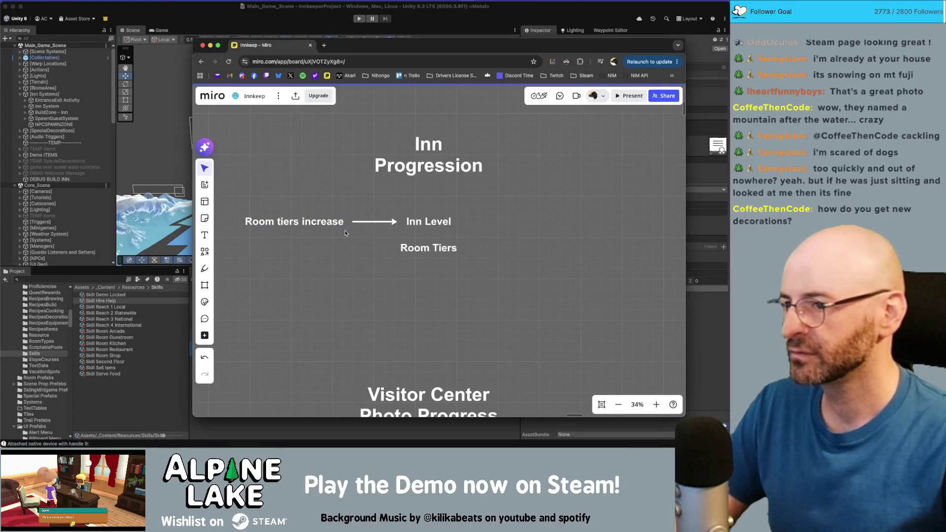
left_click(433, 223)
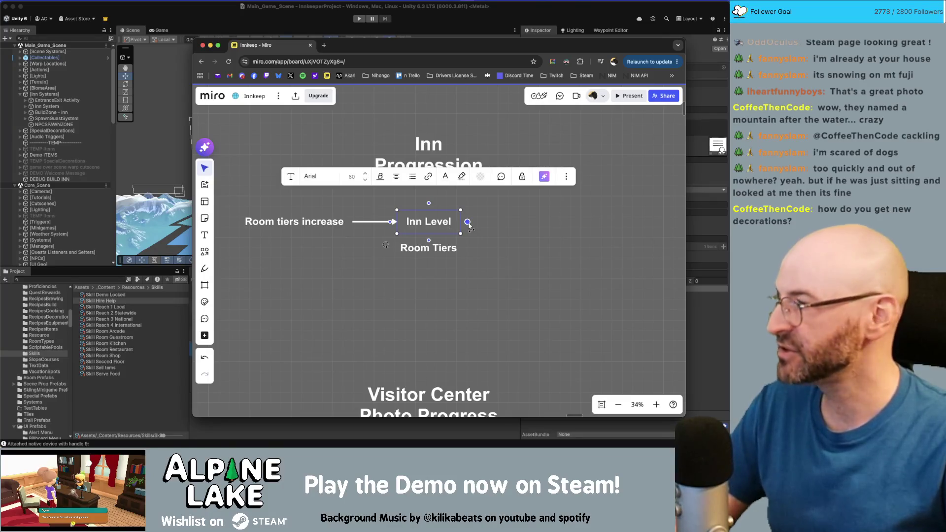
- Draw an arrow rightward out of Inn Level
mouse_move(467, 222)
left_mouse_down()
mouse_move(510, 226)
mouse_move(472, 225)
left_mouse_up()
left_click(472, 225)
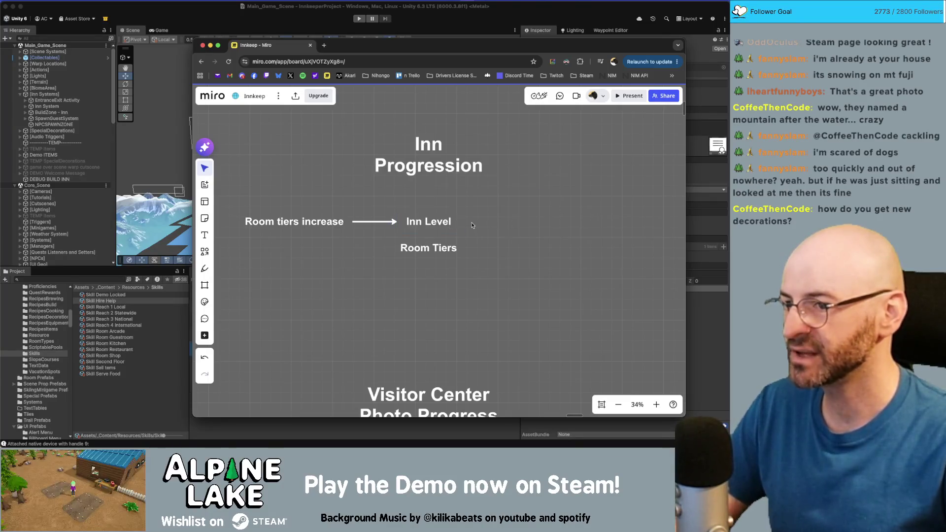
left_click(449, 222)
left_click_drag(468, 222, 513, 226)
- Add an 'Increases room value' label at the arrow's end, widened to fit on one line
left_click(505, 226)
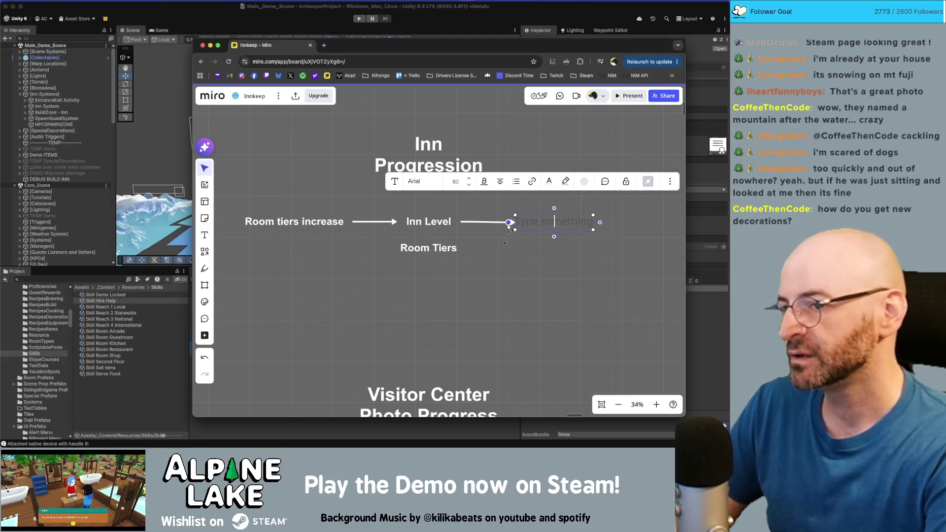
type("Increases ")
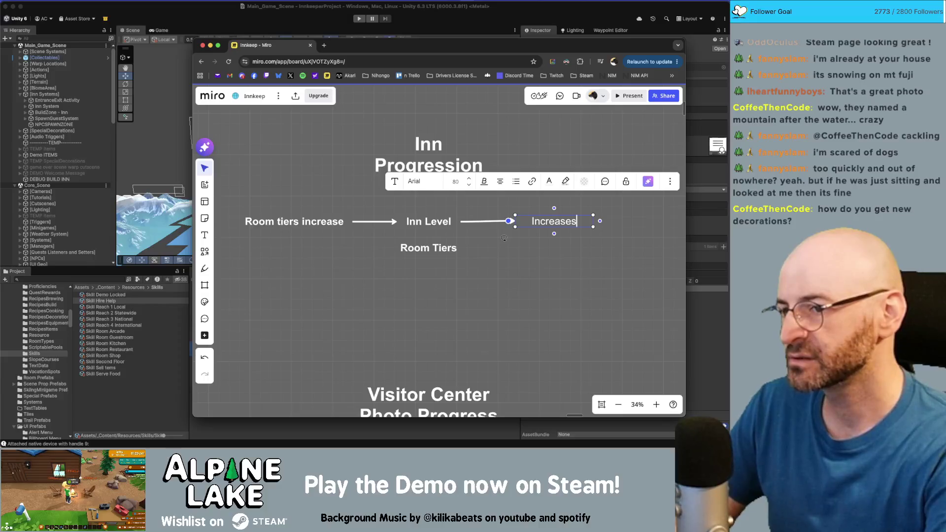
type("room value")
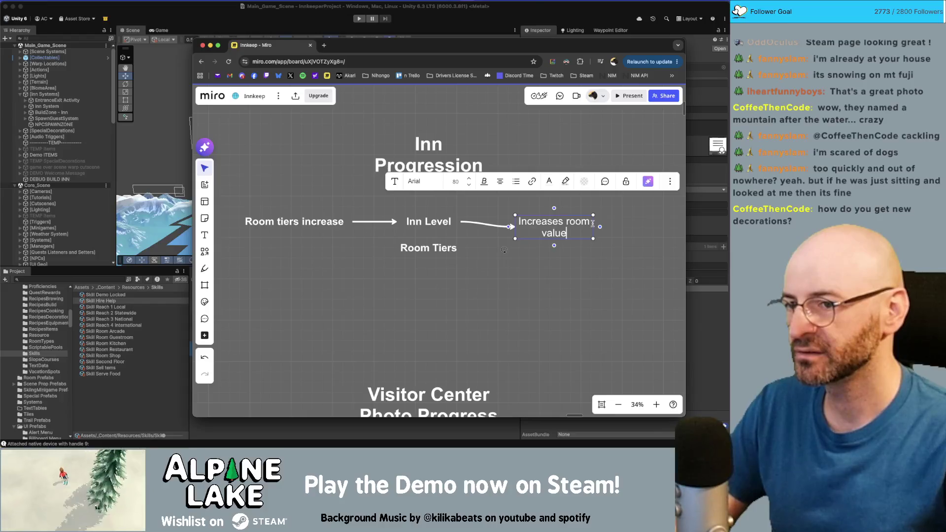
left_click_drag(593, 223, 630, 224)
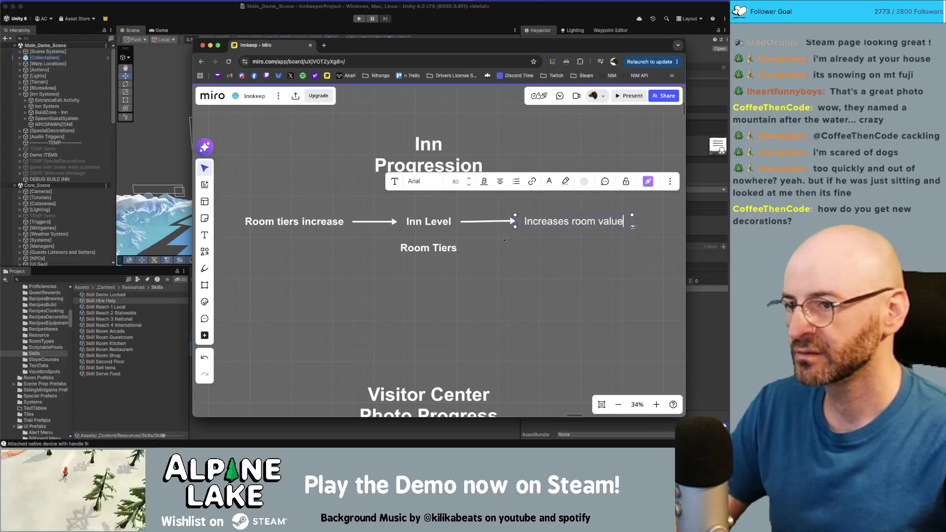
left_click(600, 249)
left_click(582, 225)
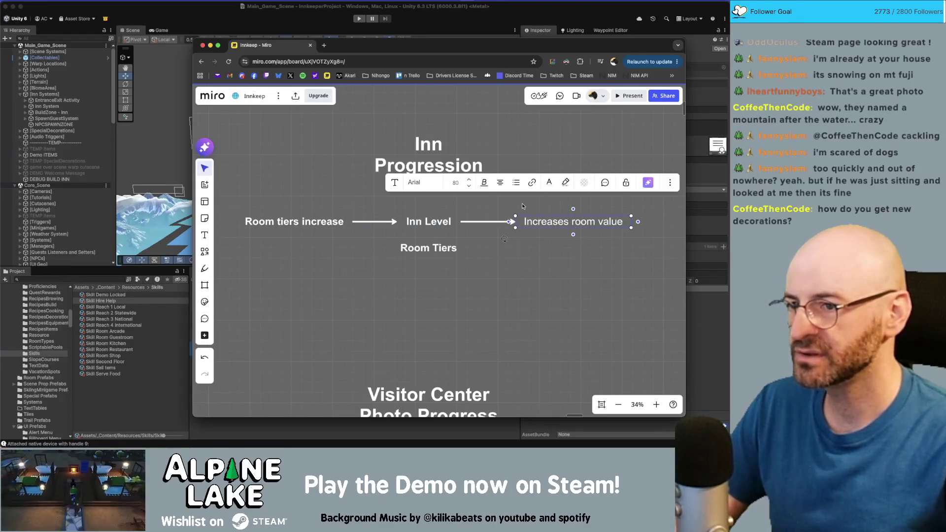
- Set both side labels, 'Increases room value' and 'Room tiers increase', to font size 64
left_click(430, 221)
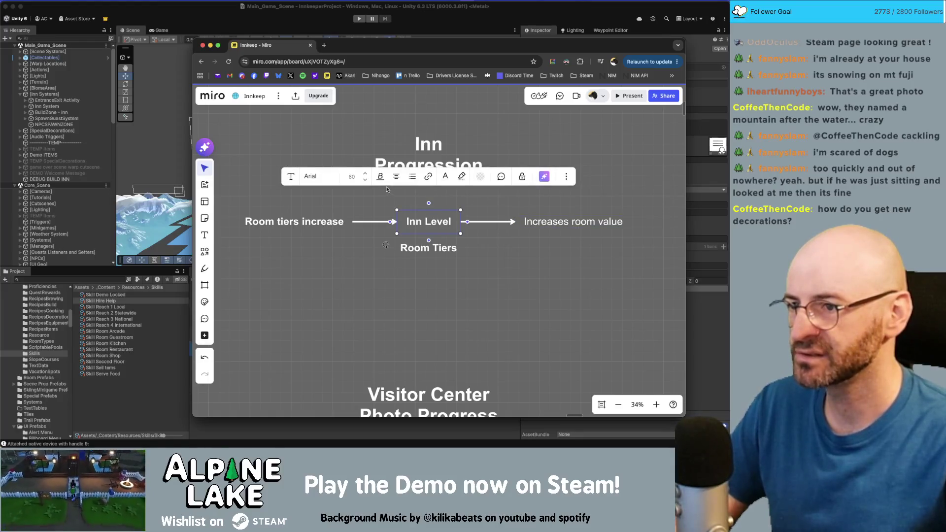
left_click(525, 222)
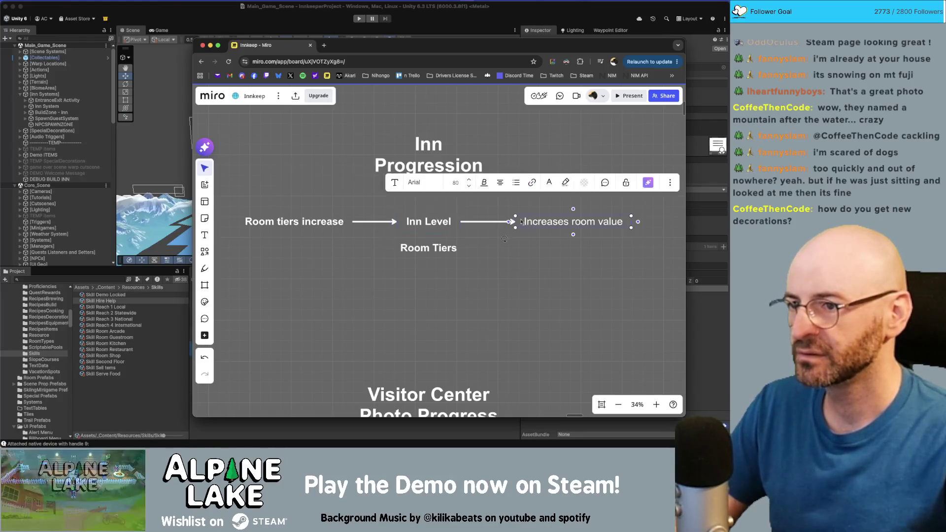
left_click(469, 186)
left_click(326, 223)
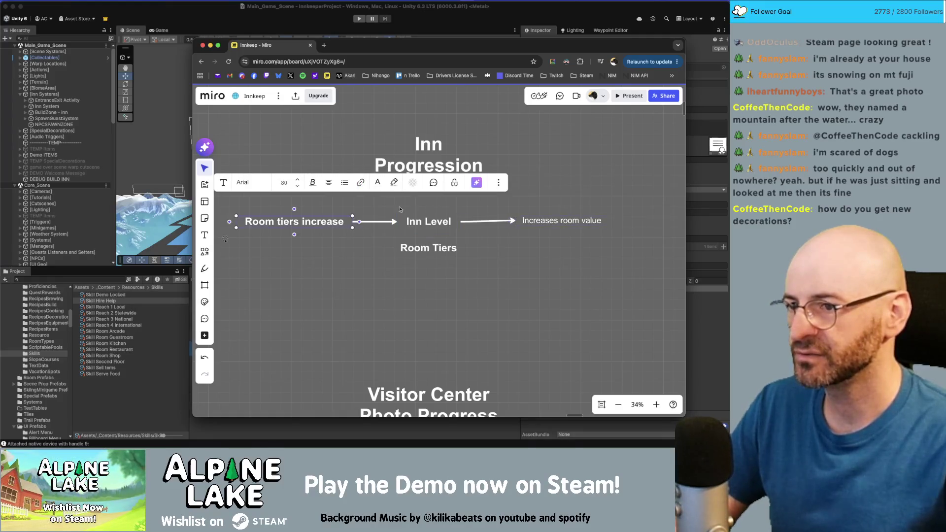
left_click(297, 186)
- Nudge both side labels so they line up with the Inn Level row
left_click_drag(309, 218, 324, 220)
left_click(323, 221)
key("Return")
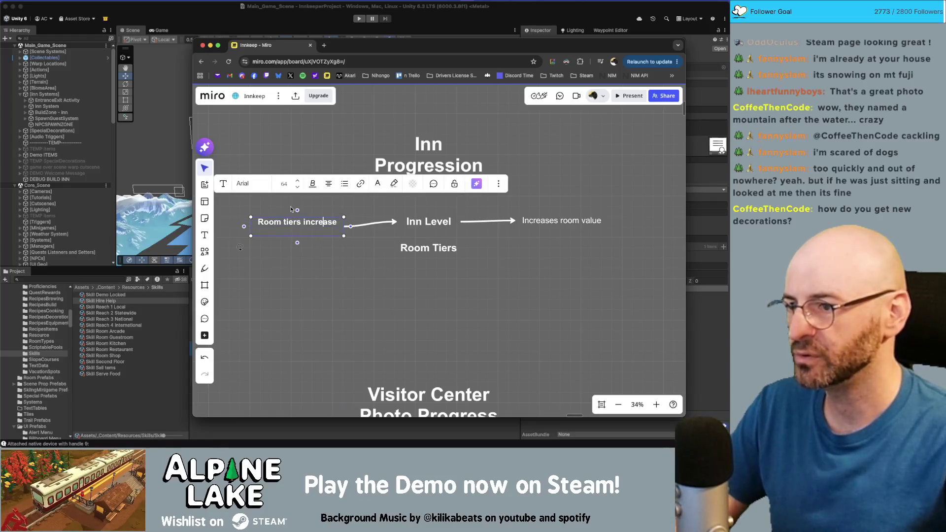
key("BackSpace")
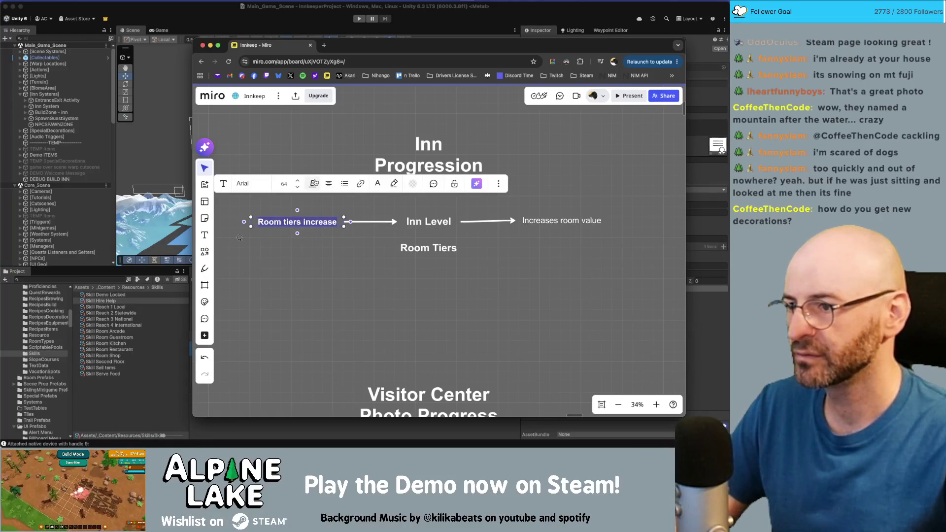
left_click(298, 232)
left_click_drag(311, 227, 317, 227)
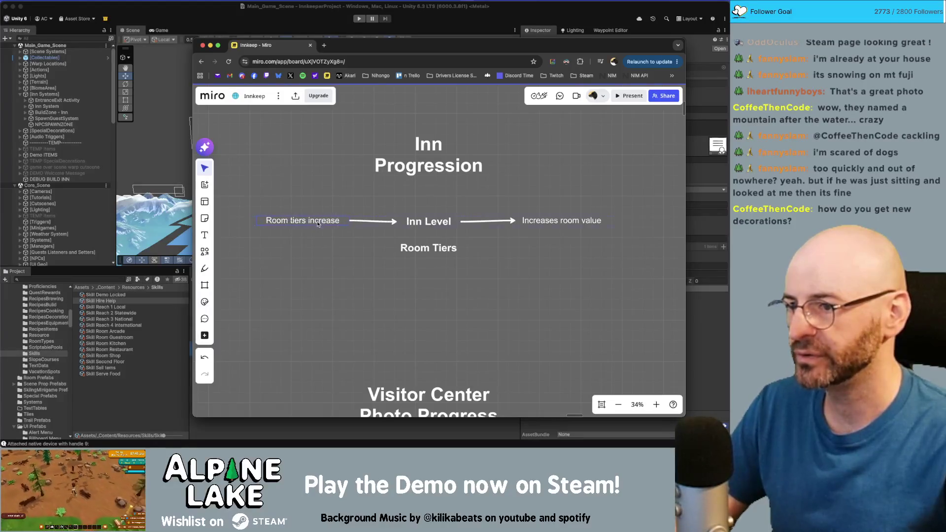
left_click_drag(545, 227, 547, 227)
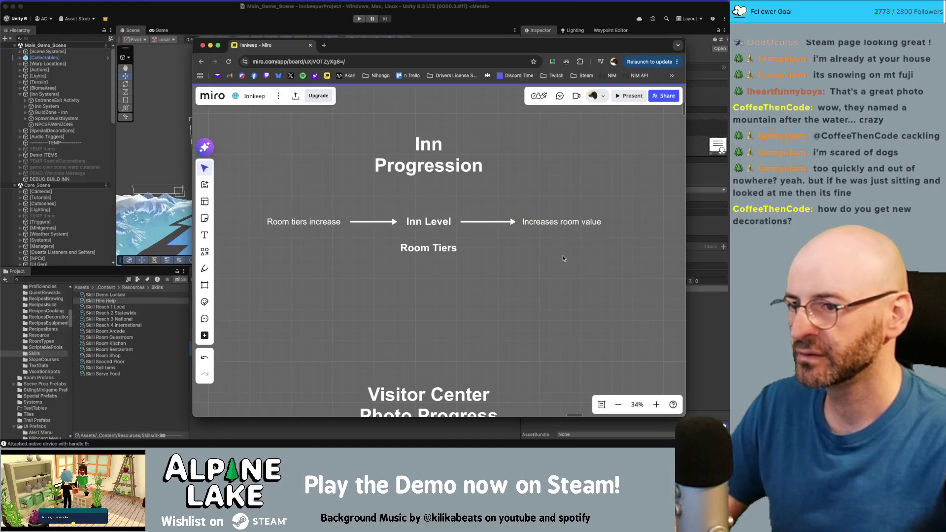
scroll(563, 258, "right", 1)
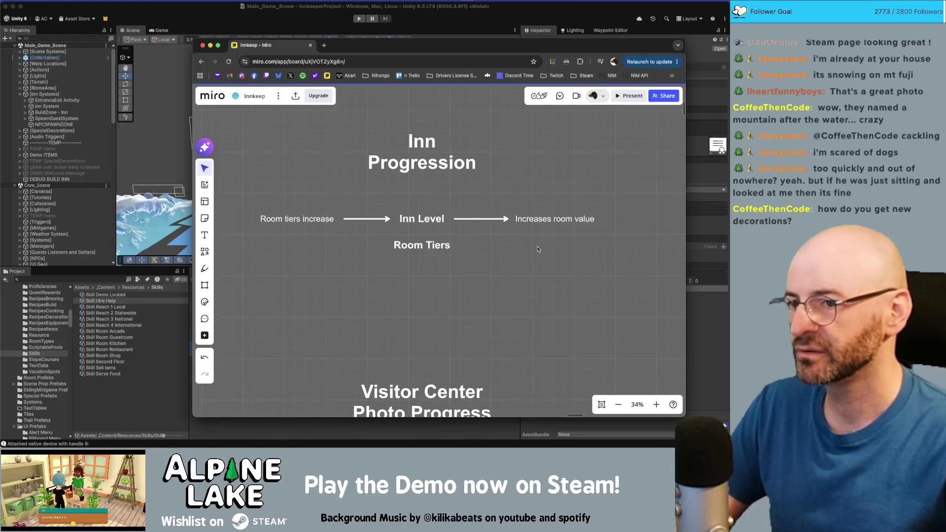
scroll(543, 243, "up", 1)
left_click(550, 228)
scroll(550, 230, "right", 2)
key("Escape")
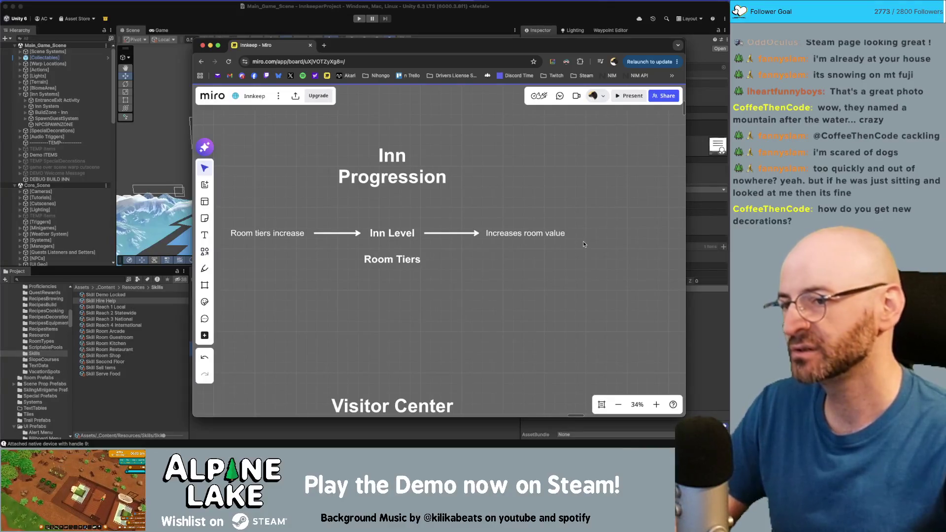
- Reword the right label to 'Increases total room value multiplier'
left_click(540, 234)
left_click(538, 260)
left_click(542, 233)
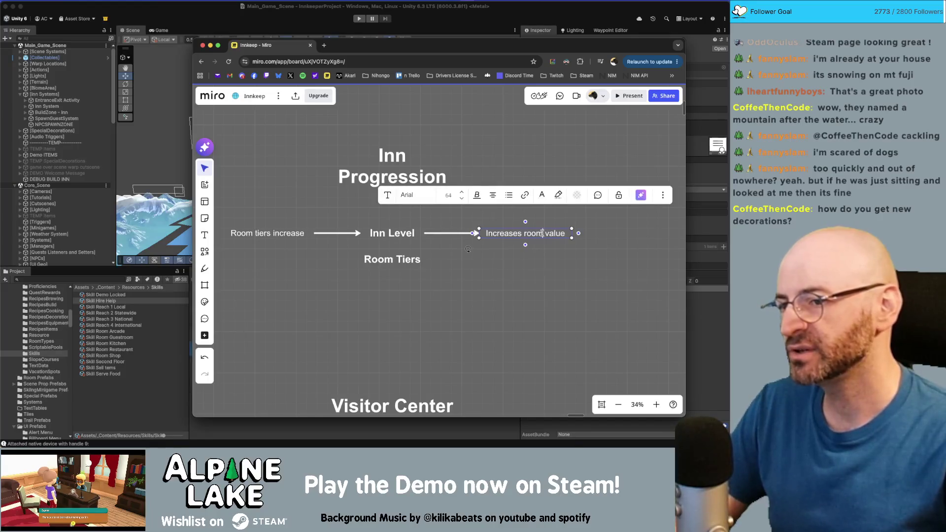
left_click(524, 234)
type("total")
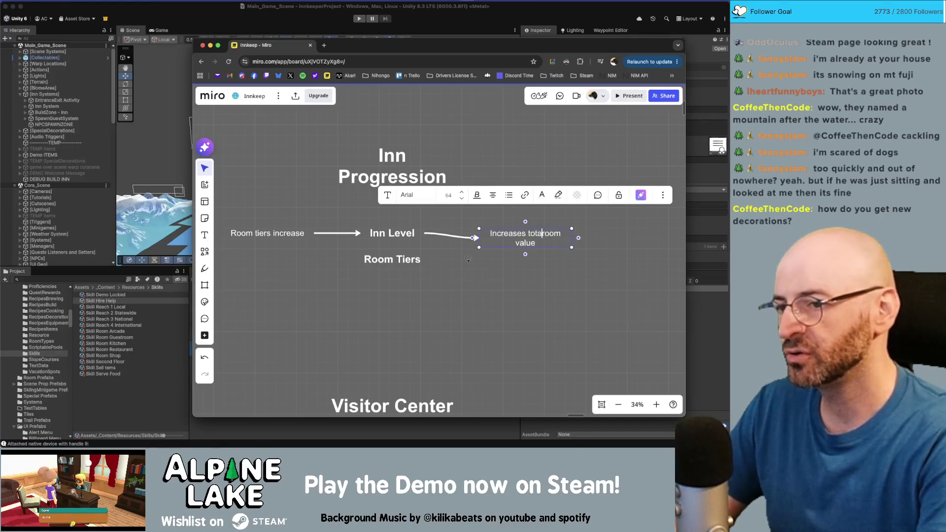
key("Down")
type("multiplier")
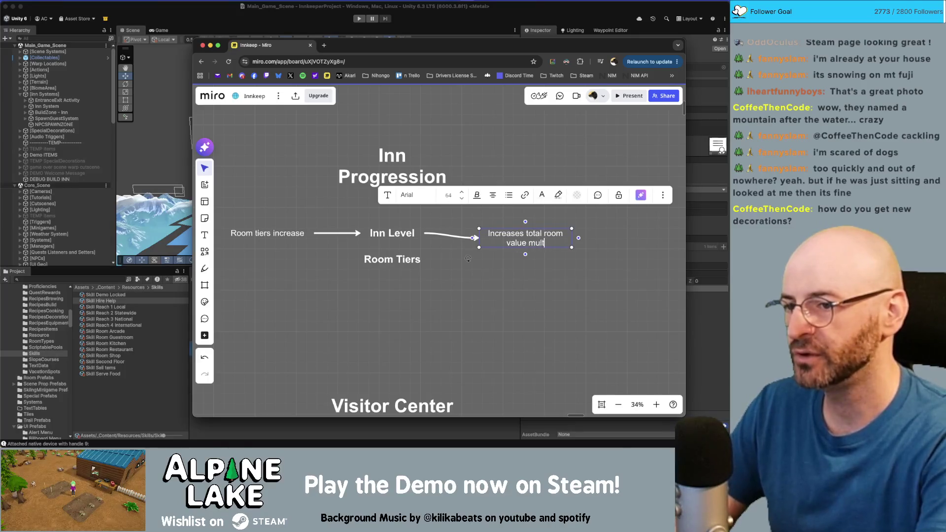
key("Escape")
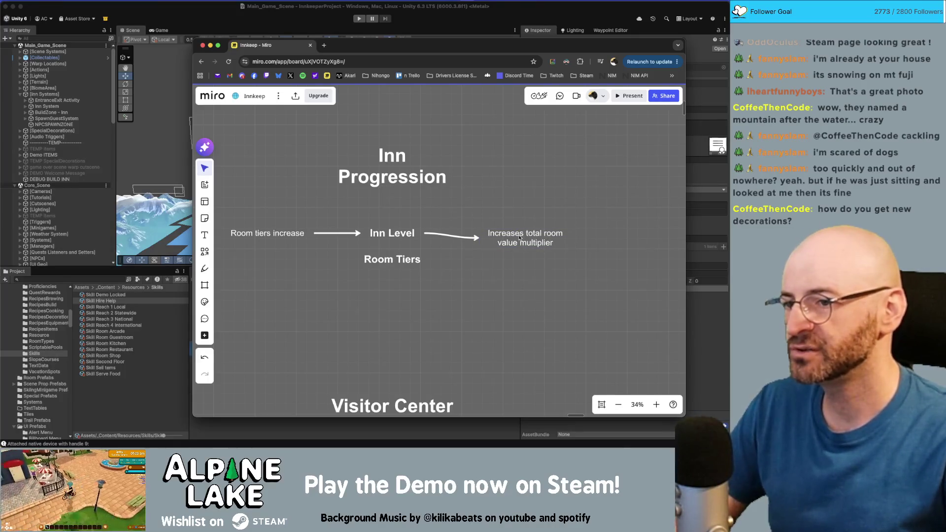
- Move the multiplier text to straighten its arrow and narrow the Room Tiers text box
left_click_drag(519, 238, 521, 232)
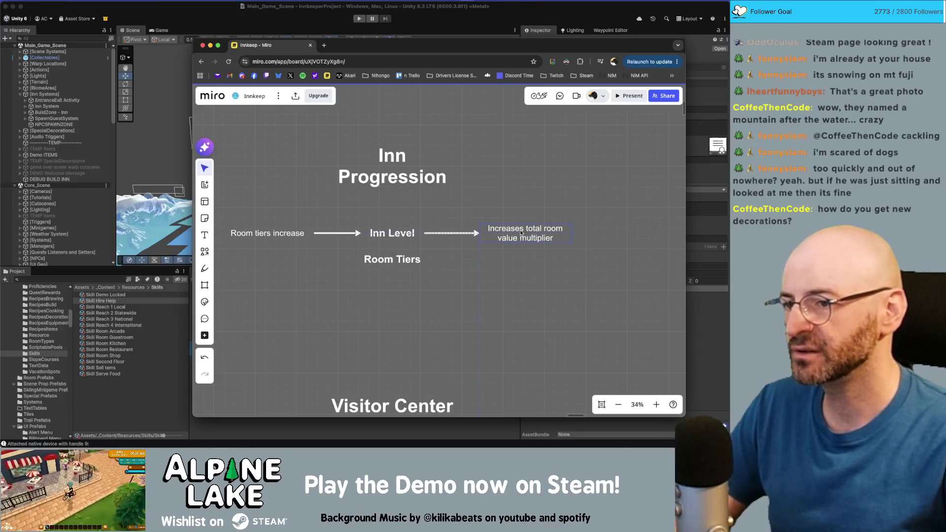
left_click(394, 258)
mouse_move(444, 261)
left_mouse_down()
mouse_move(419, 261)
mouse_move(428, 261)
left_mouse_up()
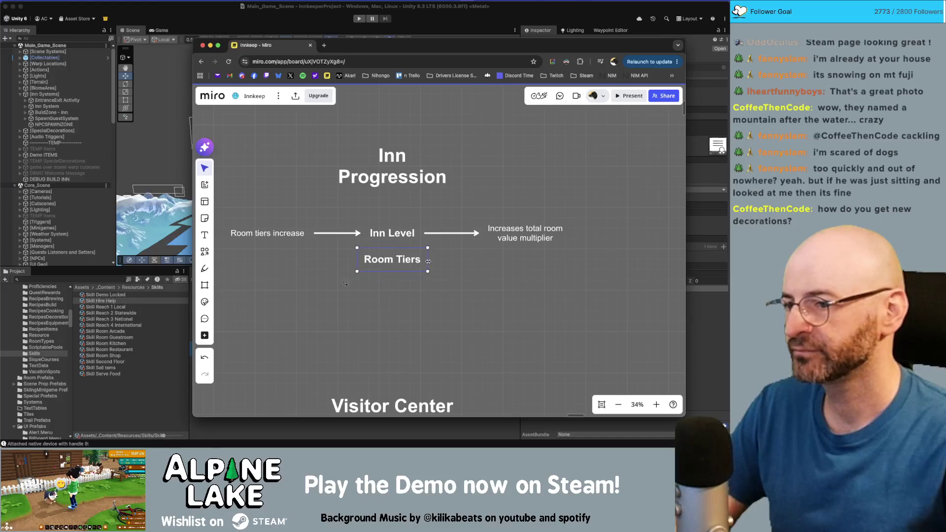
scroll(434, 257, "left", 3)
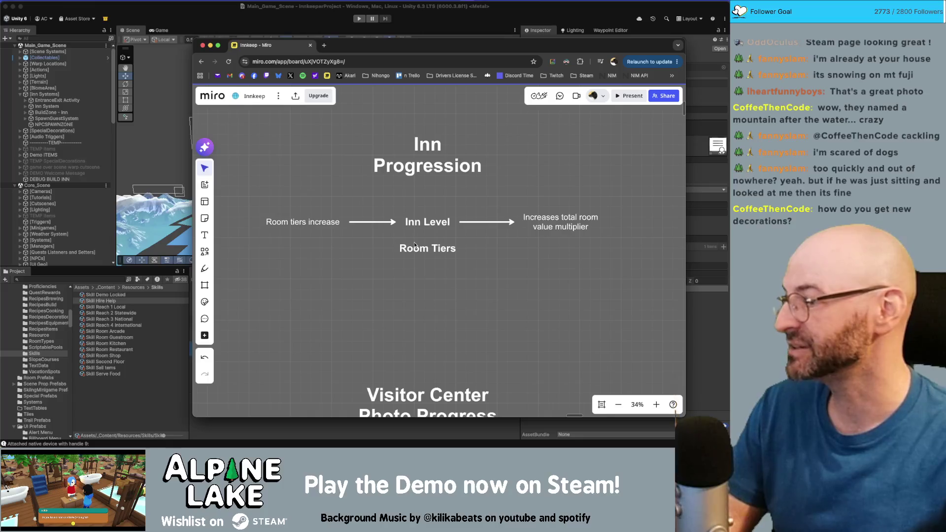
scroll(481, 283, "down", 3)
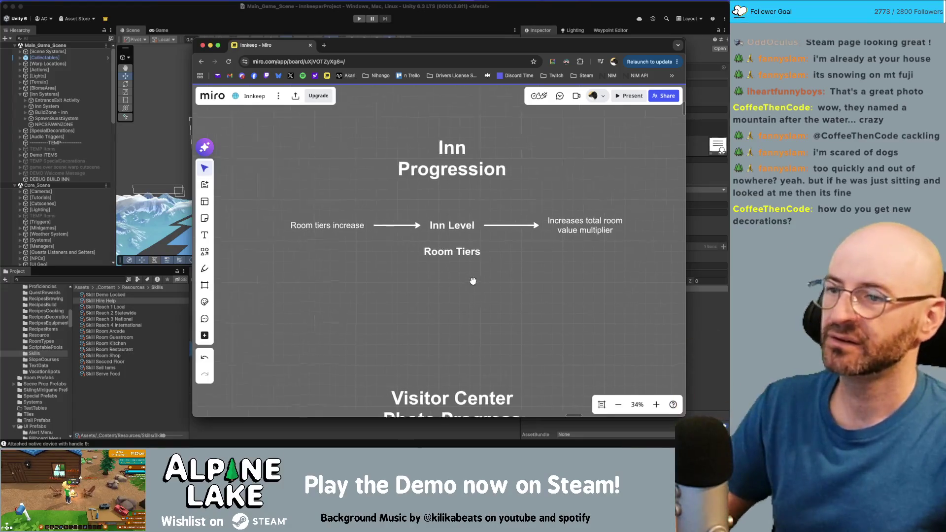
scroll(480, 283, "down", 2)
scroll(405, 258, "up", 5)
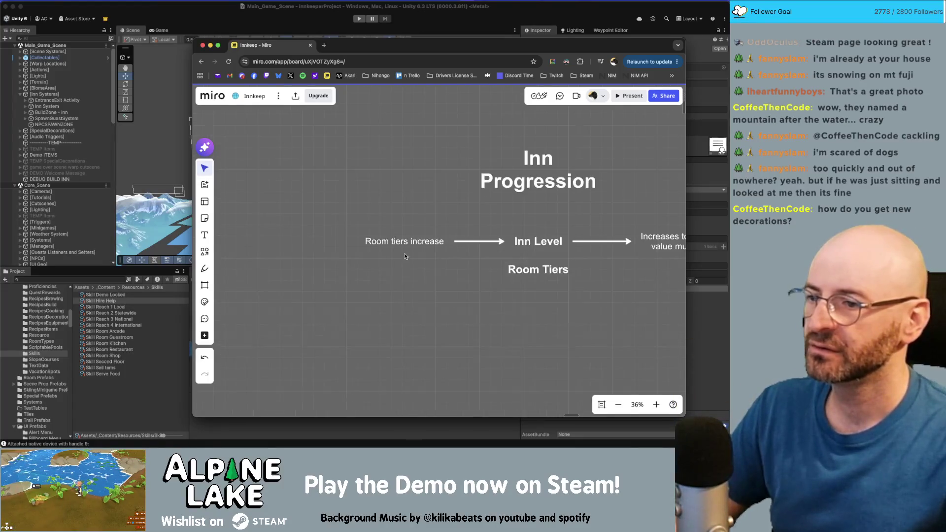
scroll(473, 273, "right", 2)
left_click(487, 266)
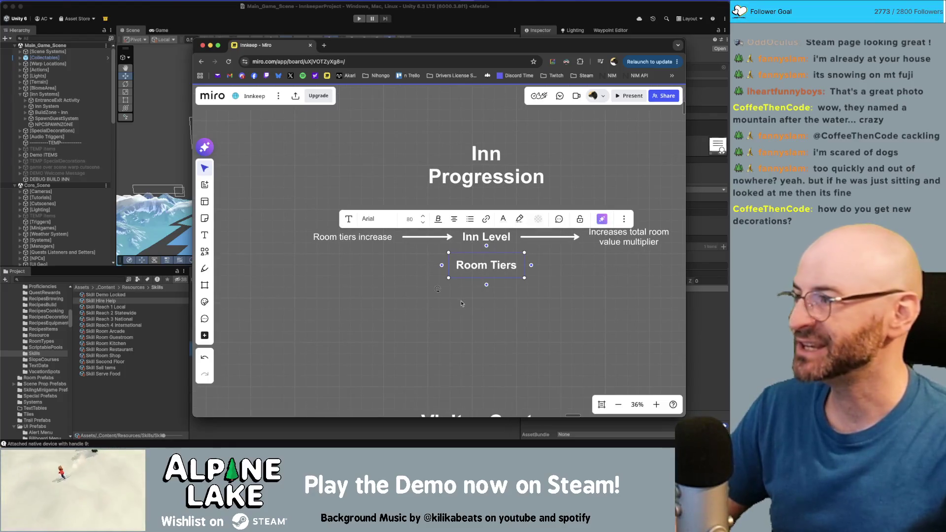
left_click(456, 308)
scroll(345, 238, "down", 1)
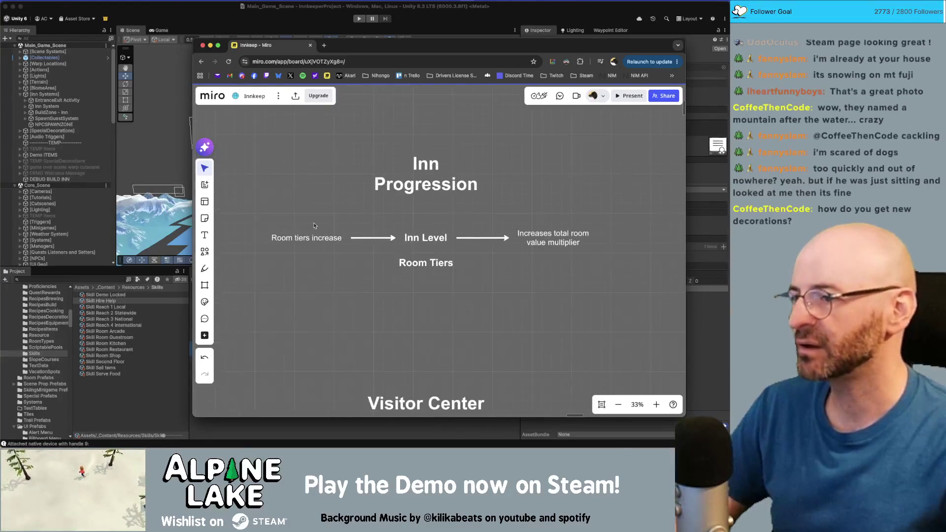
- Check the font sizes of Room tiers increase, Inn Level, and the multiplier text
mouse_move(264, 221)
left_mouse_down()
mouse_move(399, 250)
mouse_move(590, 252)
left_mouse_up()
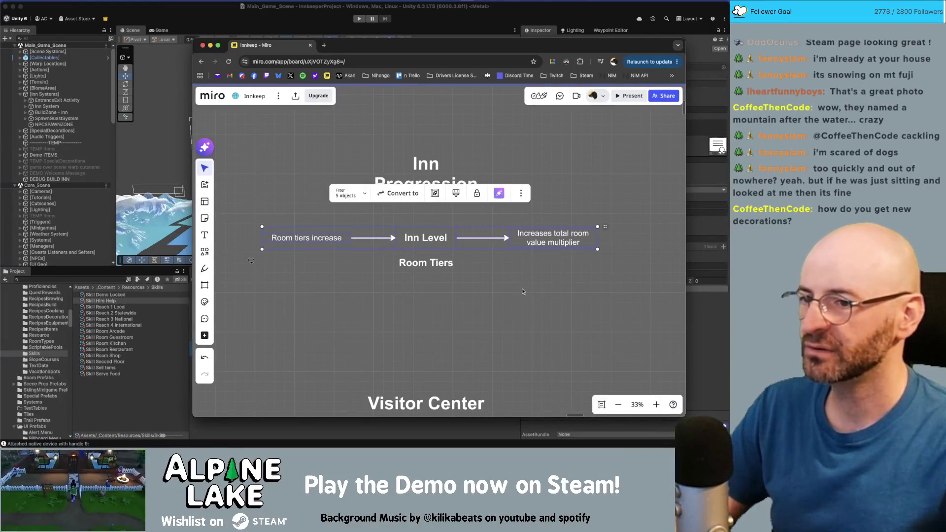
left_click(349, 284)
left_click(299, 240)
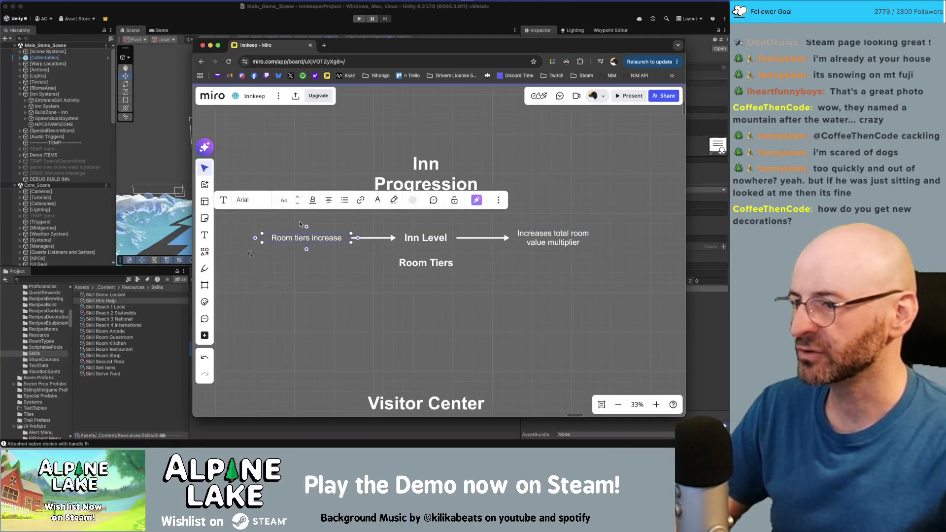
left_click(424, 246)
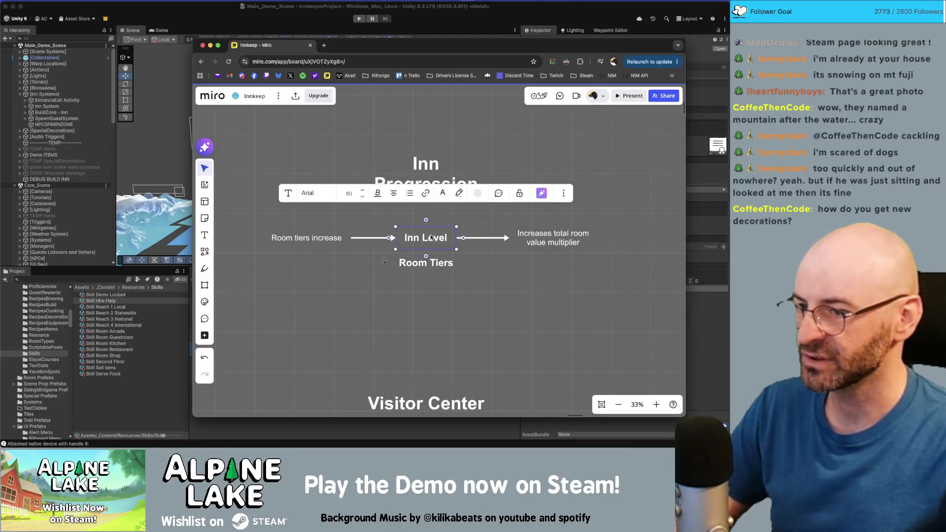
left_click(560, 238)
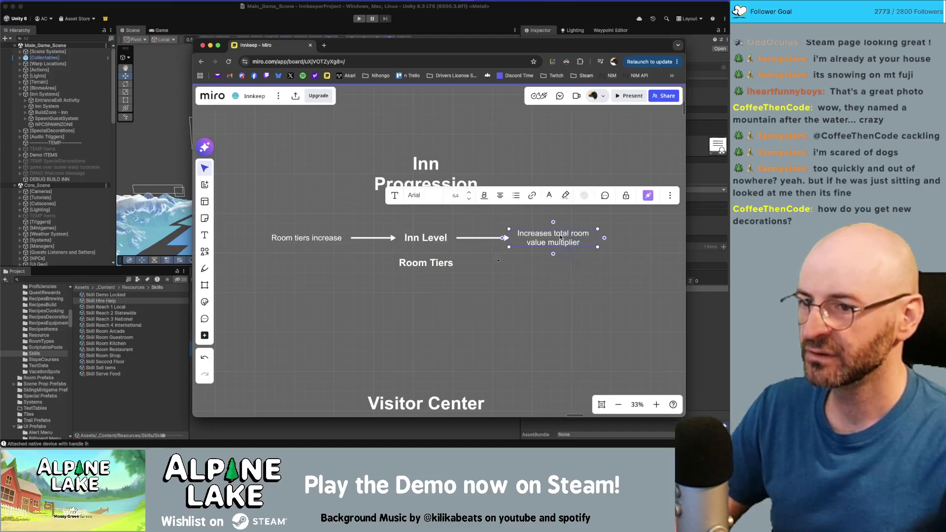
left_click(570, 286)
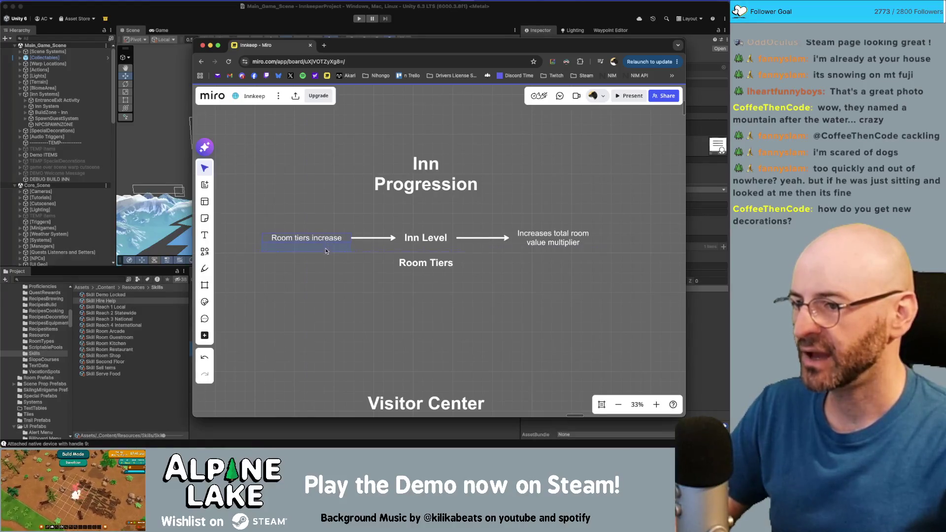
- Copy 'Room tiers increase' below and retype it as 'Improve rooms with decorations'
left_click_drag(324, 266, 326, 267)
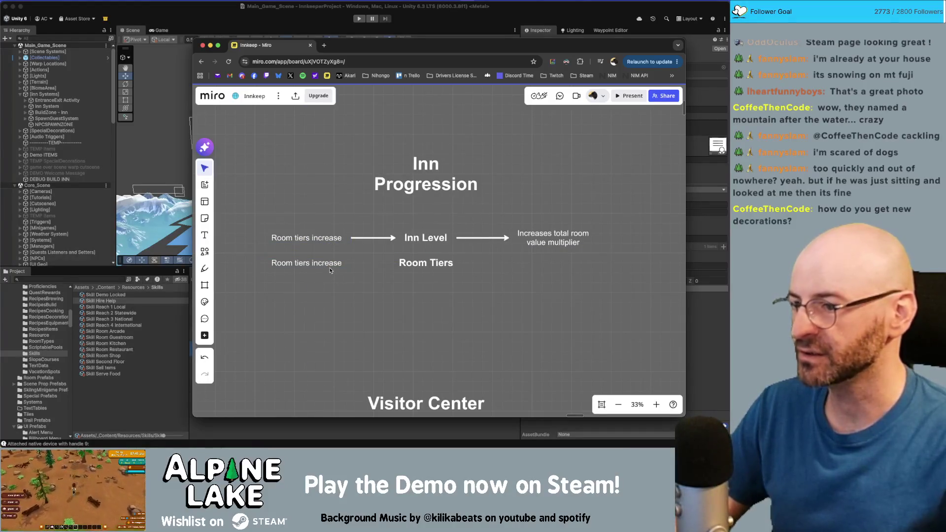
double_click(330, 266)
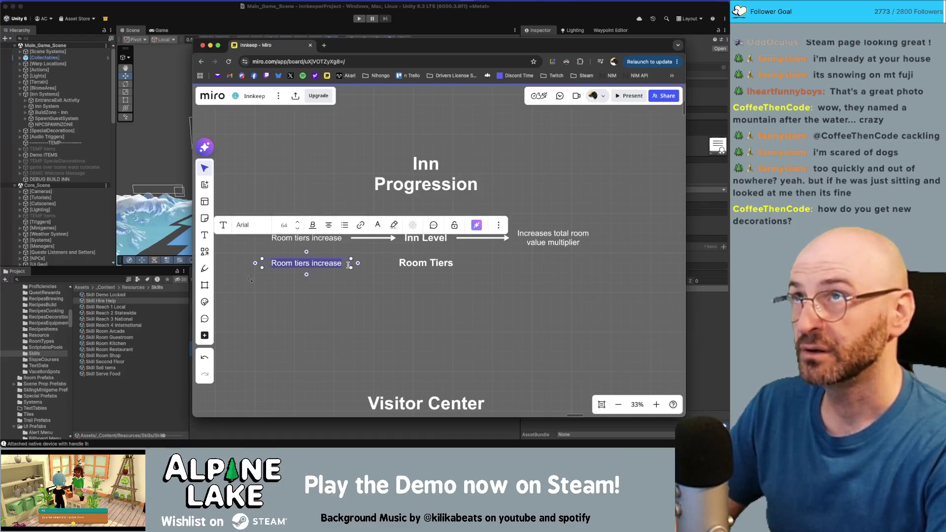
key("BackSpace")
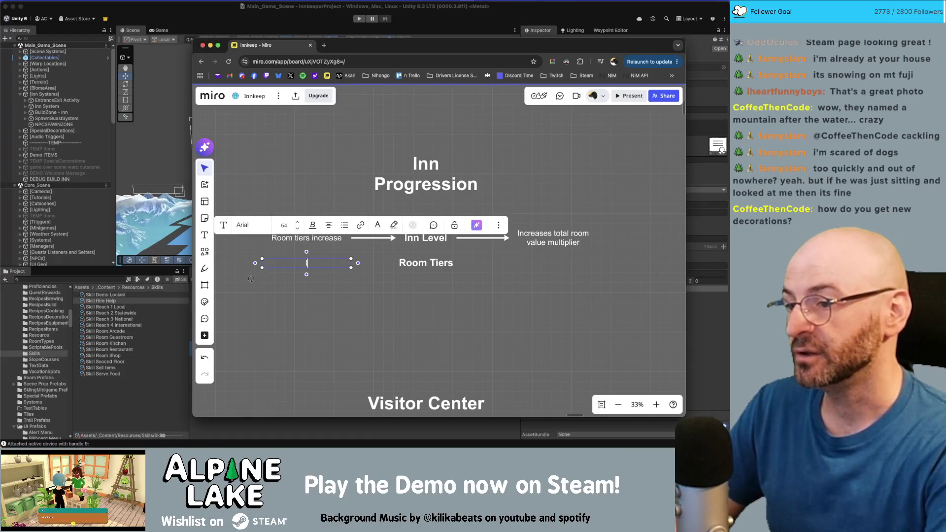
type("Improve decorations")
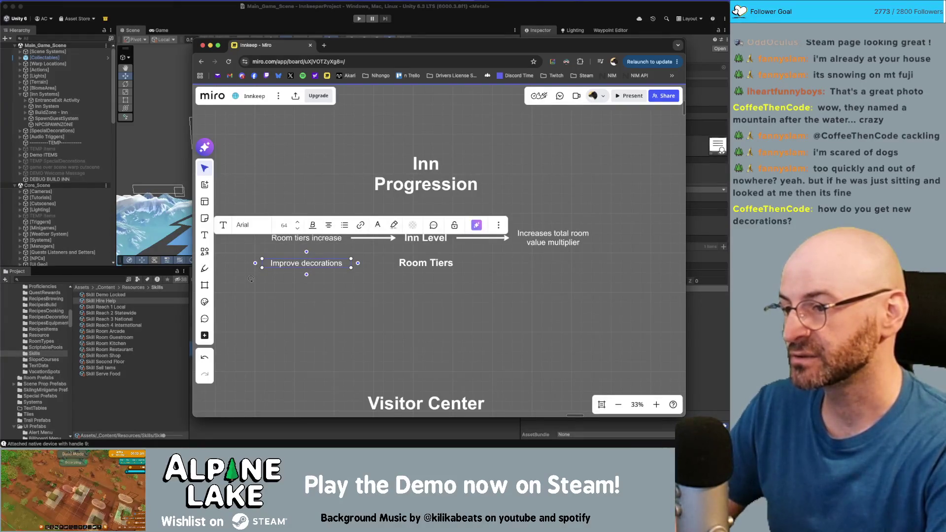
key("BackSpace")
key("BackSpace")
key("BackSpace")
type("rooms with deco")
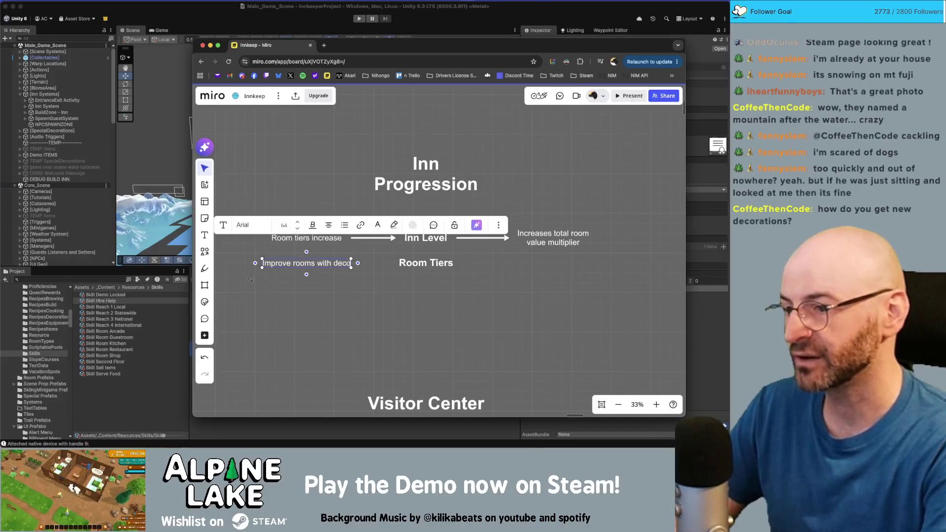
type("rations")
left_click(341, 264)
- Connect a straight arrow from 'Improve rooms with decorations' into Room Tiers
left_click(341, 264)
left_click_drag(351, 267, 391, 263)
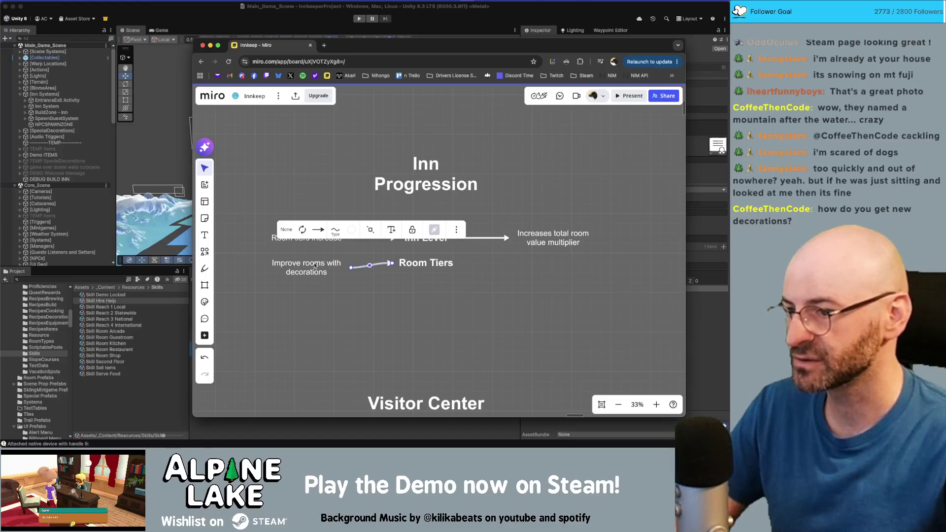
left_click_drag(314, 266, 314, 262)
left_click(332, 290)
scroll(317, 277, "right", 2)
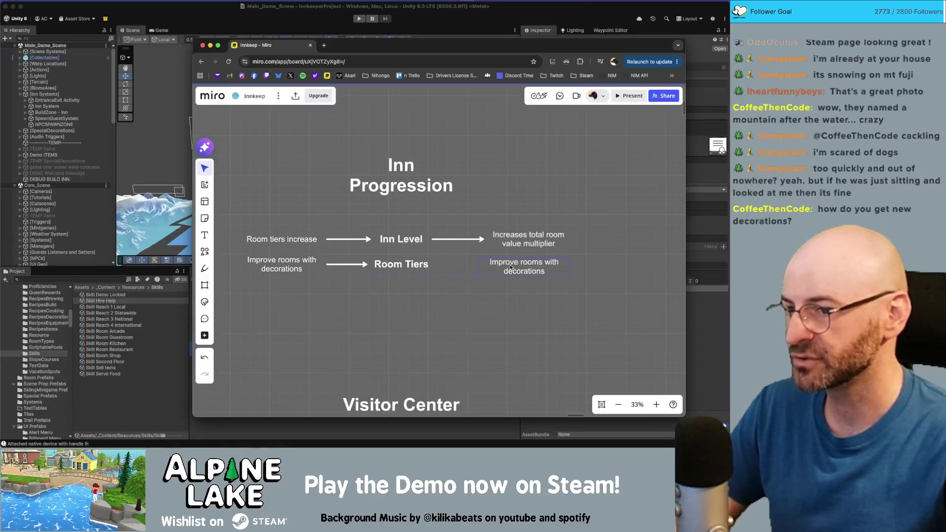
- Arrow Room Tiers into a new 'Increase value of room' label, aligned with the arrow
left_click(424, 267)
left_click_drag(437, 265, 512, 267)
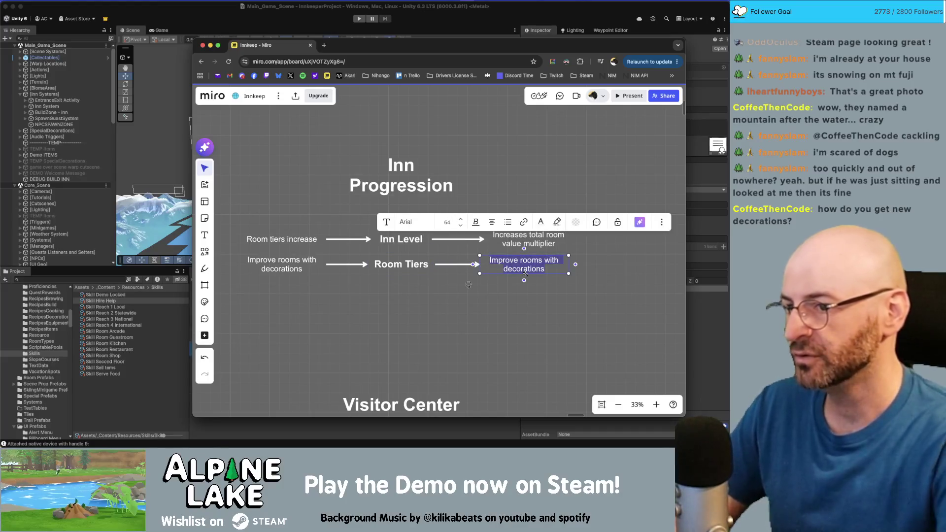
type("Incr")
type("e")
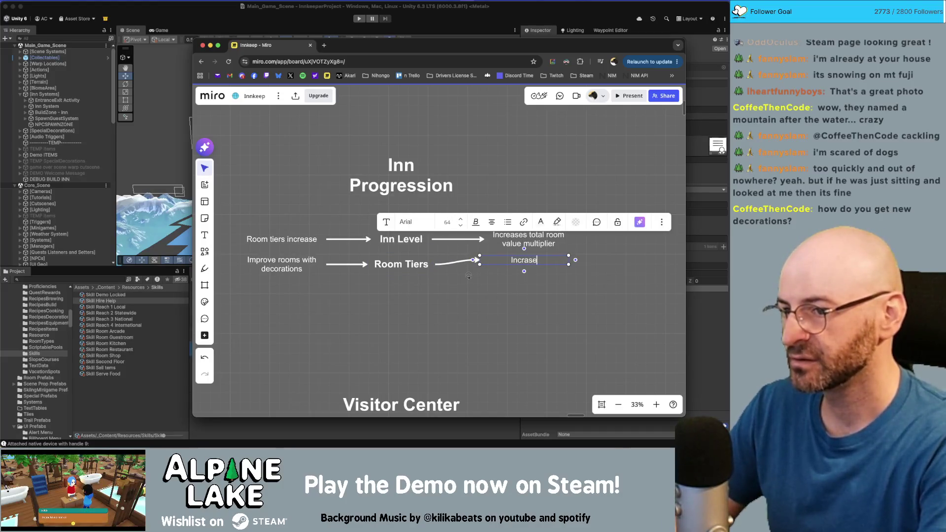
type("ase value ")
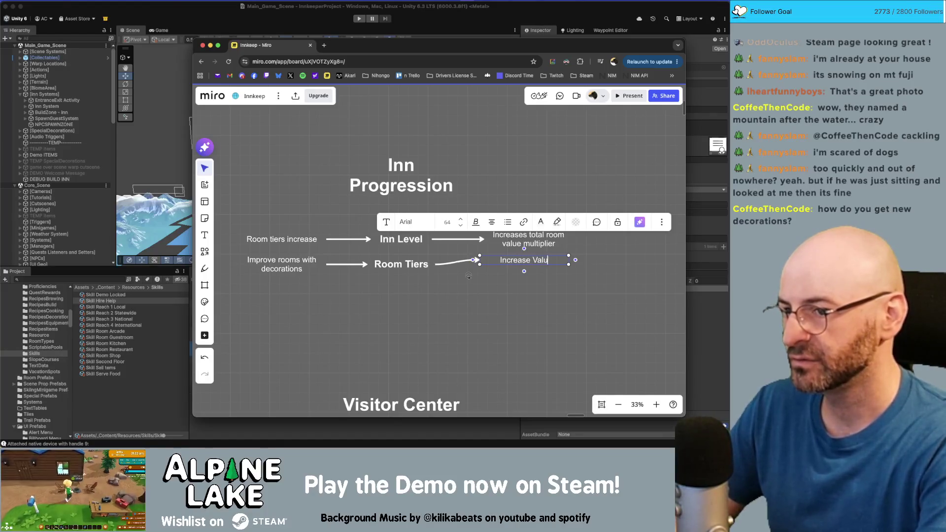
type("of room")
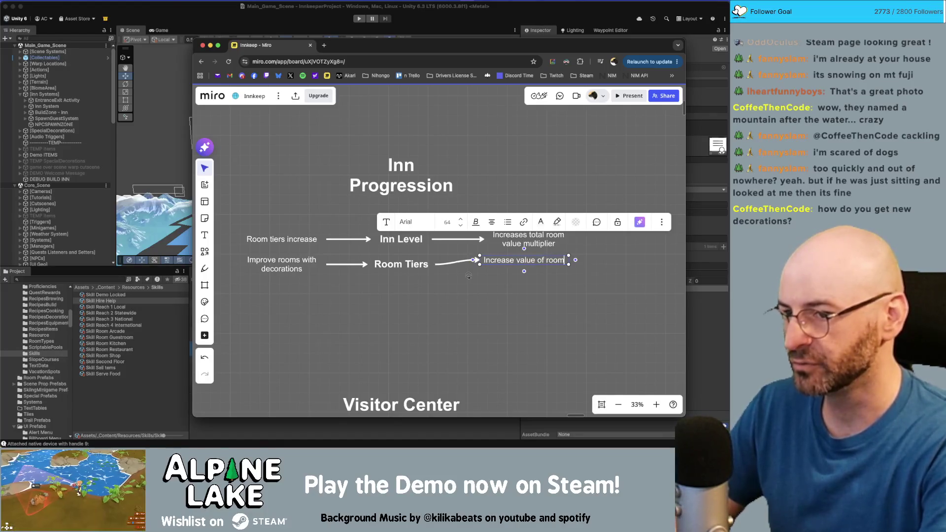
key("Escape")
left_click_drag(534, 261, 538, 266)
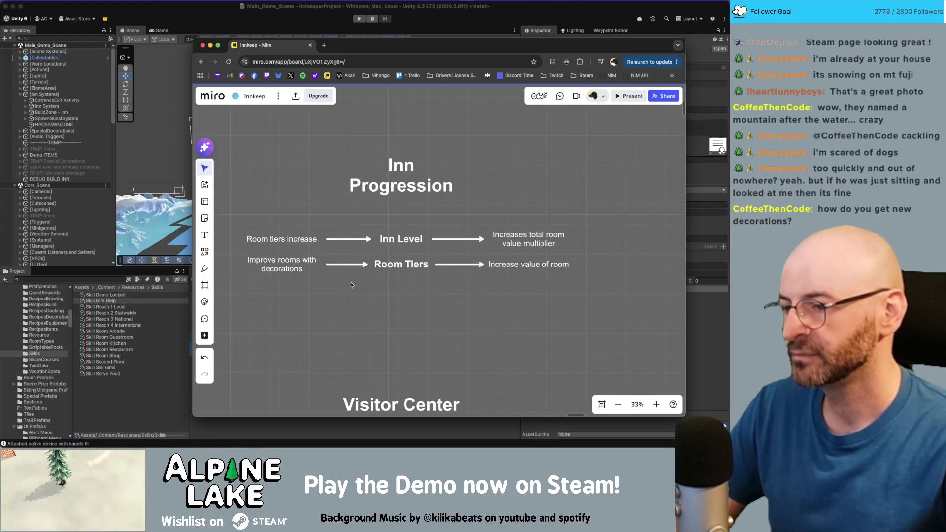
- Move the Room Tiers row further below the Inn Level row
left_click(410, 242)
left_click(355, 309)
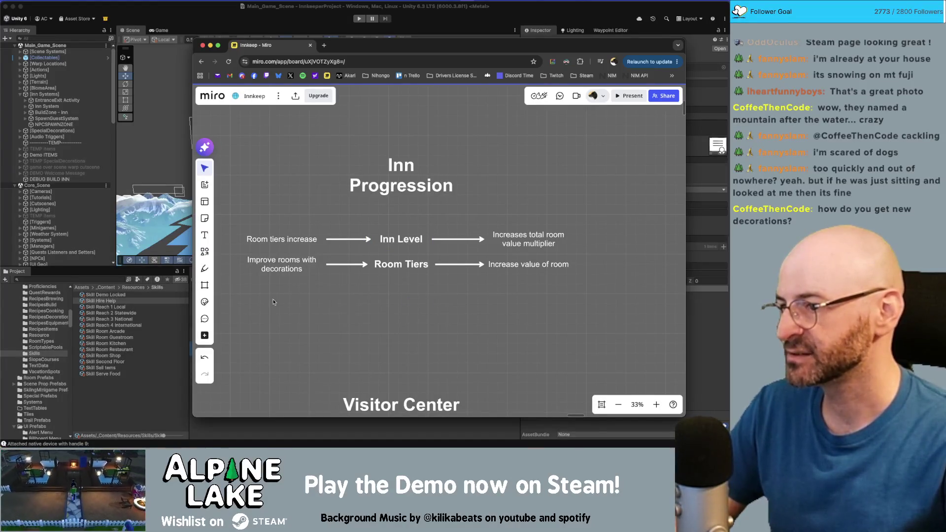
mouse_move(547, 272)
left_mouse_down()
mouse_move(530, 275)
mouse_move(531, 290)
left_mouse_up()
left_click(417, 300)
scroll(417, 300, "down", 2)
scroll(416, 300, "left", 2)
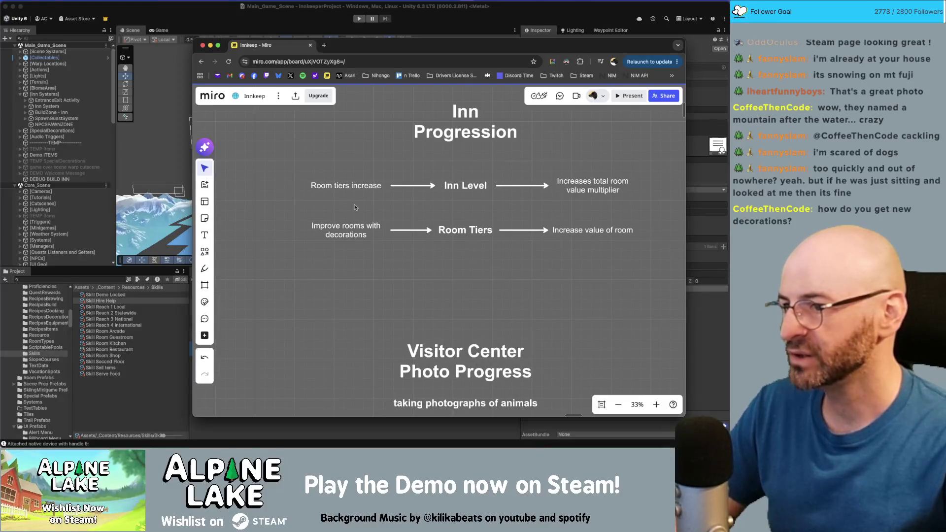
left_click(441, 230)
left_click(431, 160)
left_click(466, 197)
key("Escape")
left_click(369, 185)
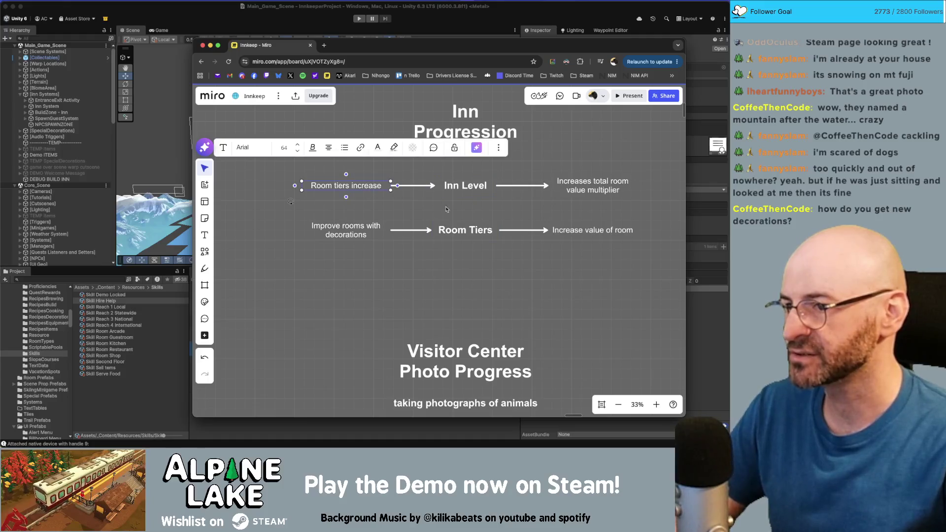
left_click(458, 231)
left_click(483, 262)
left_click(468, 234)
left_click(356, 225)
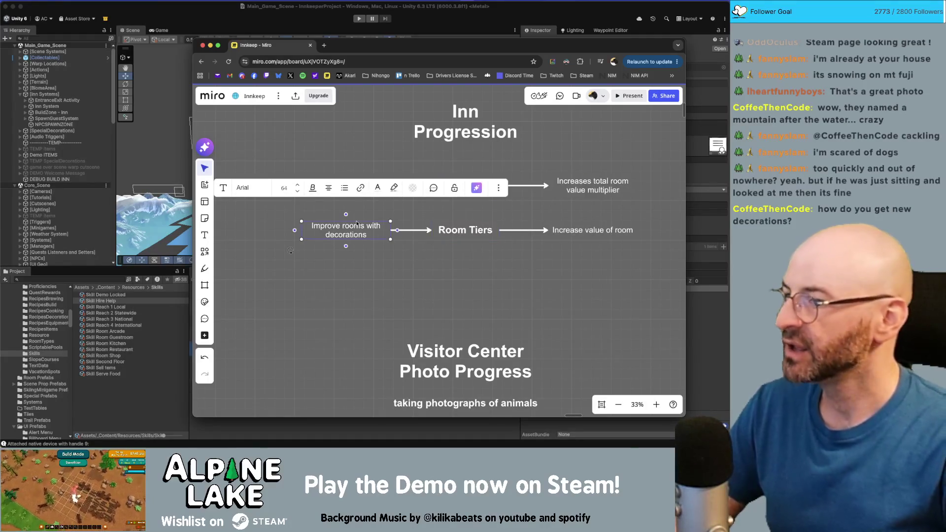
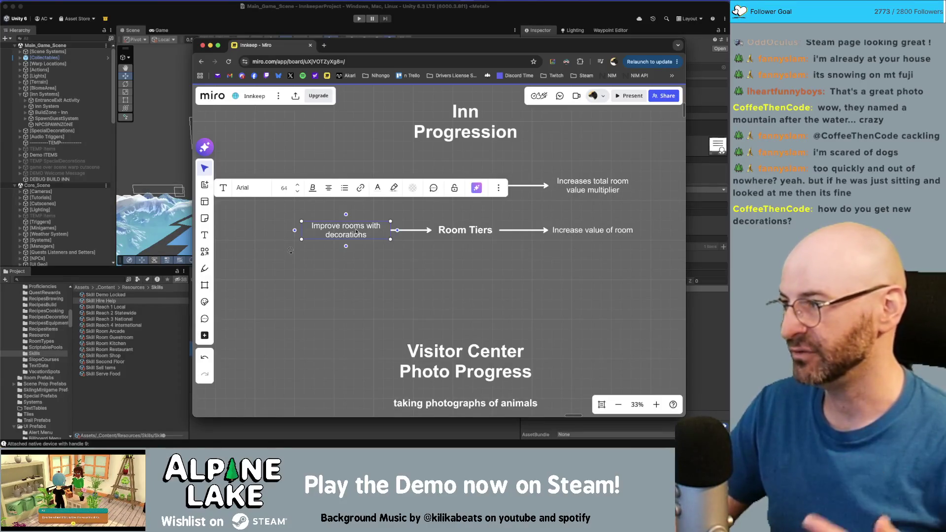
- Copy the Room Tiers heading below the row and rename it 'Decoration Progress' on one line
left_click(426, 262)
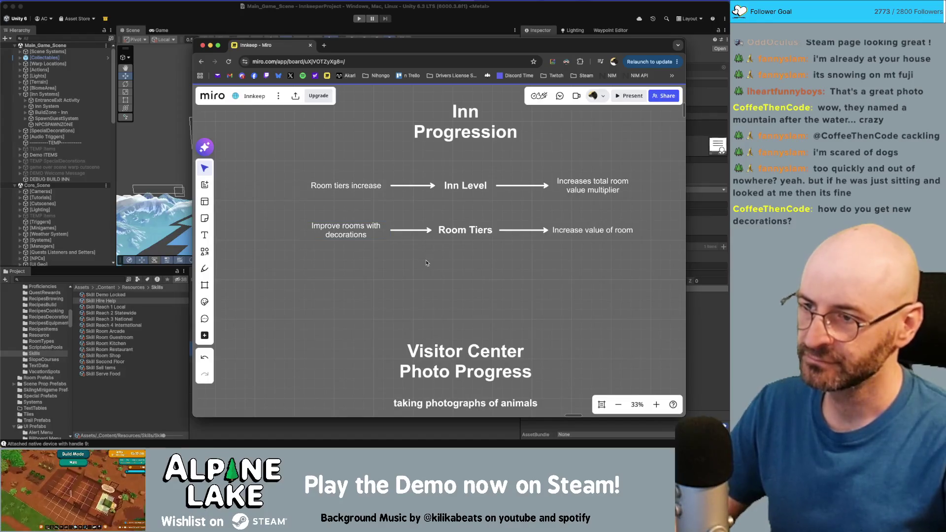
left_click_drag(464, 227, 462, 270)
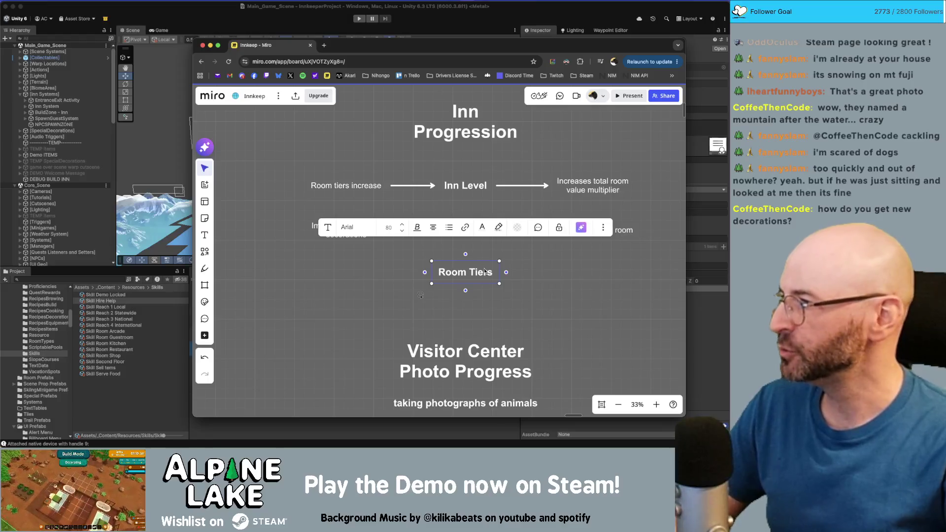
left_click(486, 272)
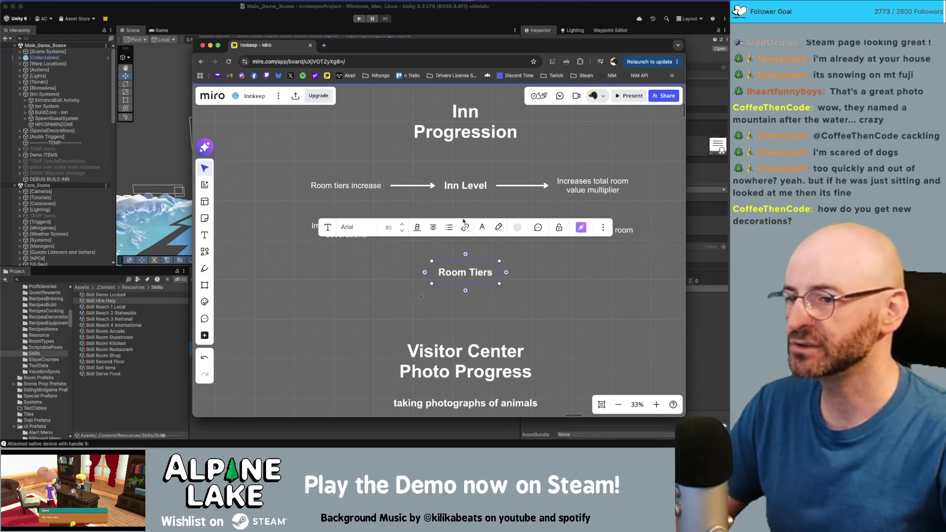
left_click(350, 211)
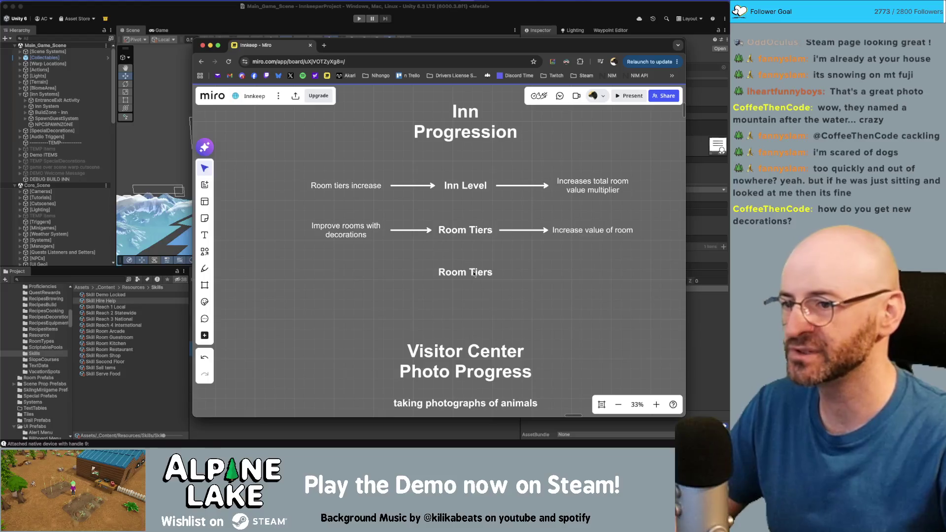
left_click(474, 266)
double_click(474, 266)
type("Decoration")
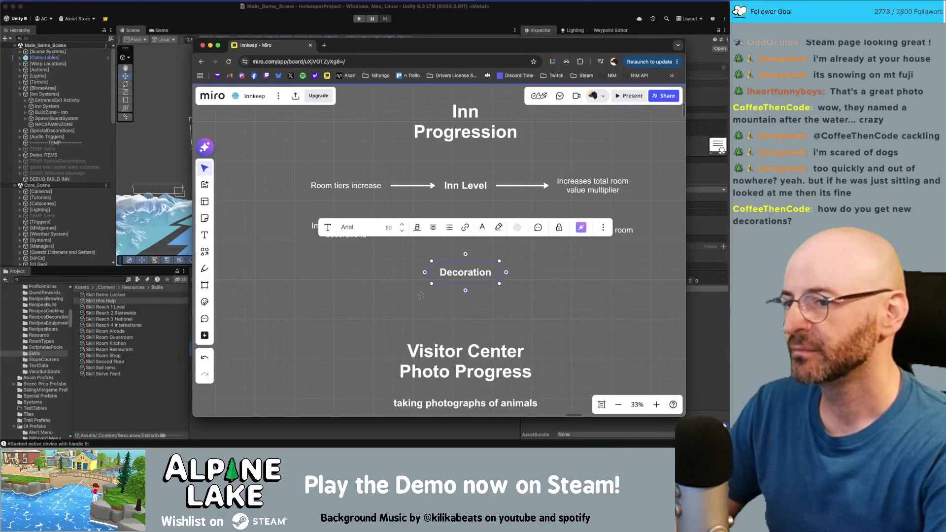
key("Return")
type("Progress")
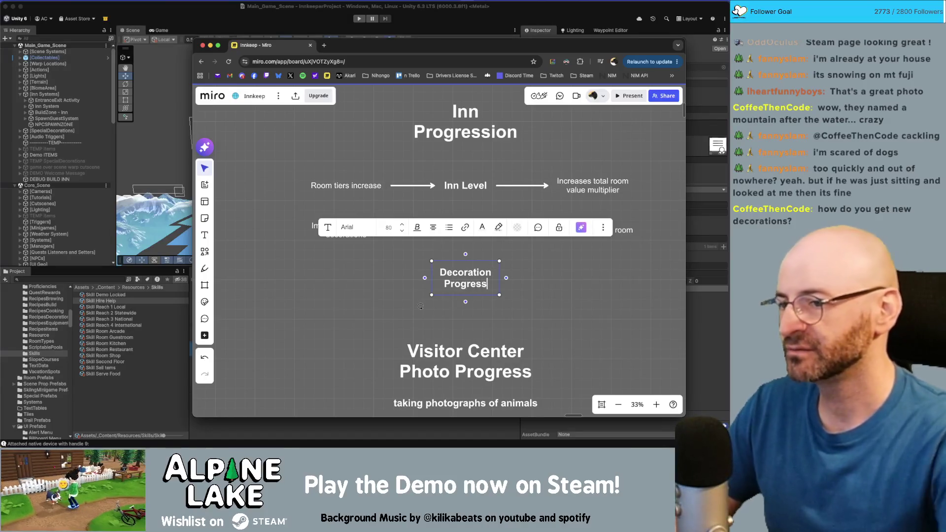
left_click_drag(504, 277, 528, 279)
left_click(463, 291)
- Copy the 'Improve rooms with decorations' text below, align it, and narrow the heading to two lines
scroll(416, 268, "down", 1)
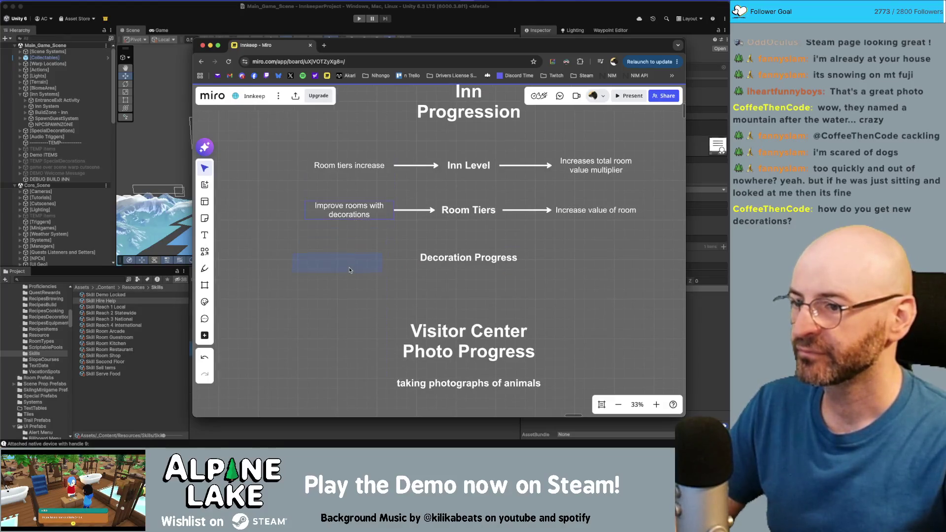
left_click_drag(347, 266, 349, 263)
left_click(388, 267)
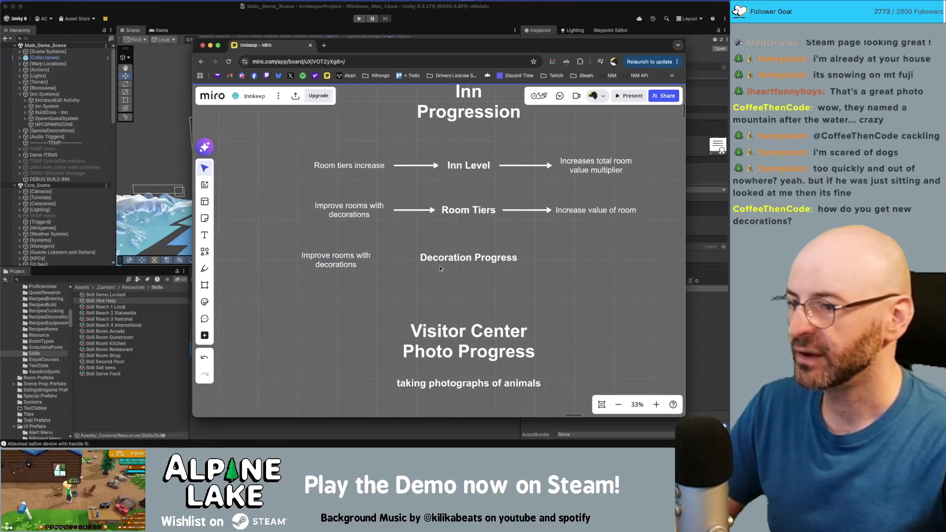
left_click_drag(360, 258, 361, 260)
left_click(439, 267)
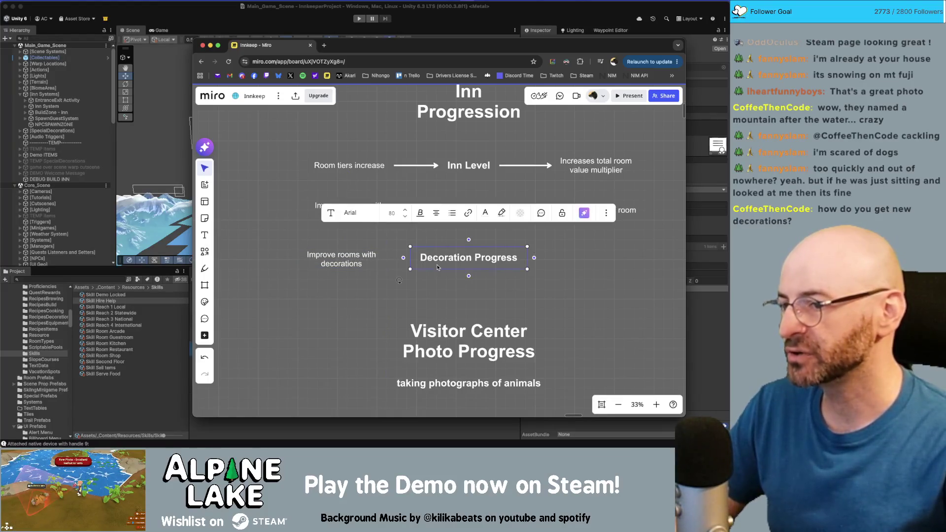
left_click(452, 289)
left_click(448, 261)
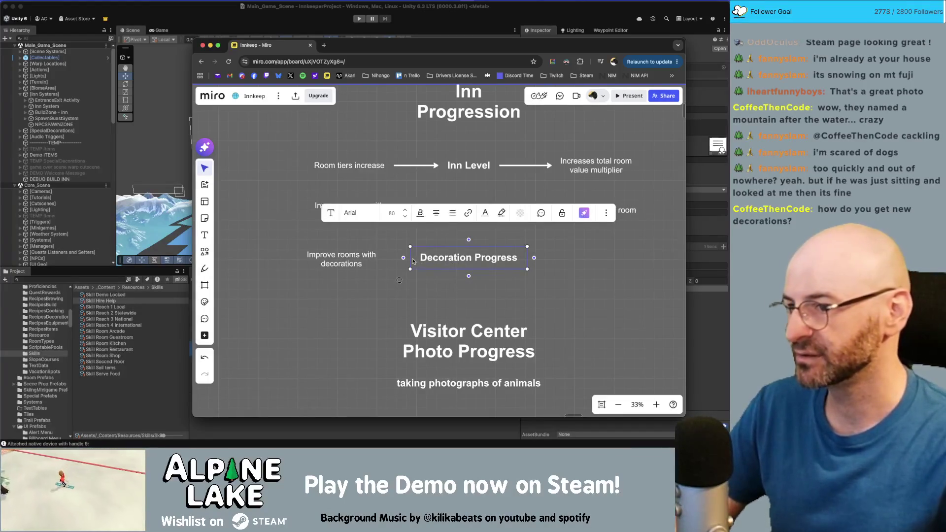
left_click_drag(404, 258, 412, 258)
- Rename the heading from 'Decoration Progress' to 'Decoration Availability'
double_click(493, 257)
double_click(523, 260)
type("Al")
key("BackSpace")
key("BackSpace")
type("Availability")
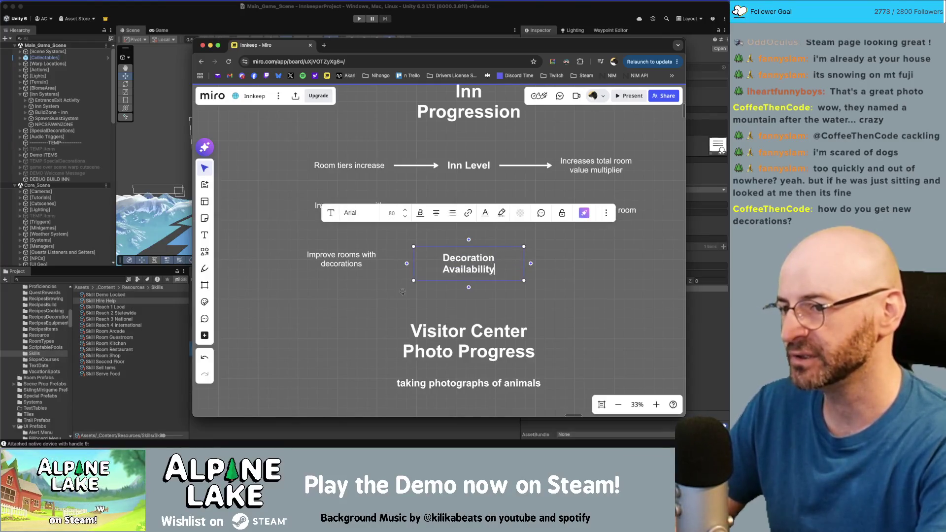
key("Escape")
key("Escape")
- Connect the lower 'Improve rooms with decorations' text to Decoration Availability with an arrow
left_click(362, 254)
left_click(362, 254)
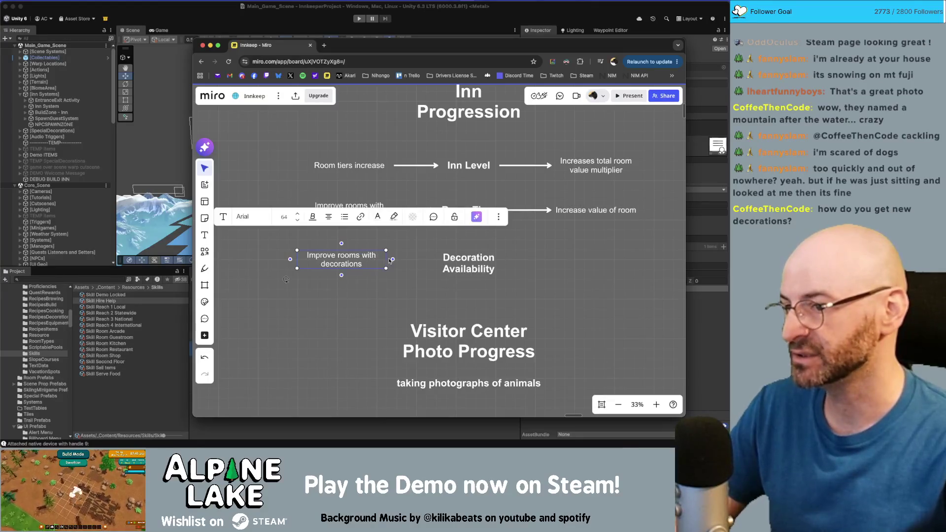
left_click_drag(393, 259, 436, 265)
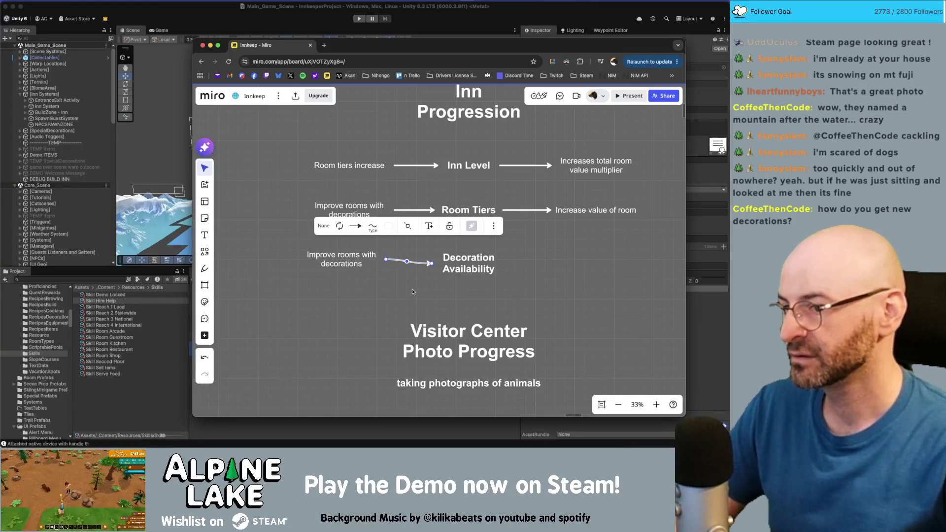
- Replace the lower text with 'Oriel's Antique Store inventory rotates as game progresses?'
scroll(382, 236, "down", 5)
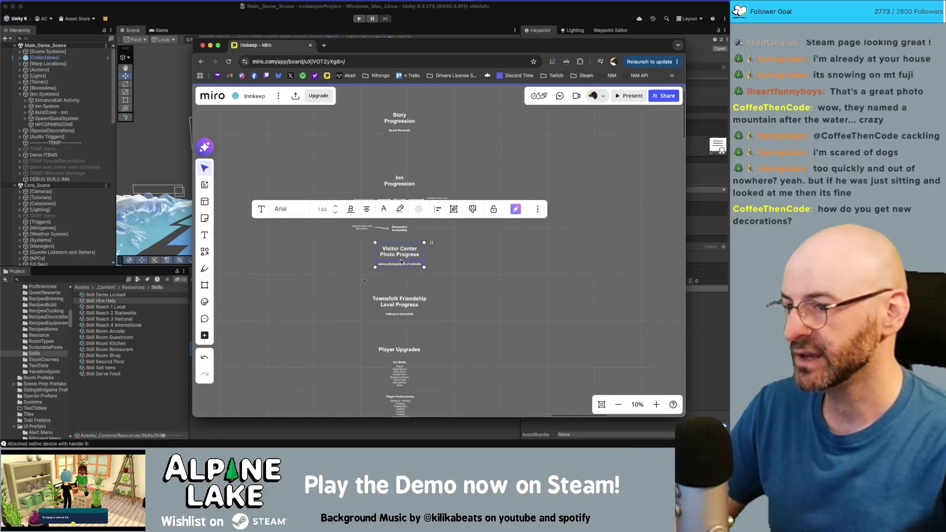
scroll(433, 233, "up", 5)
scroll(433, 233, "left", 10)
scroll(433, 233, "up", 3)
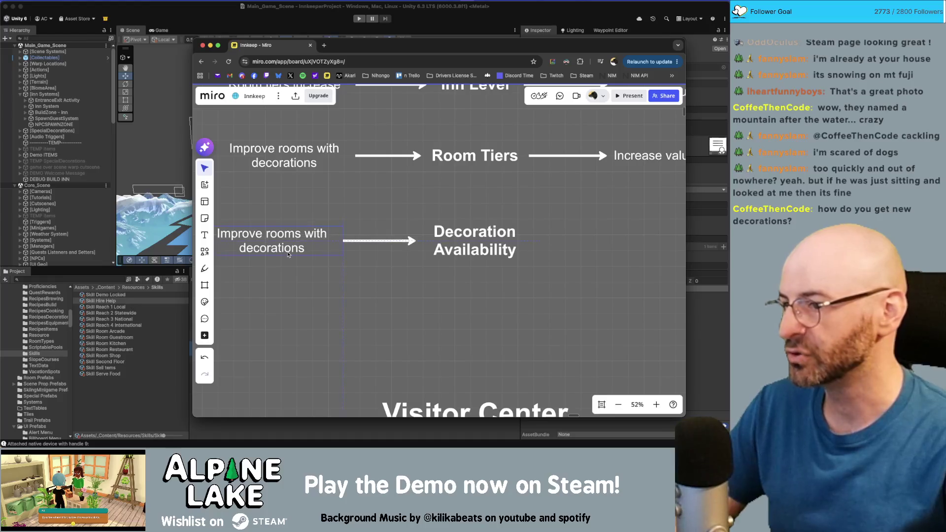
scroll(289, 253, "left", 5)
scroll(289, 253, "up", 1)
double_click(353, 259)
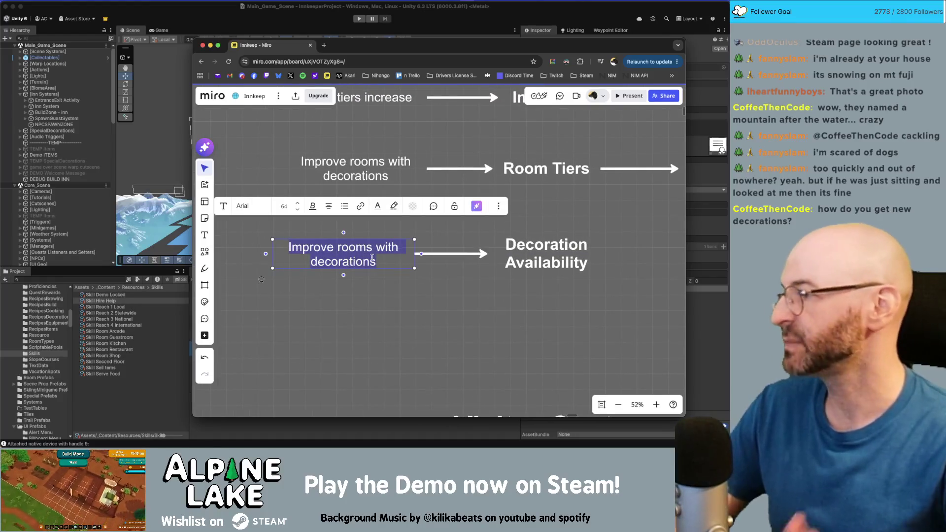
type("Oriel'")
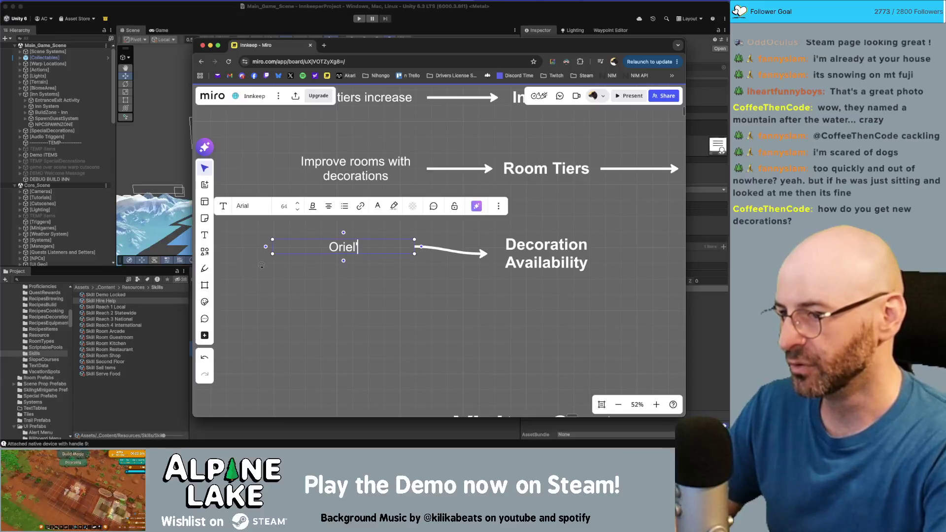
type("s Atique S")
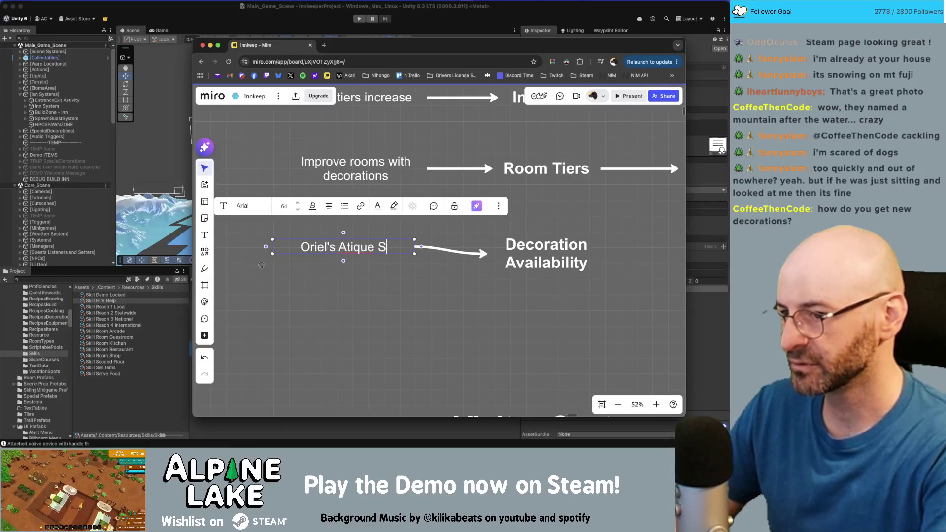
key("BackSpace")
key("BackSpace")
key("BackSpace")
key("BackSpace")
key("BackSpace")
key("BackSpace")
key("BackSpace")
type("ntique Store")
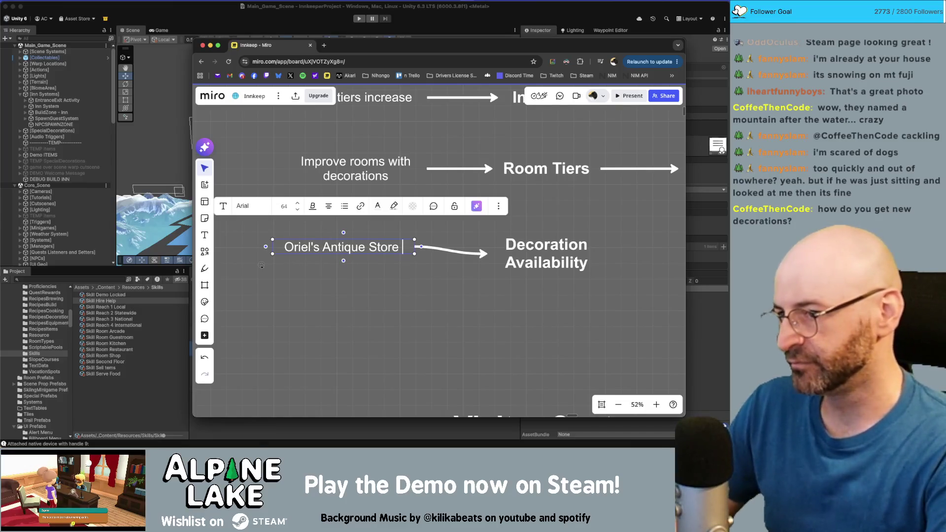
type(" invnetory")
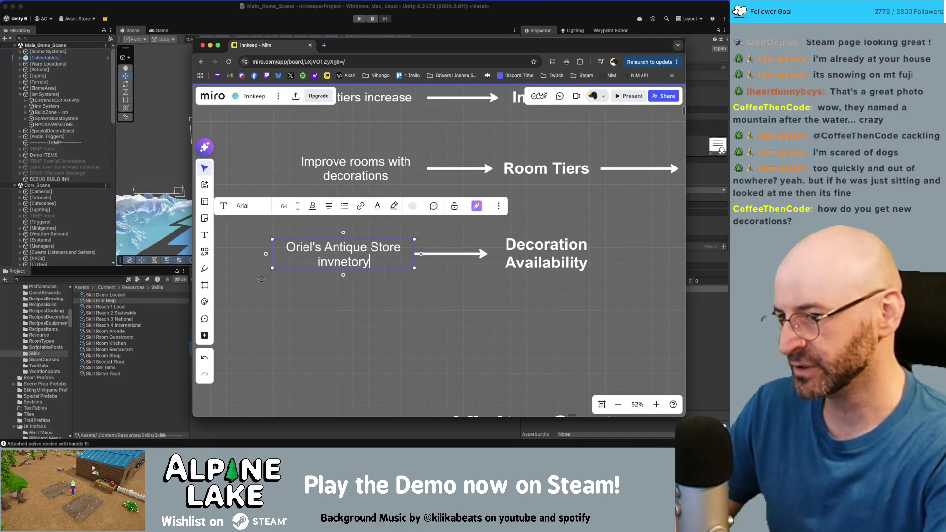
key("BackSpace")
key("BackSpace")
key("BackSpace")
key("BackSpace")
key("BackSpace")
key("BackSpace")
type("entory")
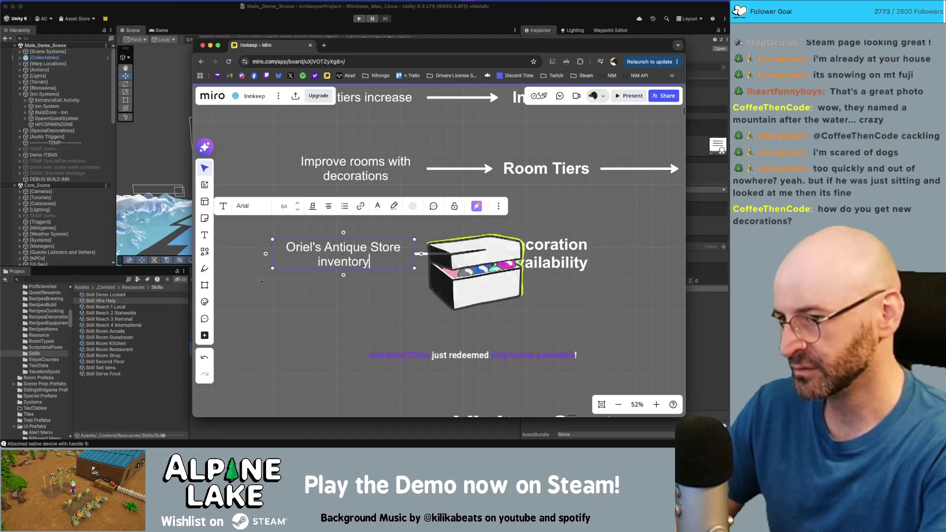
type(" rotates as")
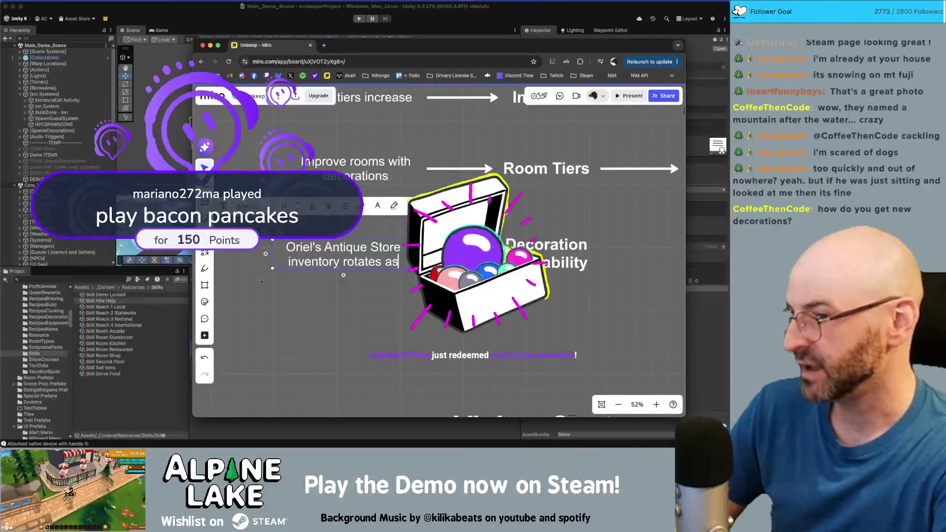
type(" game progresss")
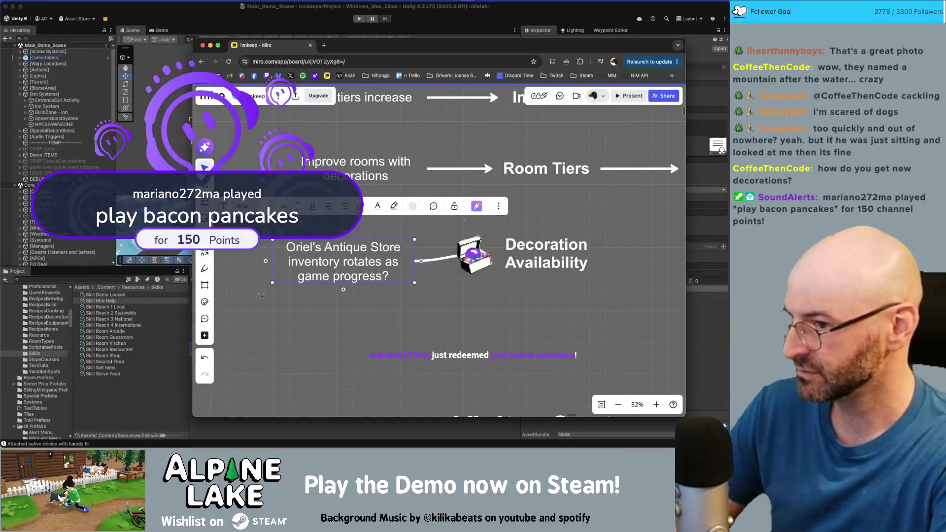
key("BackSpace")
type("es?")
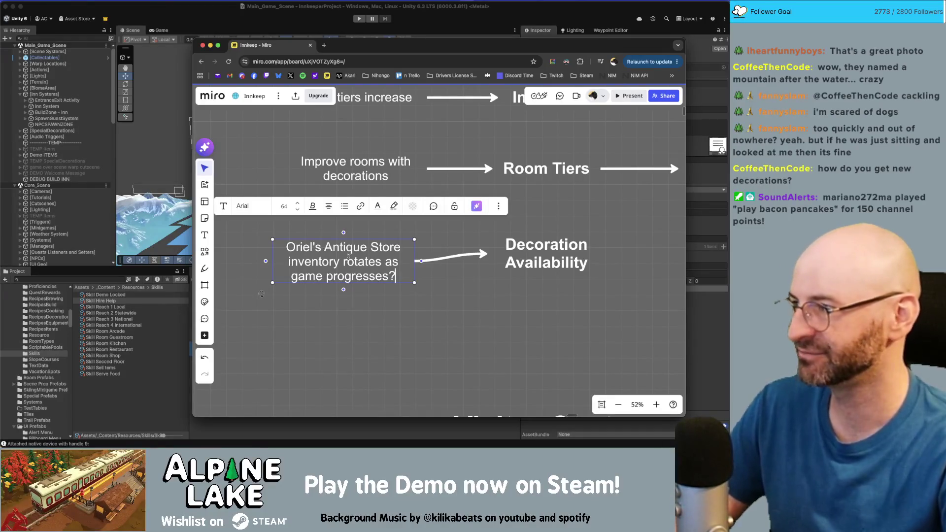
left_click(455, 289)
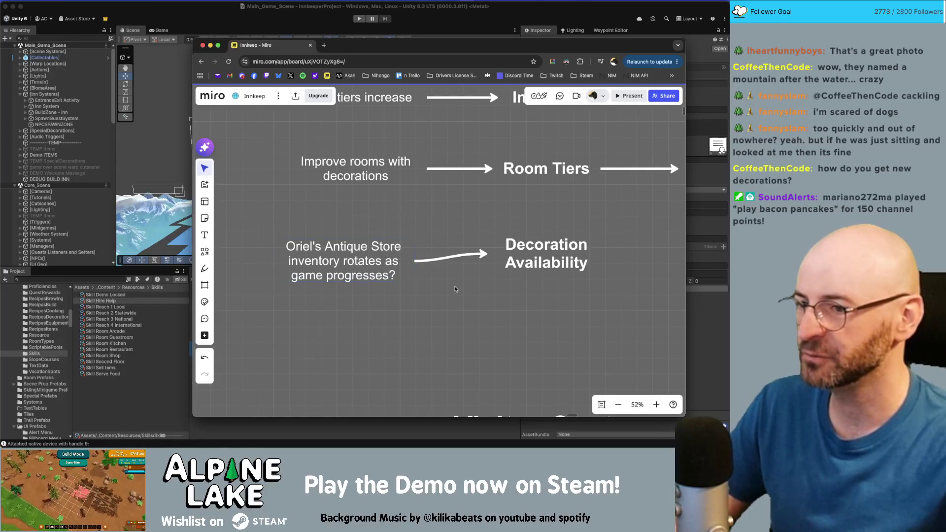
- Line up the Oriel's Antique Store note with its arrow and reposition Decoration Availability lower
left_click_drag(373, 262, 374, 255)
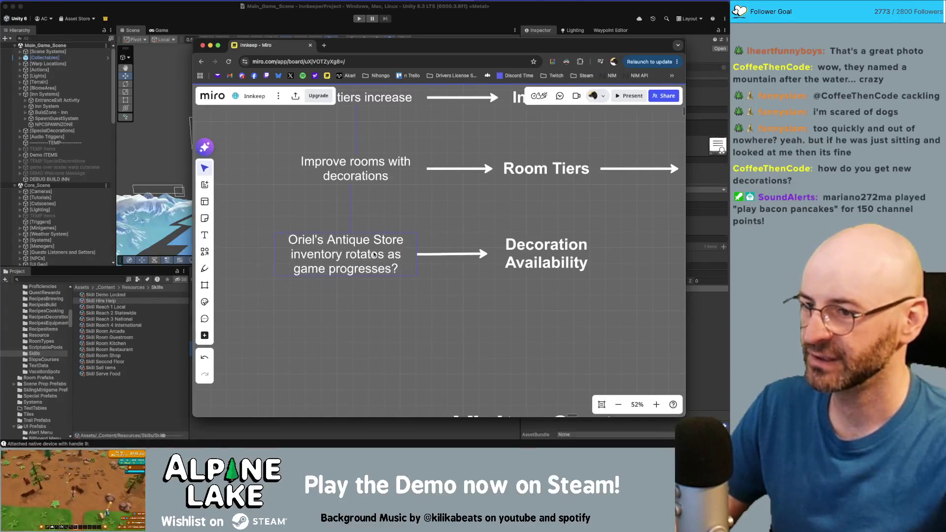
scroll(438, 297, "down", 5)
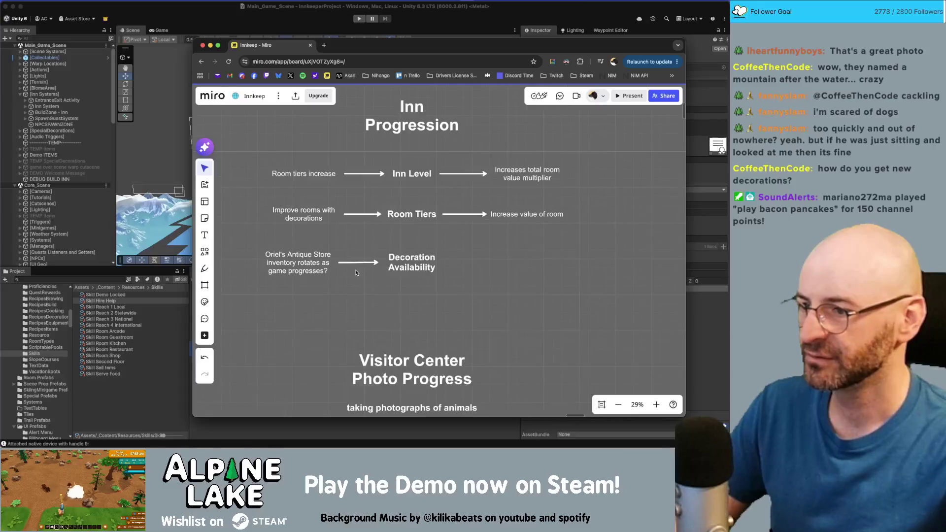
left_click_drag(405, 275, 405, 304)
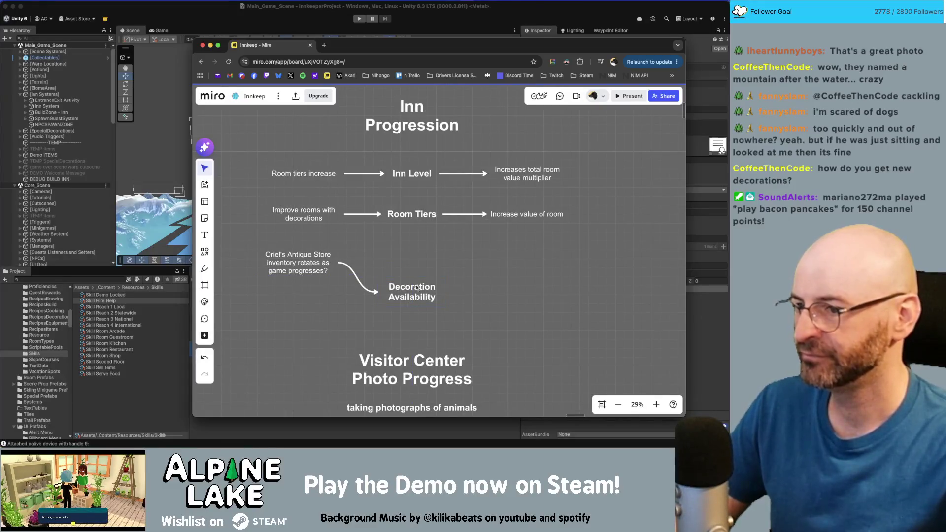
left_click(416, 297)
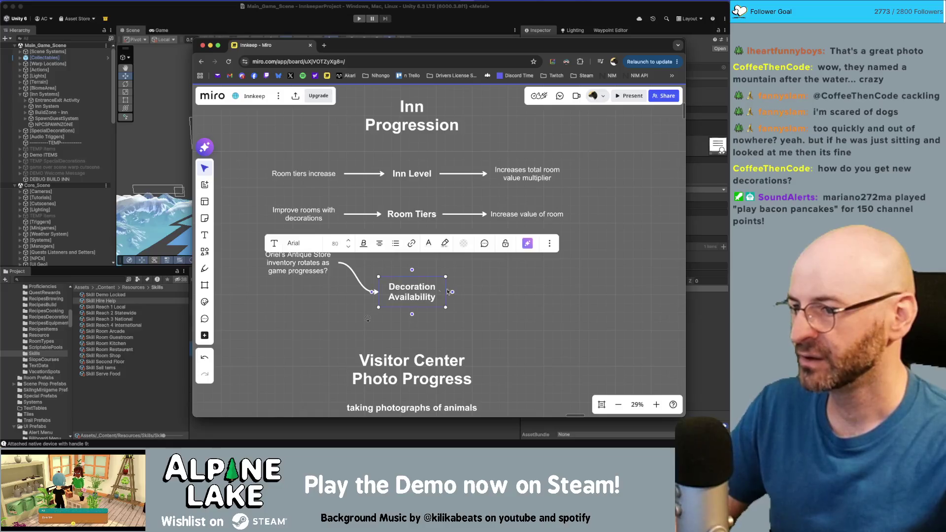
left_click(456, 291)
left_click(422, 284)
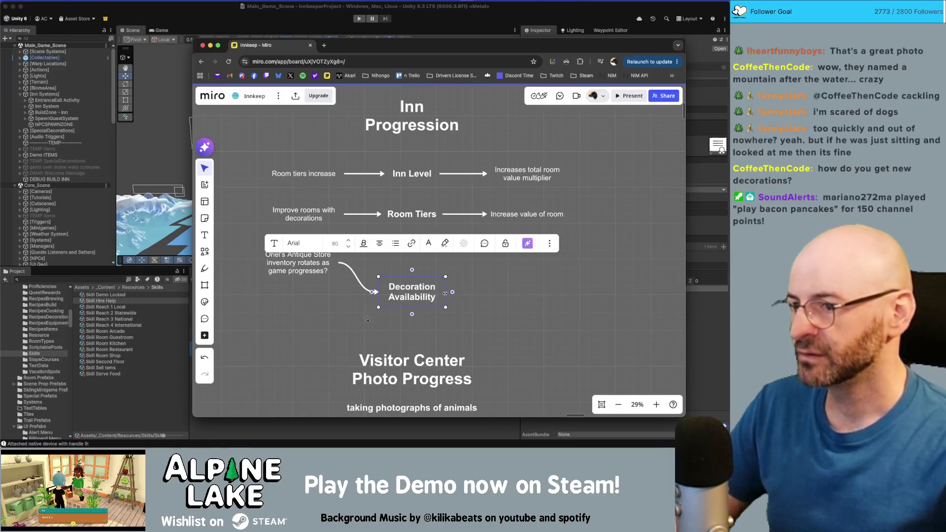
left_click(473, 294)
mouse_move(410, 288)
left_mouse_down()
mouse_move(411, 259)
mouse_move(416, 287)
left_mouse_up()
left_click(438, 290)
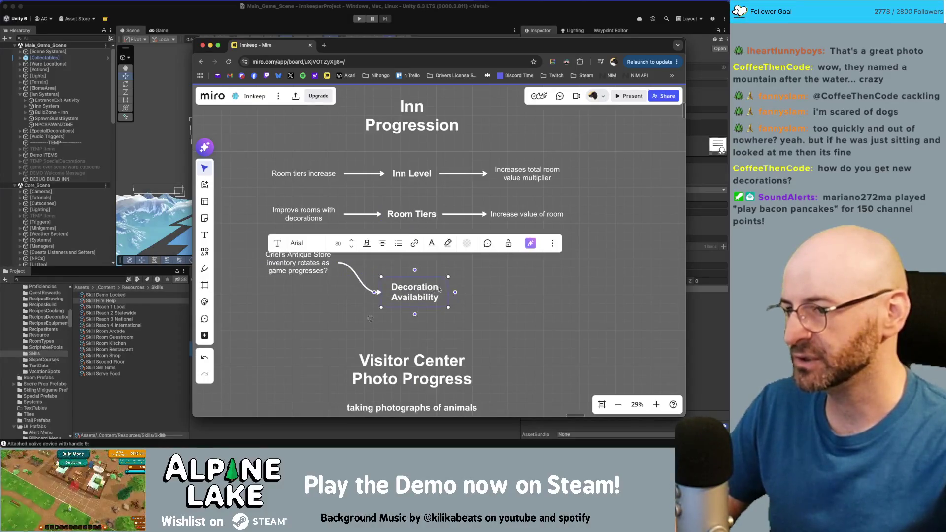
- Draw an arrow out of Decoration Availability ending at a new 'Increases Room Tier' label
left_click_drag(455, 295, 492, 269)
left_click(492, 269)
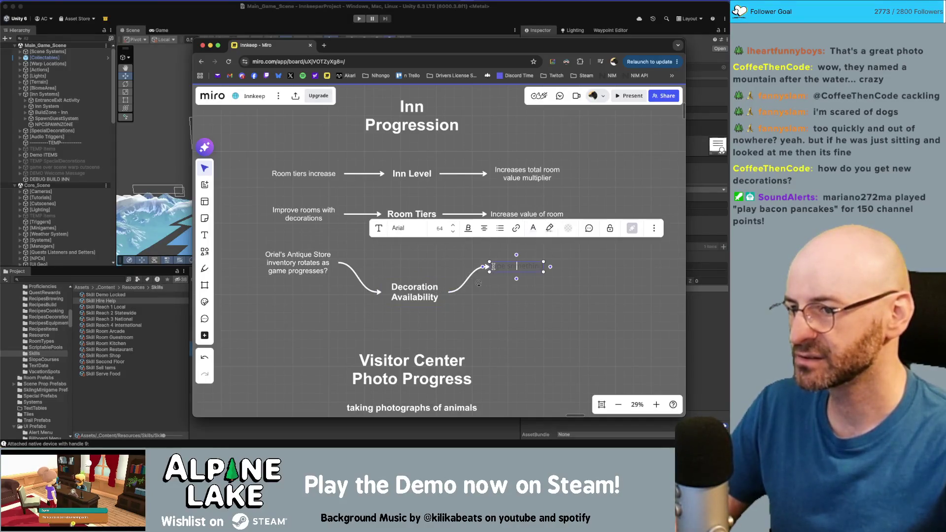
type("Increases Room Value")
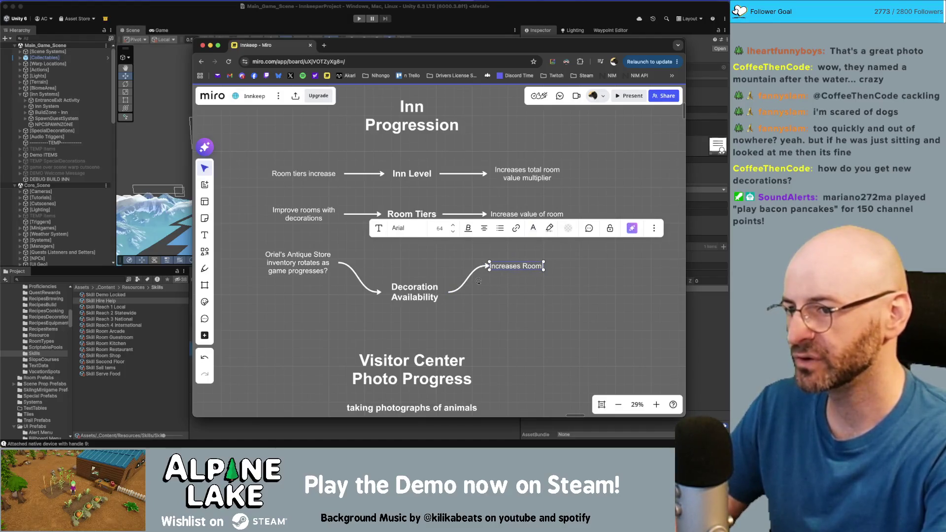
key("BackSpace")
key("BackSpace")
key("BackSpace")
type("Tier a")
key("BackSpace")
key("BackSpace")
left_click(546, 275)
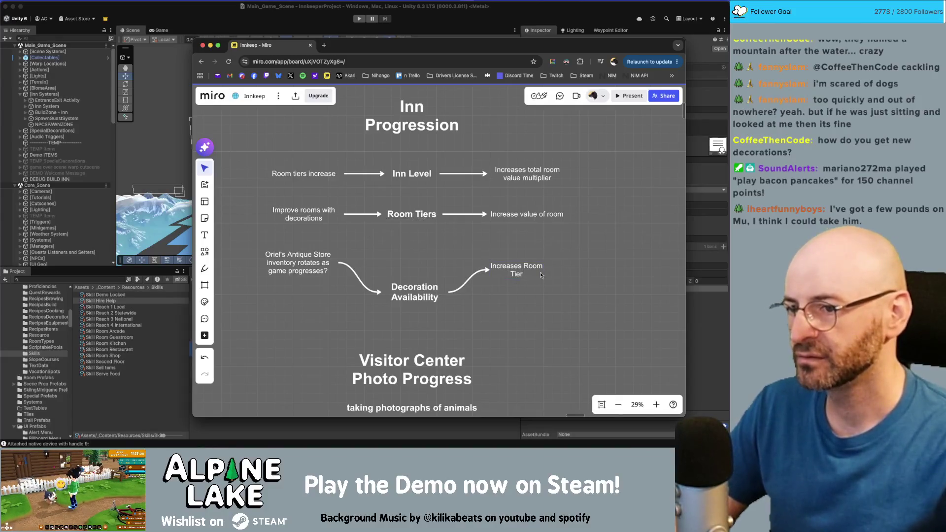
- Change the label to 'Increase Room Tier' and line it up level with Decoration Availability
left_click_drag(520, 273, 528, 274)
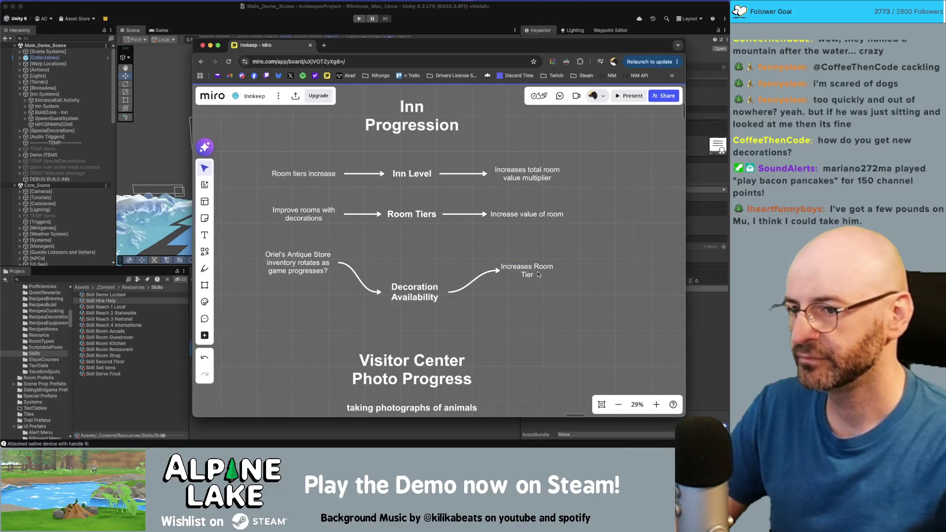
double_click(537, 270)
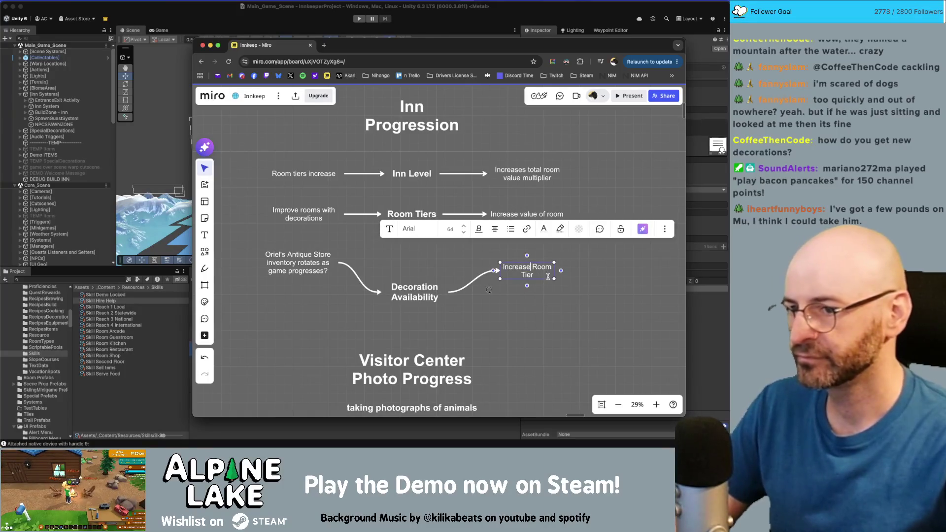
key("BackSpace")
key("Escape")
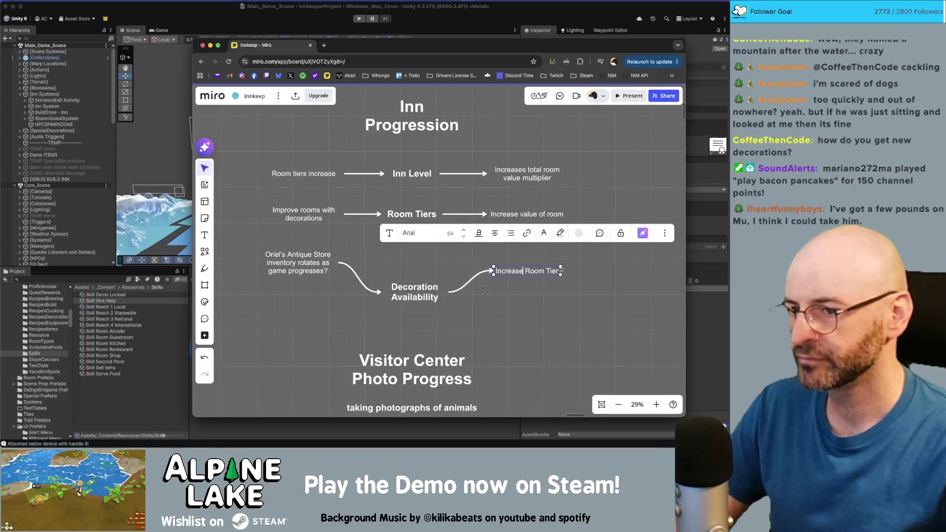
left_click(526, 278)
left_click_drag(527, 279, 527, 297)
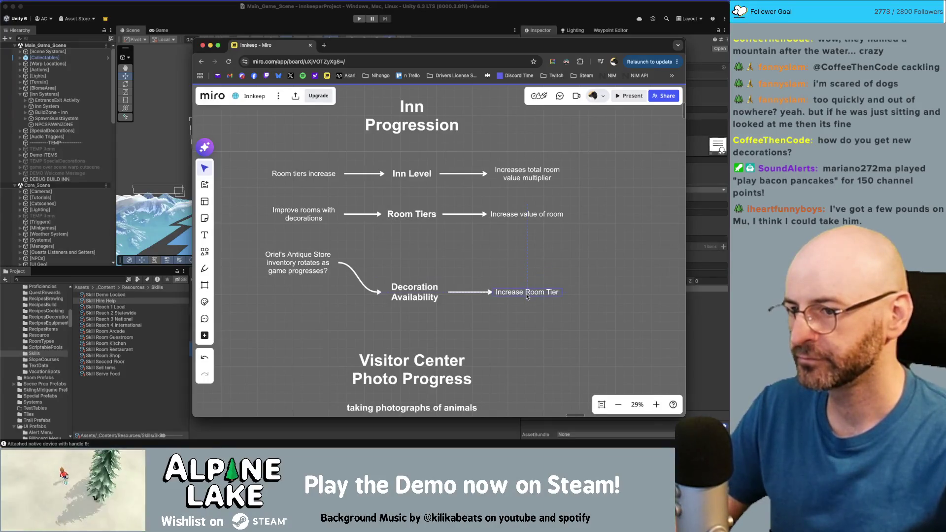
scroll(493, 288, "down", 2)
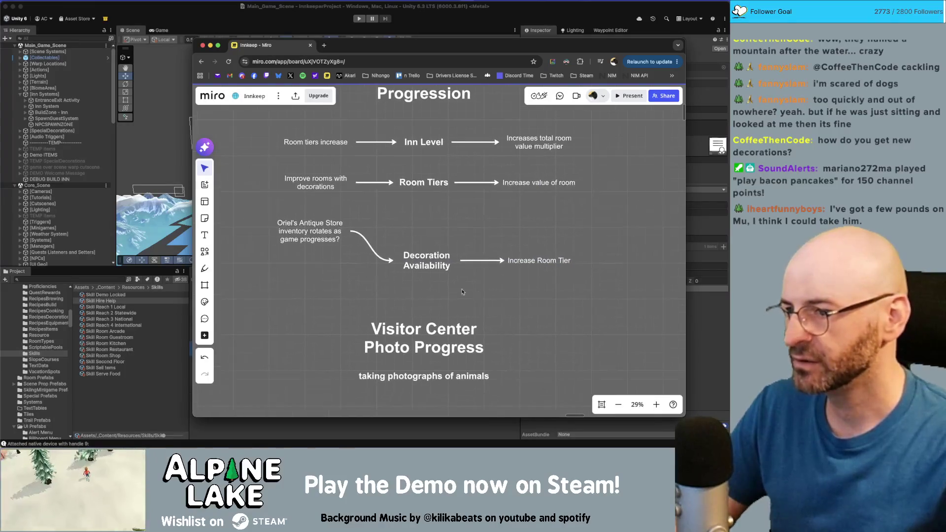
scroll(306, 270, "left", 3)
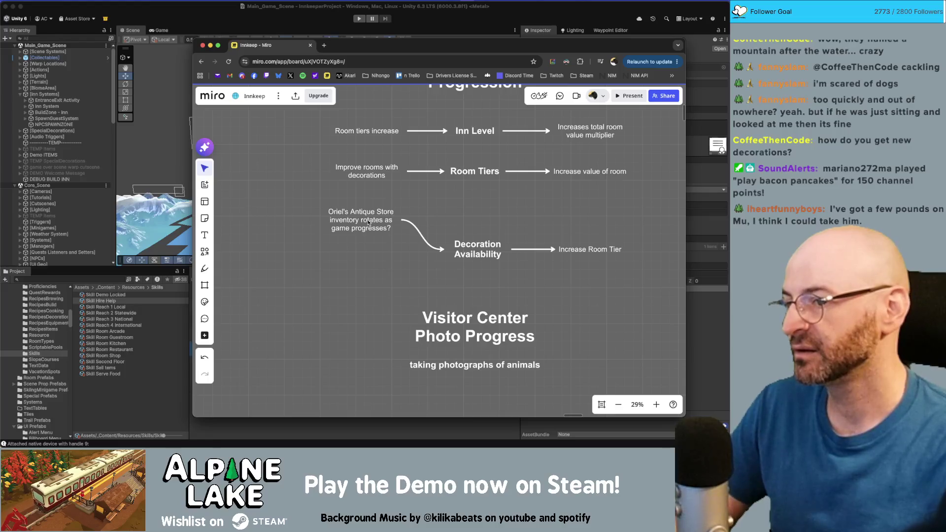
- Duplicate the Oriel's Antique Store note below the first, keeping its arrow to Decoration Availability
mouse_move(367, 223)
left_mouse_down()
mouse_move(366, 266)
mouse_move(444, 249)
left_mouse_up()
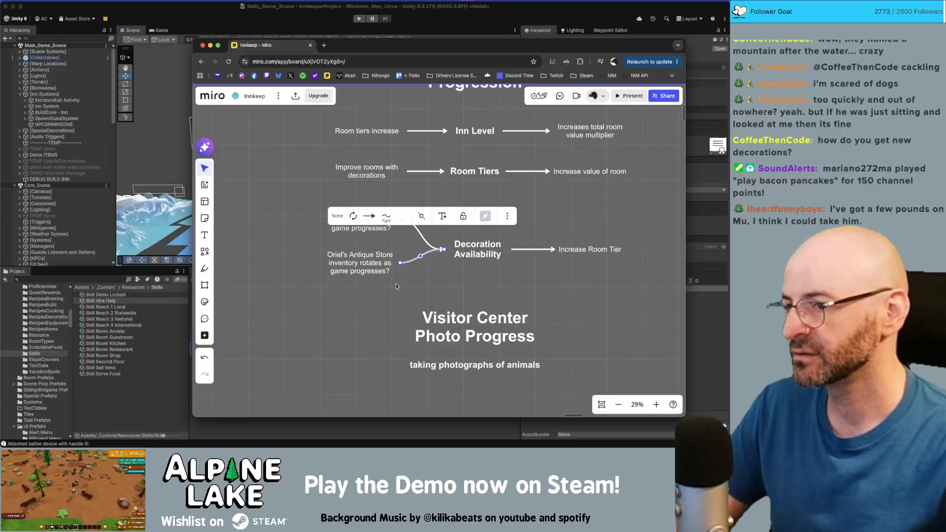
left_click_drag(372, 266, 372, 270)
left_click(356, 266)
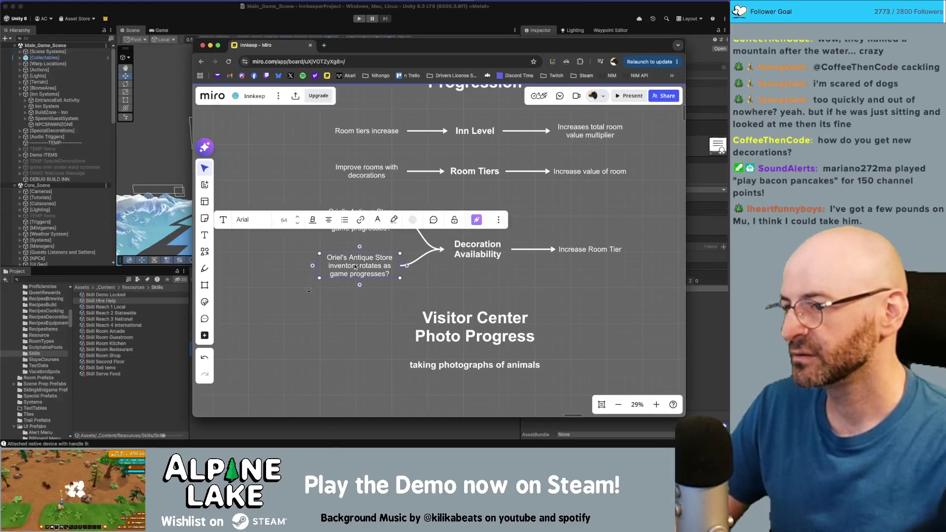
left_click(342, 296)
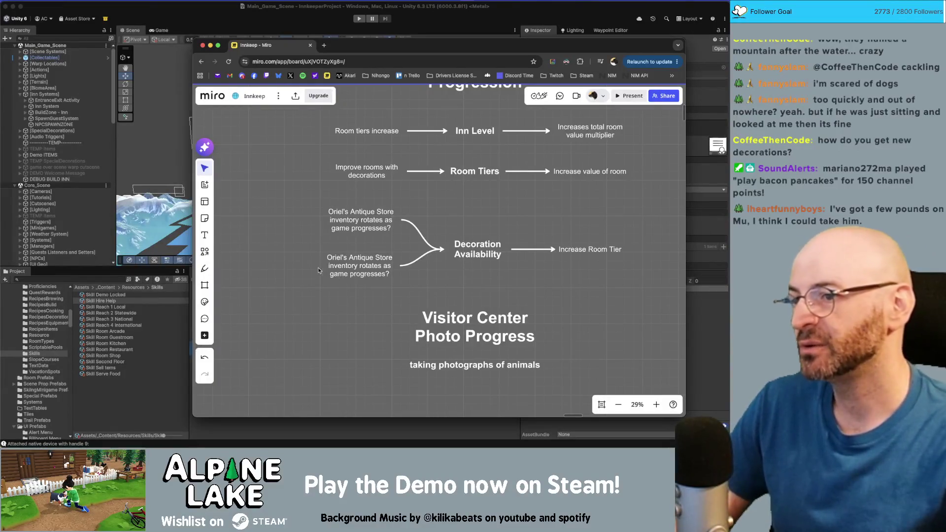
scroll(457, 220, "left", 3)
- Nudge both Oriel's Antique Store notes slightly down and left
left_click(457, 220)
key("Escape")
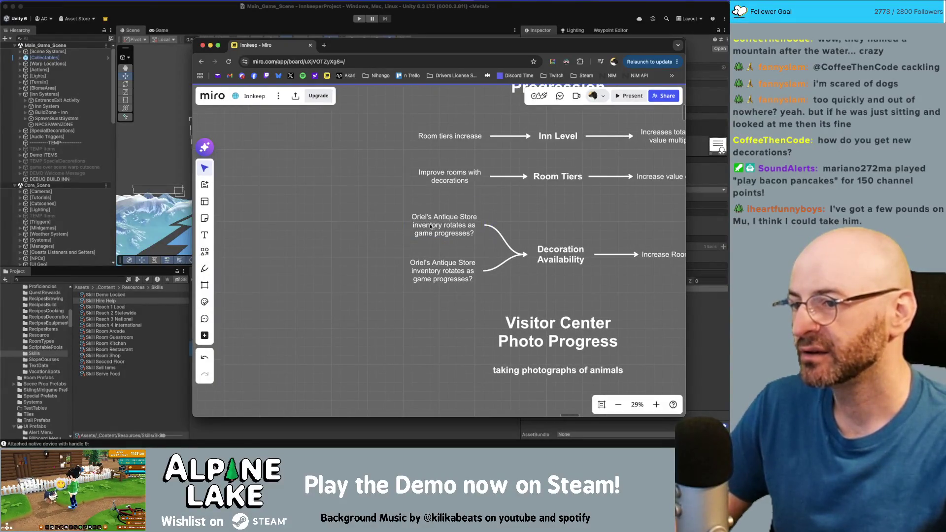
scroll(364, 232, "left", 3)
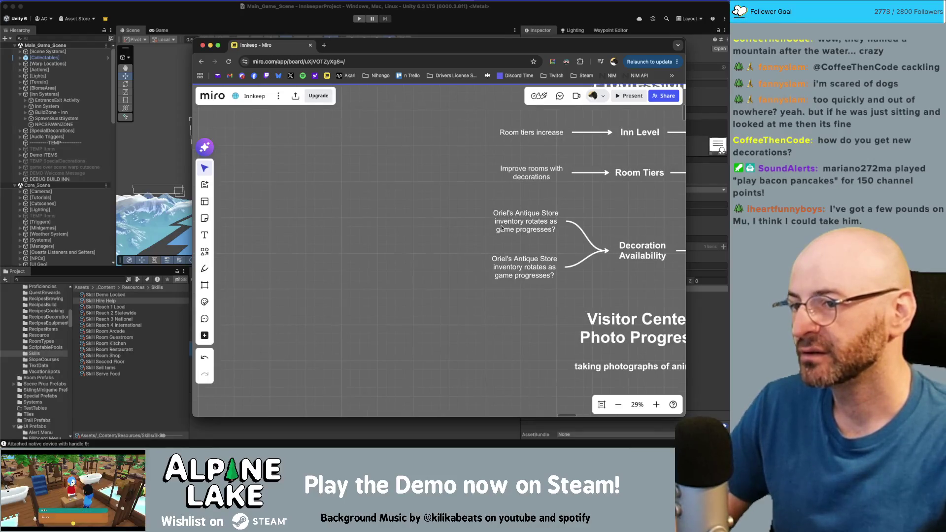
left_click(498, 247)
left_click_drag(498, 248, 497, 251)
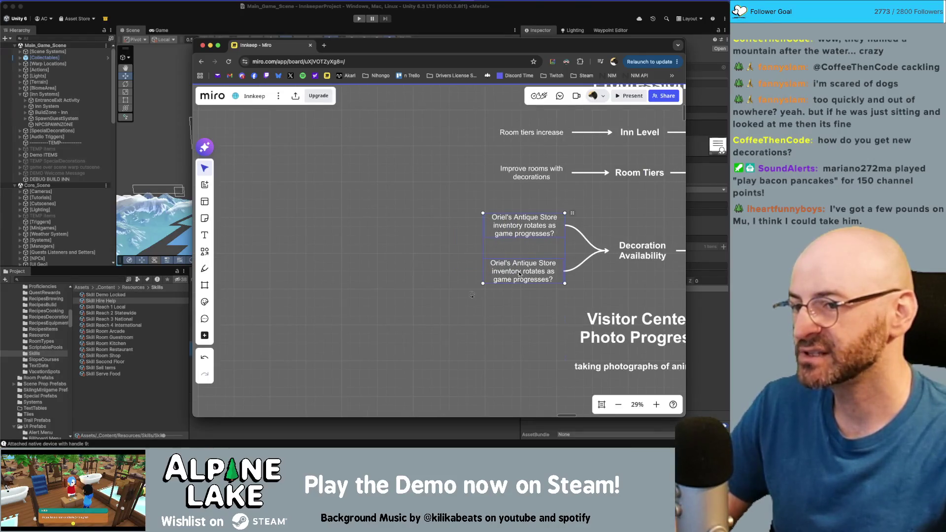
left_click(422, 266)
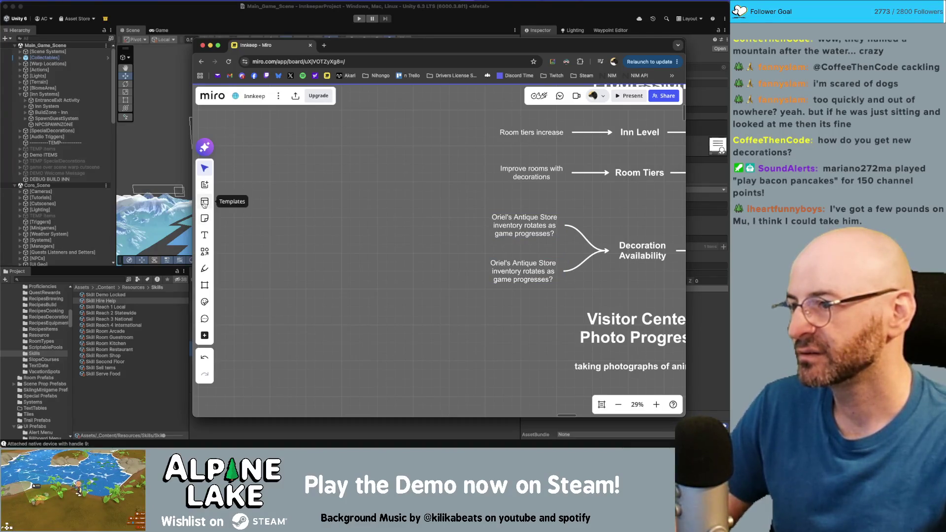
- Draw a tall rounded rectangle labelled 'Master Pool of decorations' left of the diagram
left_click(205, 252)
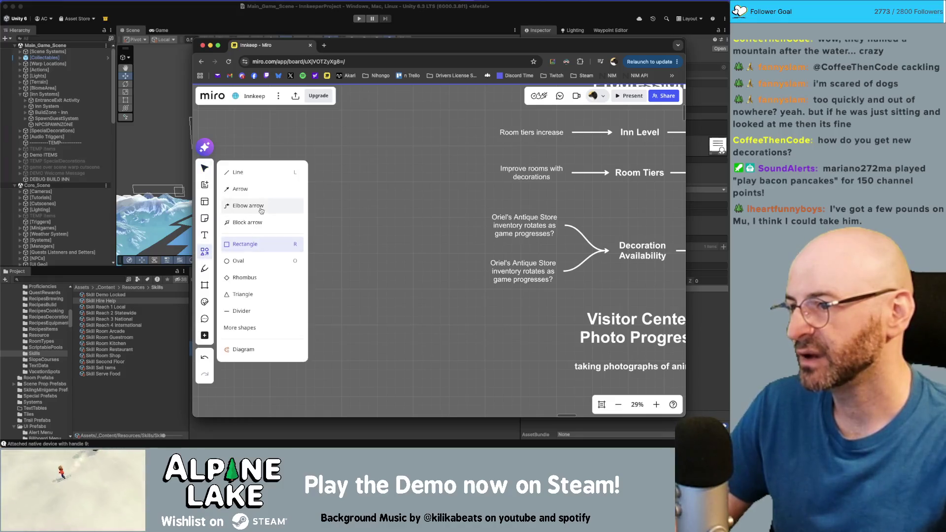
left_click(245, 244)
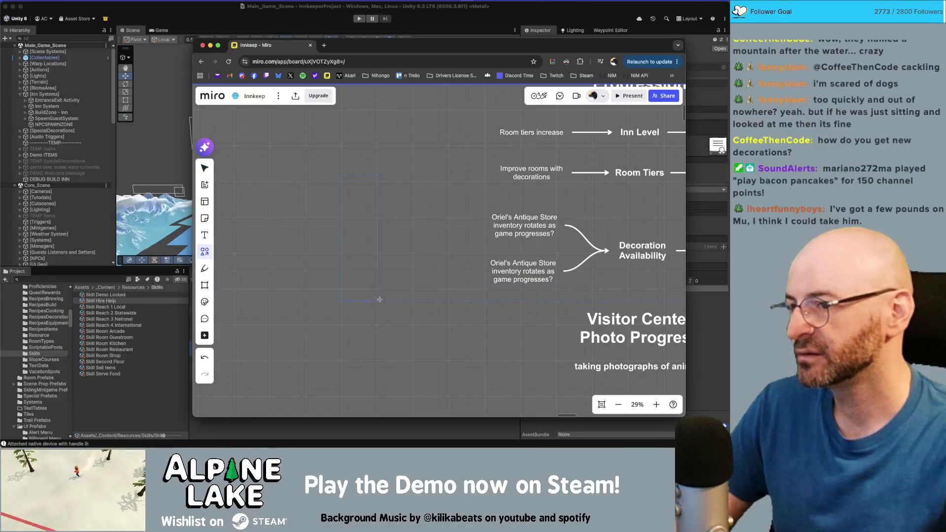
left_click_drag(340, 175, 406, 319)
type("M")
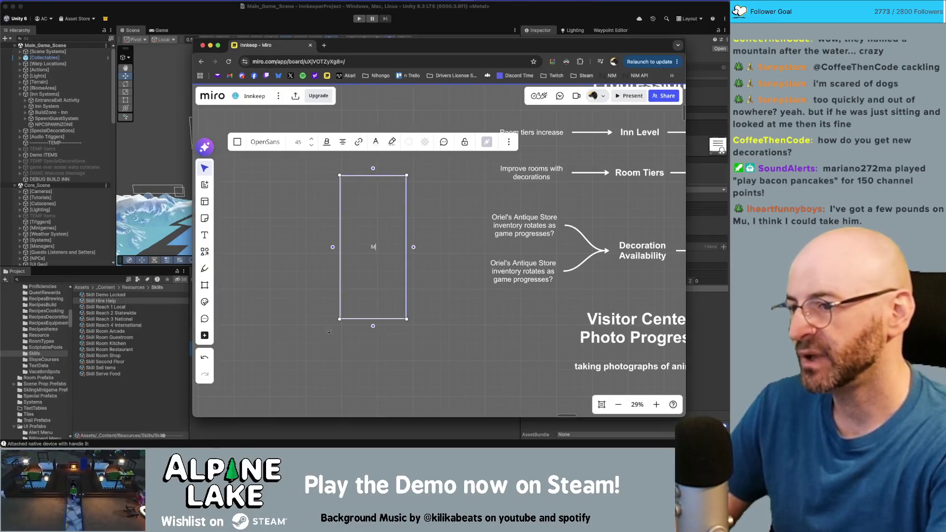
type("aster Pool of decorations")
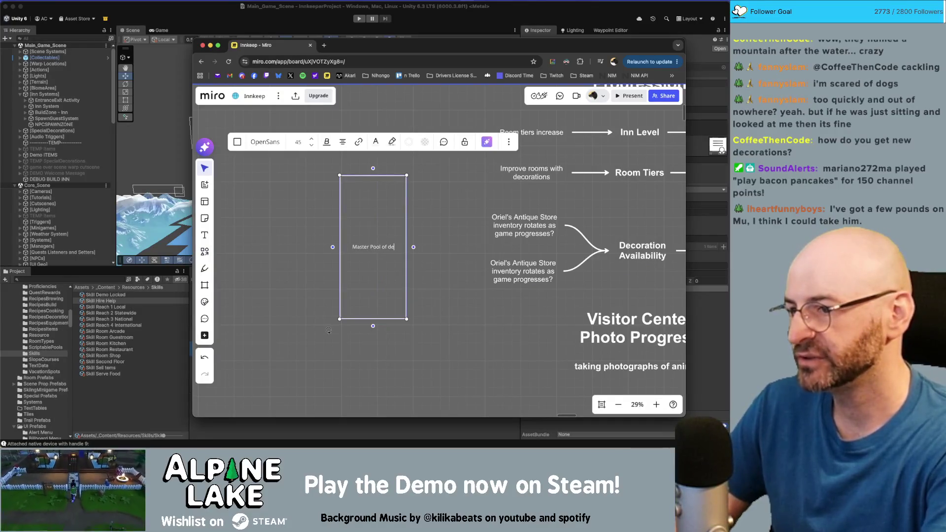
left_click_drag(380, 177, 359, 176)
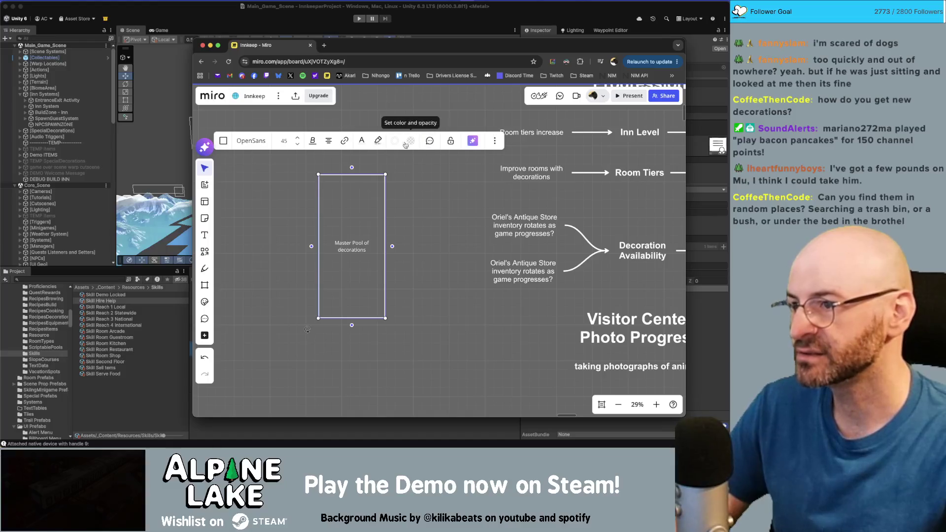
left_click(228, 143)
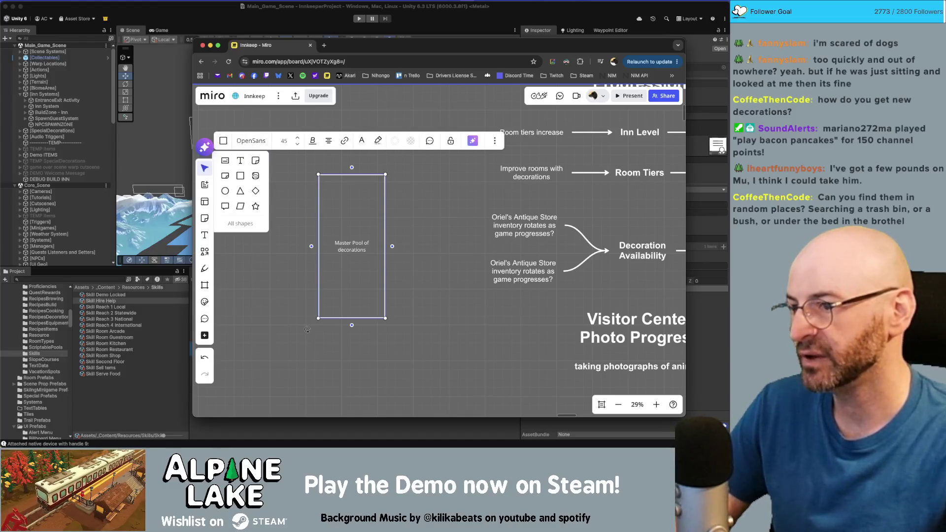
left_click(256, 176)
key("Escape")
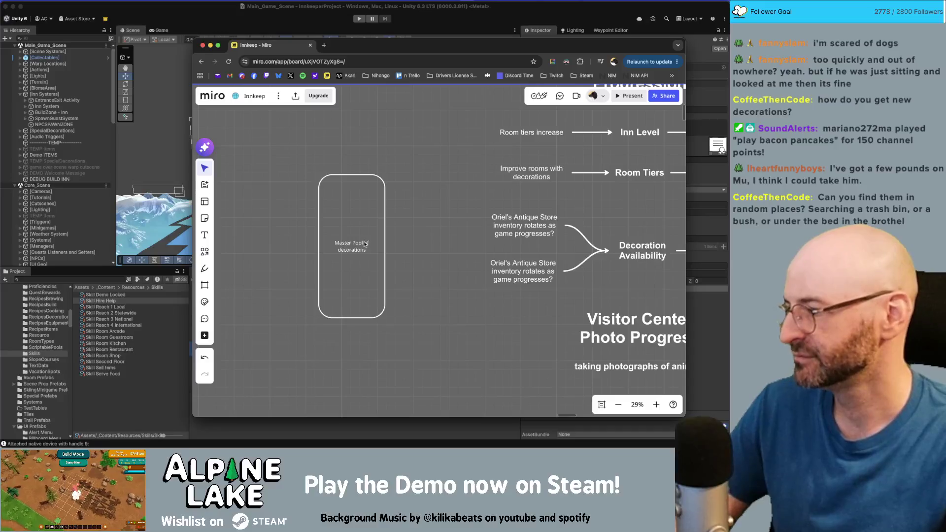
- Make the box text bold with font size 80
left_click(344, 173)
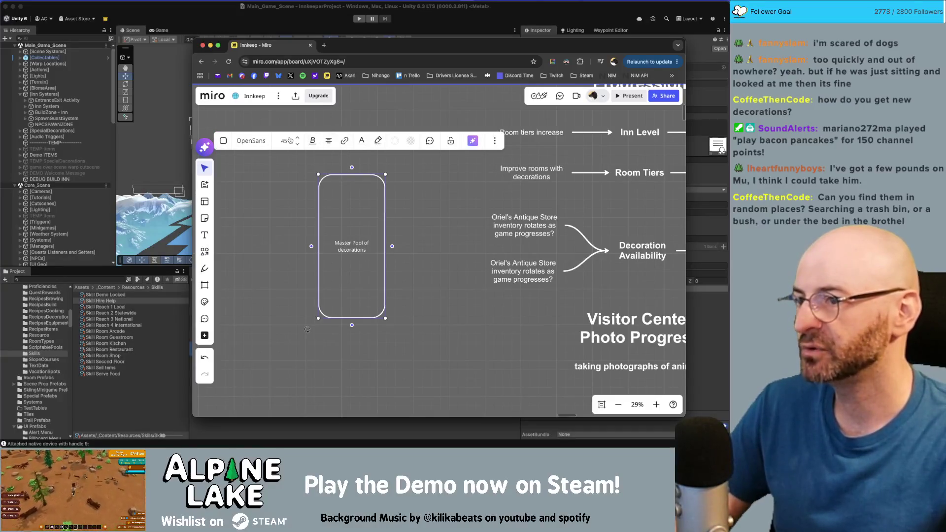
left_click(312, 140)
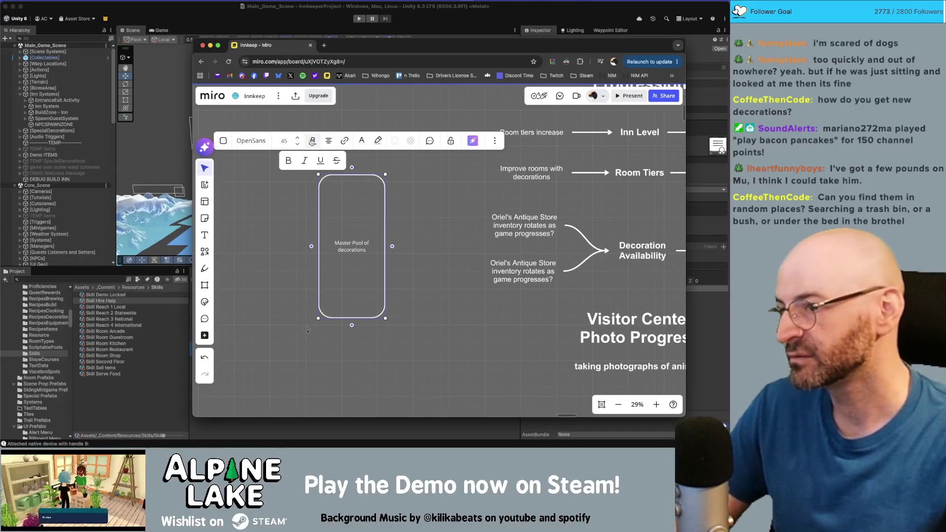
left_click(289, 162)
left_click(297, 138)
left_click(298, 139)
left_click(298, 138)
left_click(298, 140)
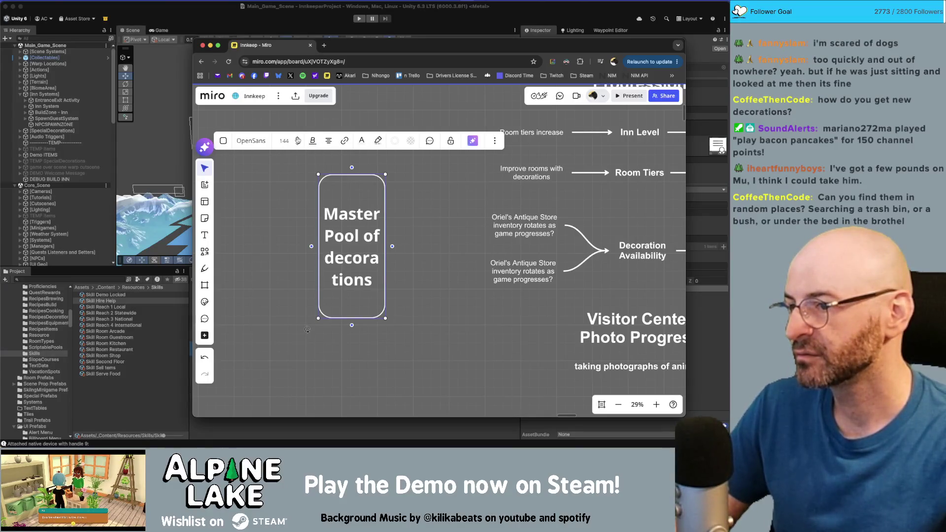
left_click(297, 145)
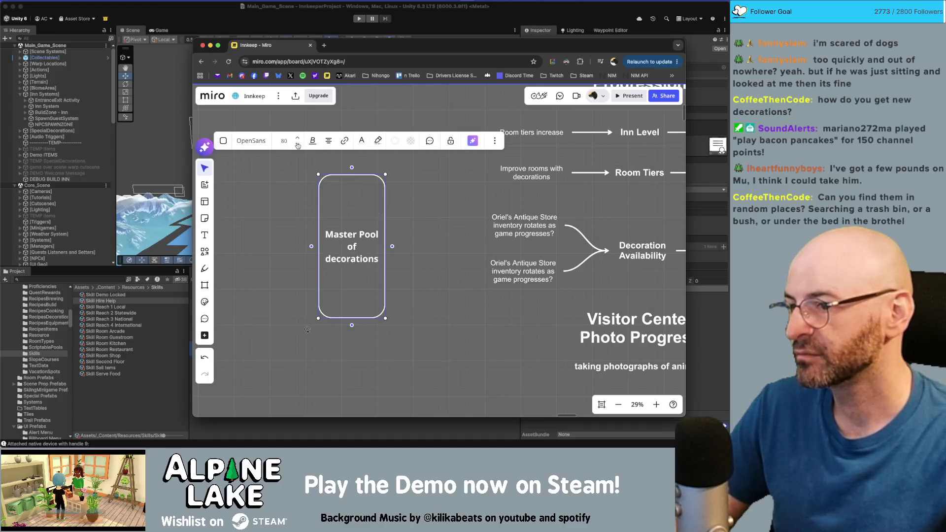
- Widen the box, delete 'Master' so it reads 'Pool of decorations', and move it left
left_click(337, 215)
left_click_drag(318, 218, 296, 219)
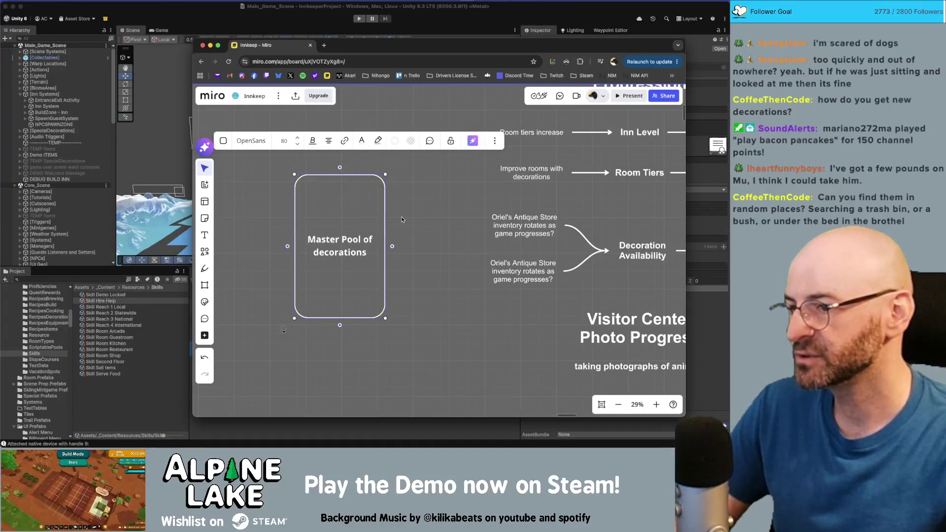
key("shift+alt+Left")
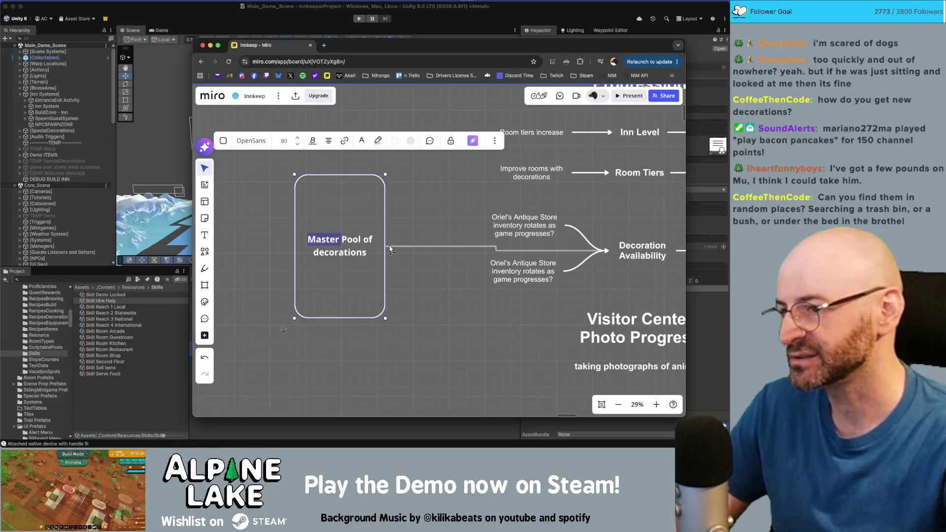
key("BackSpace")
key("Escape")
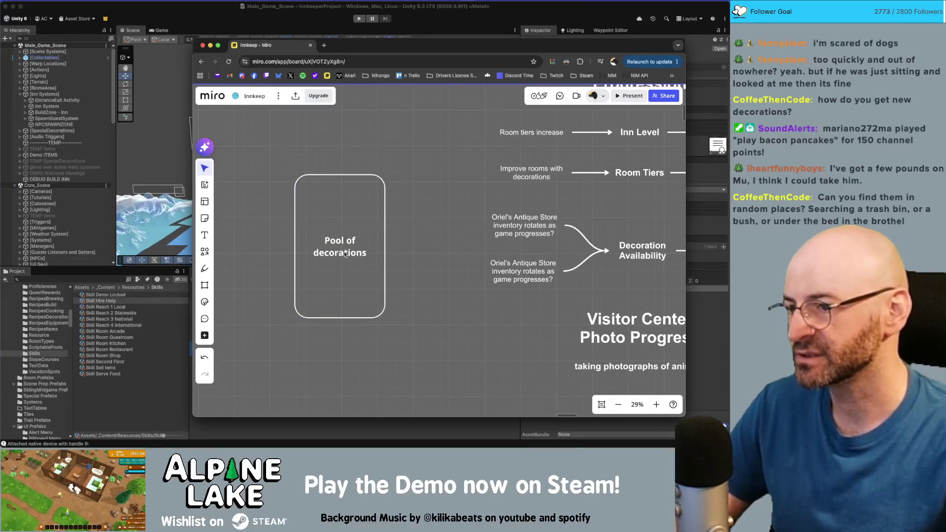
left_click_drag(346, 255, 334, 251)
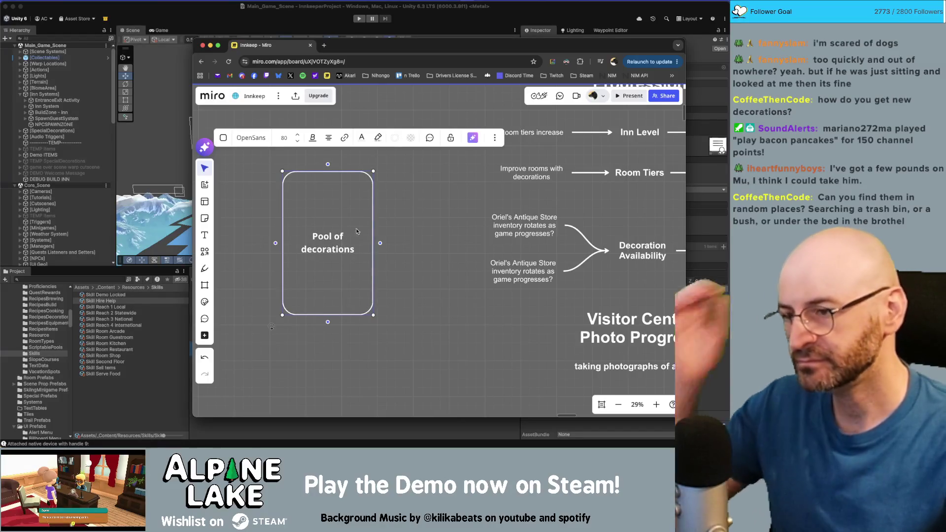
key("Escape")
left_click_drag(330, 243, 296, 241)
- Resize the Pool of decorations box from its top and bottom edges, then edit its label
scroll(355, 232, "down", 3)
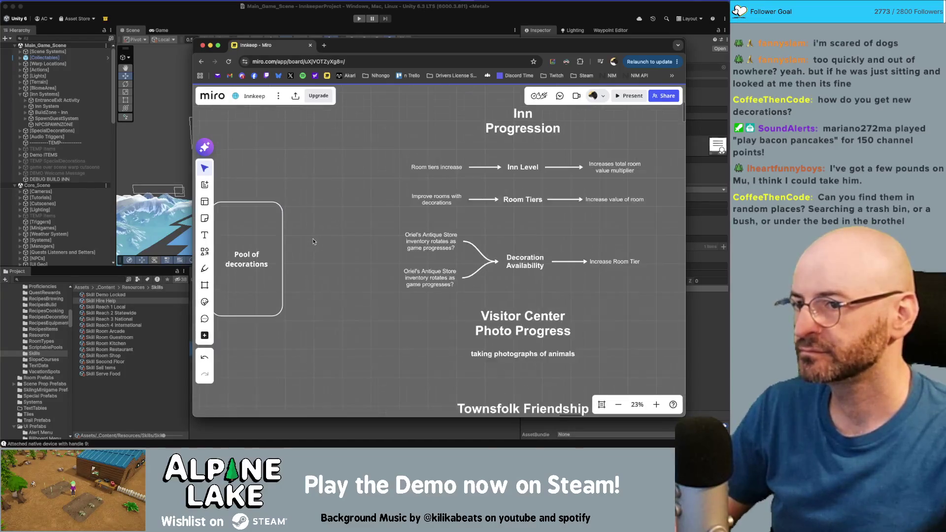
scroll(340, 234, "down", 1)
left_click(274, 256)
mouse_move(269, 206)
left_mouse_down()
mouse_move(269, 247)
mouse_move(283, 254)
mouse_move(280, 215)
left_mouse_up()
left_click_drag(277, 289, 278, 304)
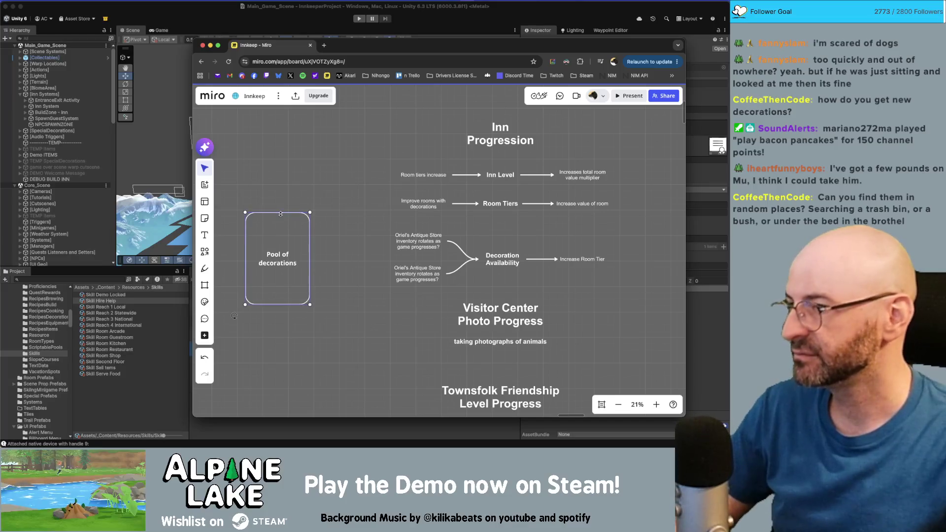
left_click(334, 228)
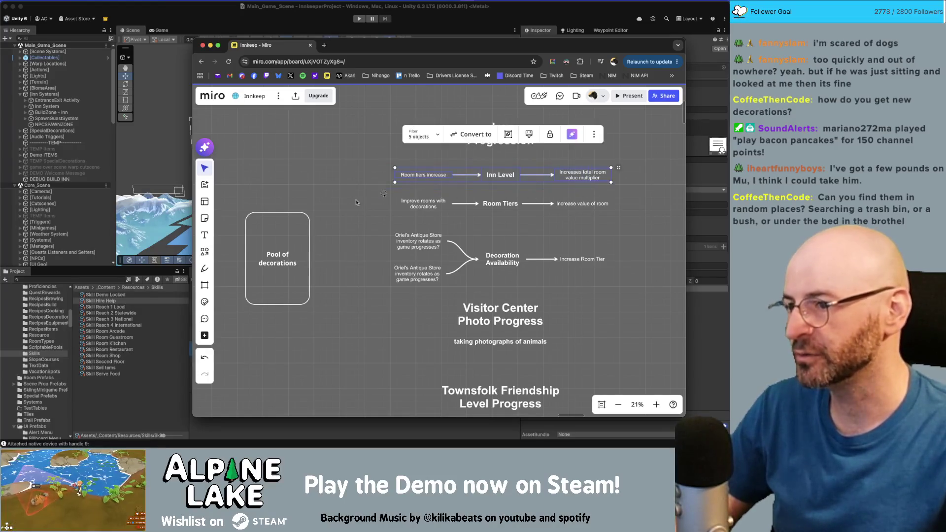
left_click(294, 233)
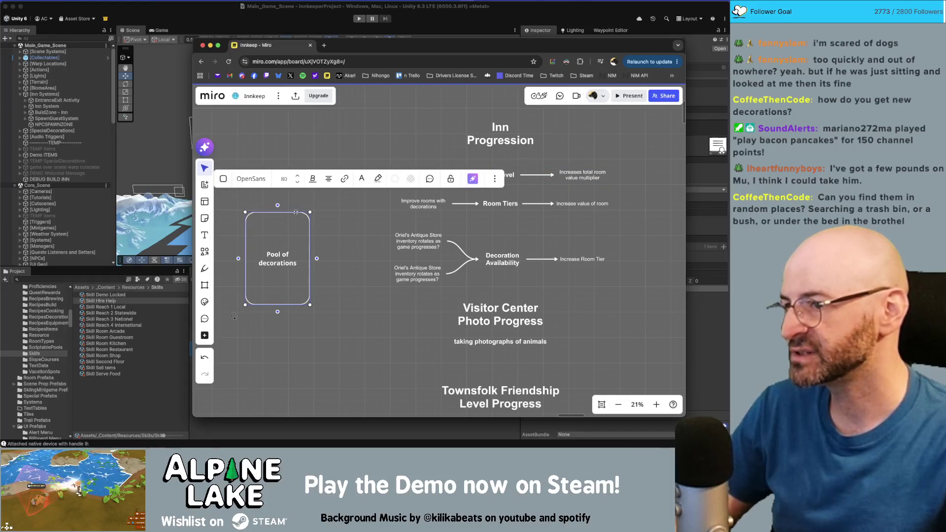
double_click(295, 261)
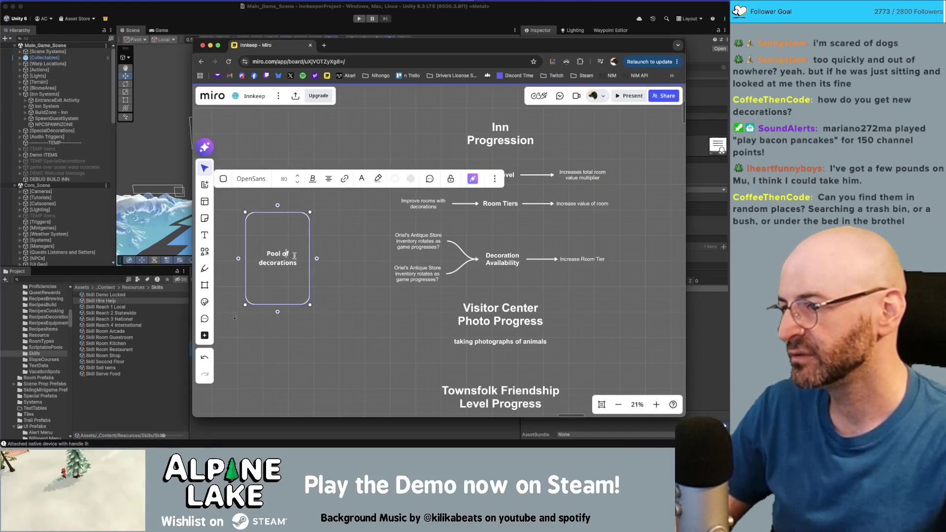
left_click(298, 260)
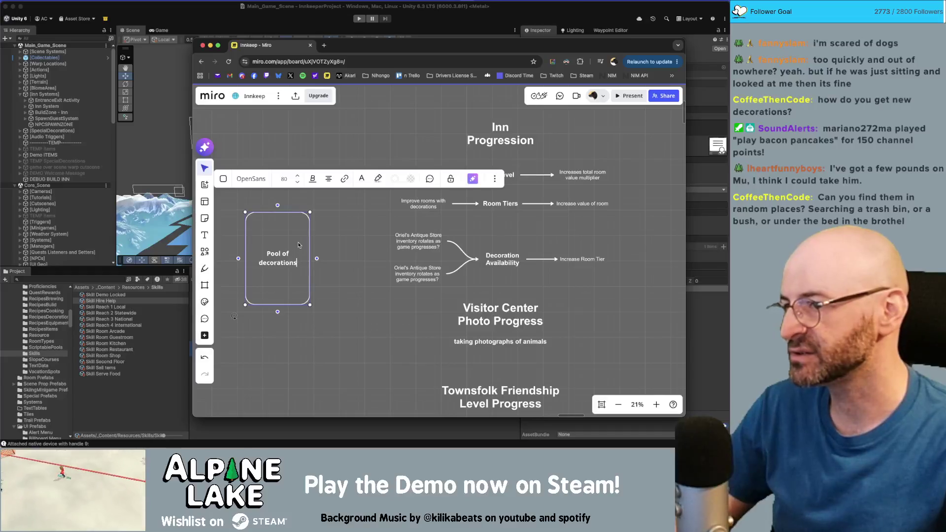
- Shorten the box, append 'Tier 1' to its label, and add two copies below
left_click_drag(281, 305, 283, 248)
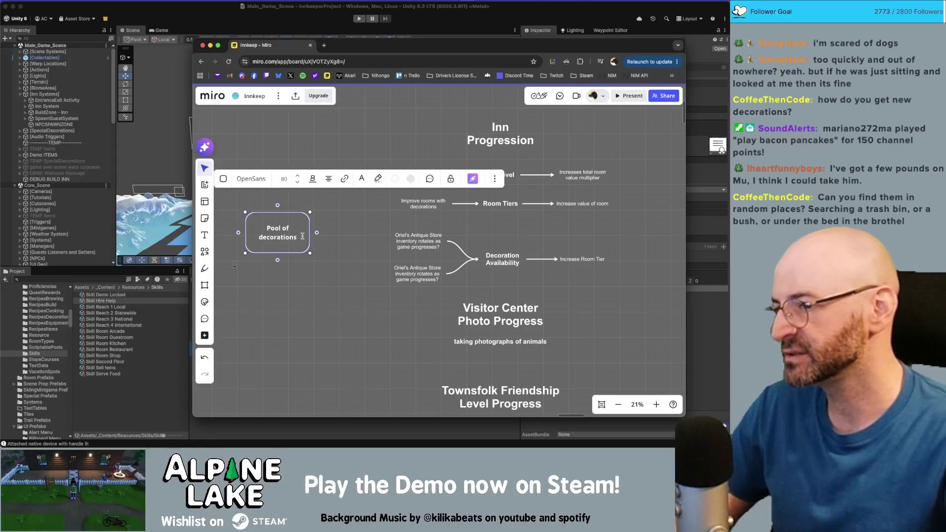
type(" Tier 1")
left_click(289, 276)
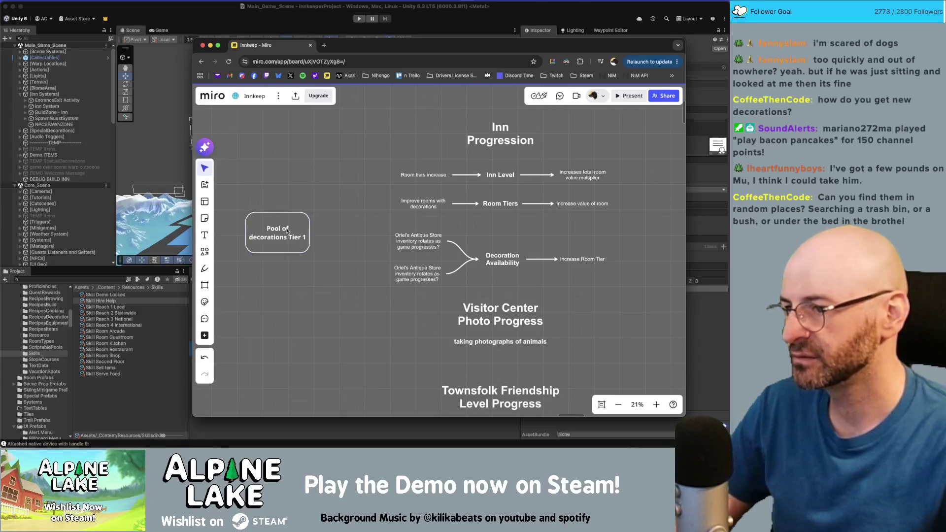
left_click(289, 275)
left_click(290, 324)
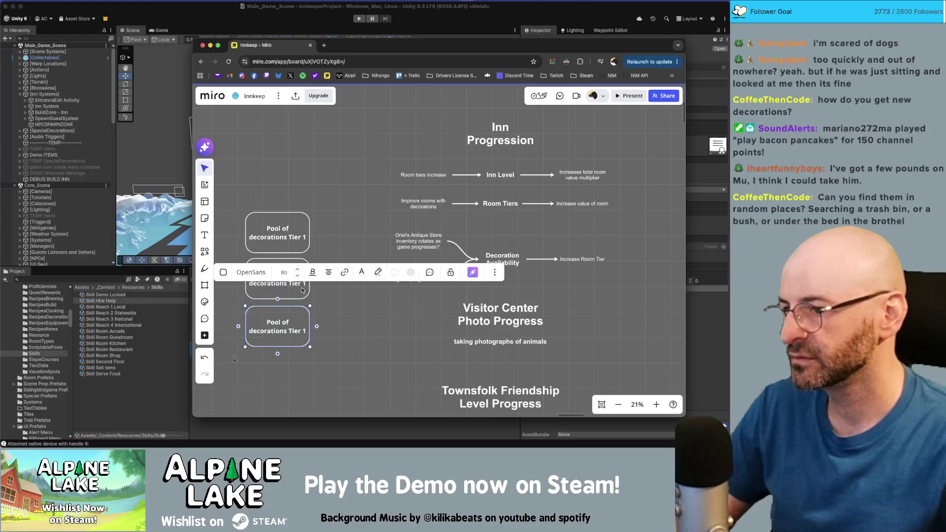
- Renumber the copies to Tier 2 and Tier 3 and move all three boxes up
left_click(305, 284)
key("BackSpace")
type("2")
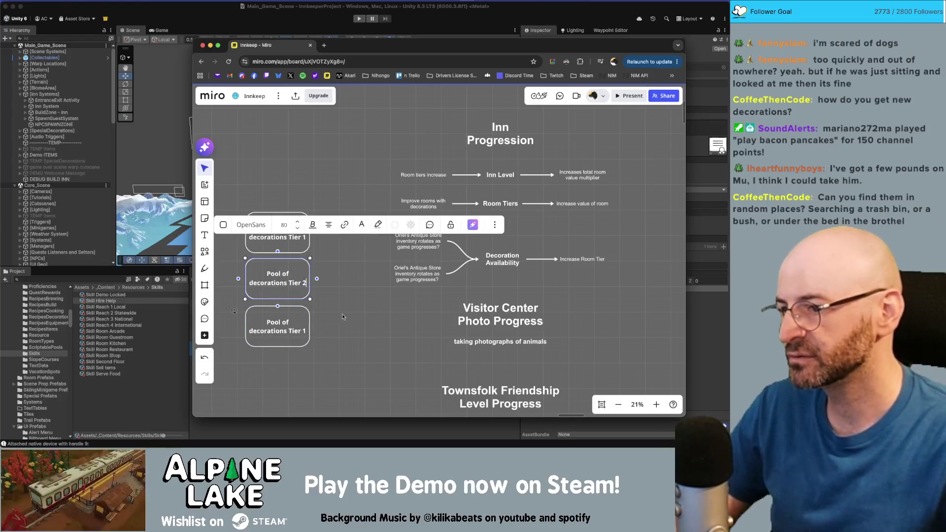
left_click(306, 331)
left_click_drag(337, 333, 237, 204)
left_click_drag(279, 256, 279, 227)
left_click(369, 260)
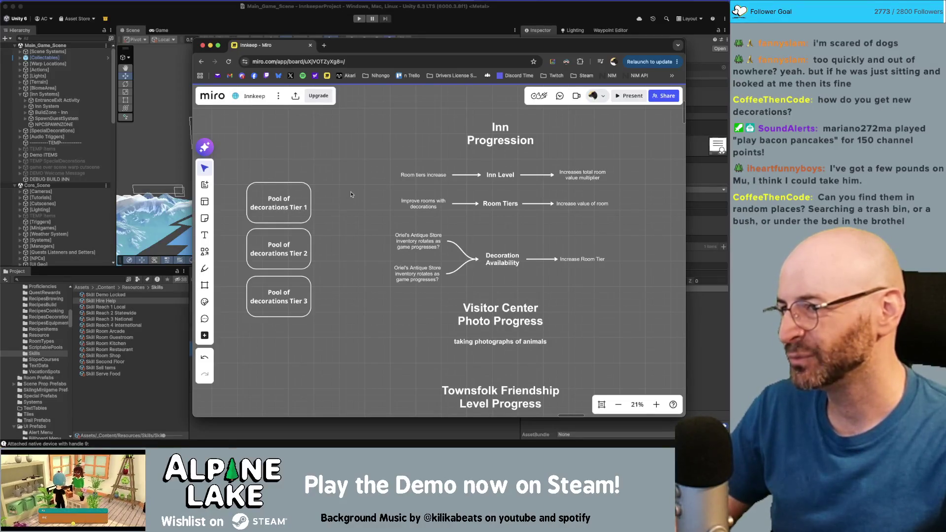
left_click(311, 201)
left_click(303, 248)
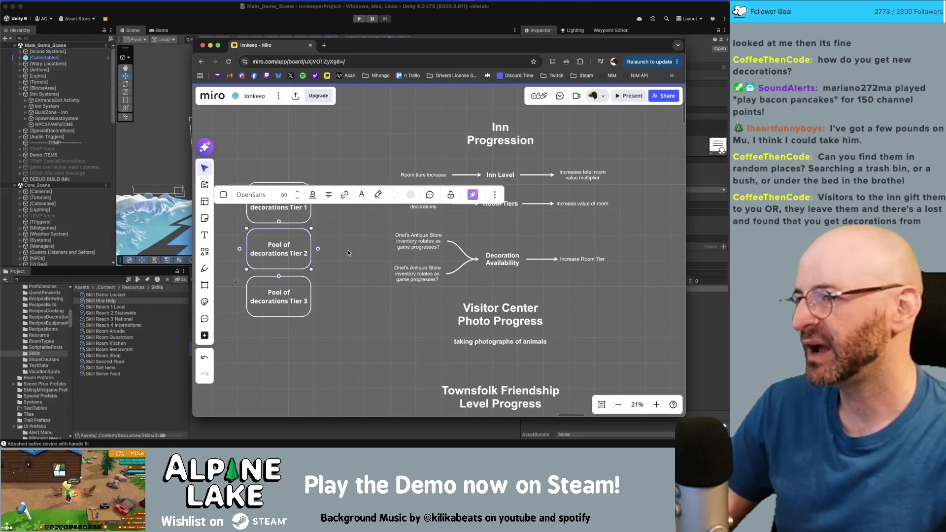
left_click(333, 241)
mouse_move(333, 168)
left_mouse_down()
mouse_move(240, 338)
mouse_move(323, 356)
left_mouse_up()
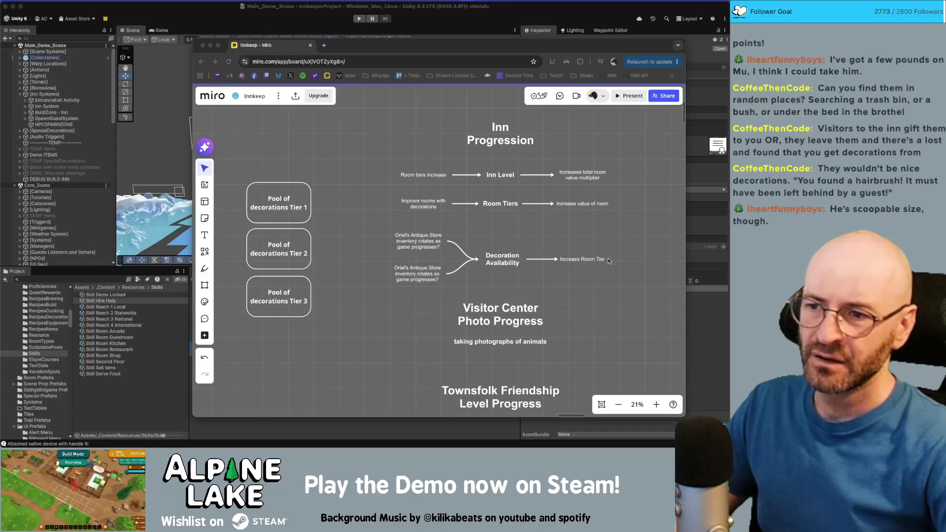
left_click(611, 301)
- Move the Visitor Center, Townsfolk and Player Upgrades sections slightly down
scroll(611, 316, "down", 5)
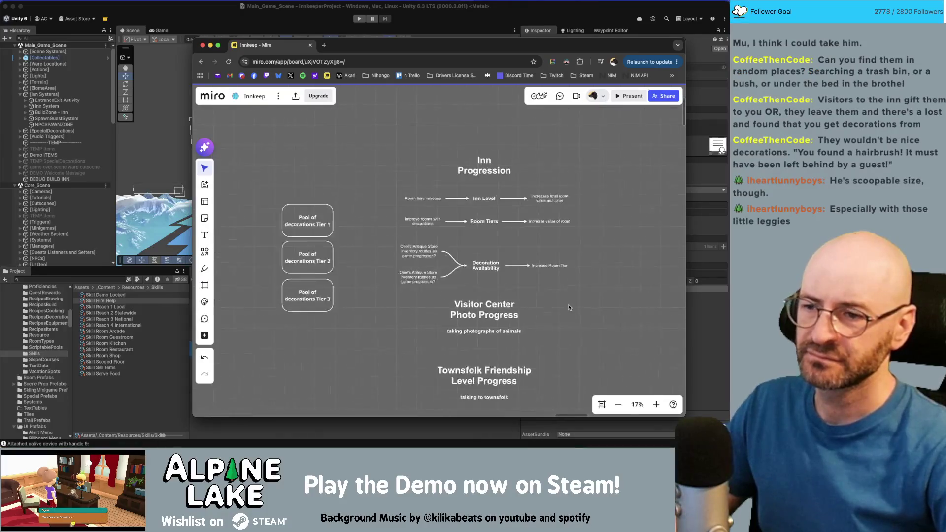
scroll(568, 304, "down", 3)
mouse_move(495, 262)
left_mouse_down()
mouse_move(488, 224)
mouse_move(485, 263)
left_mouse_up()
left_click(490, 309, "shift")
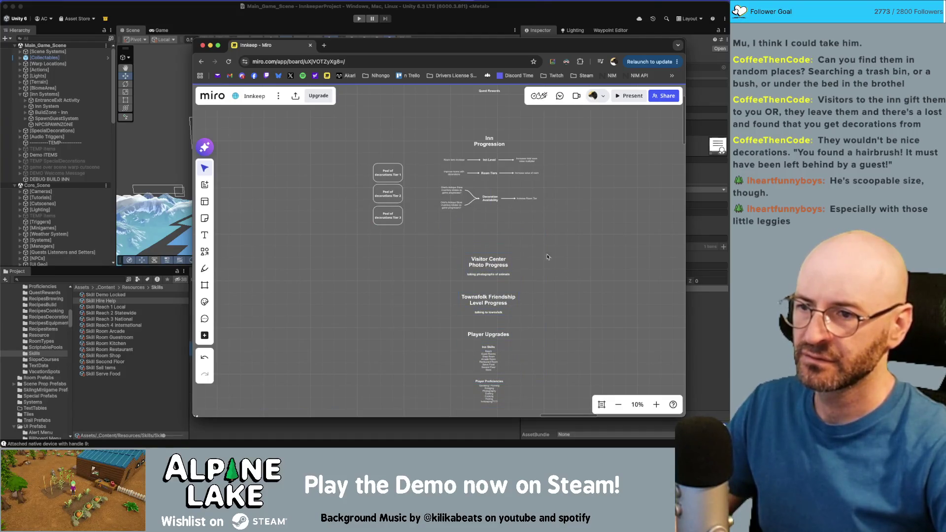
scroll(418, 209, "up", 5)
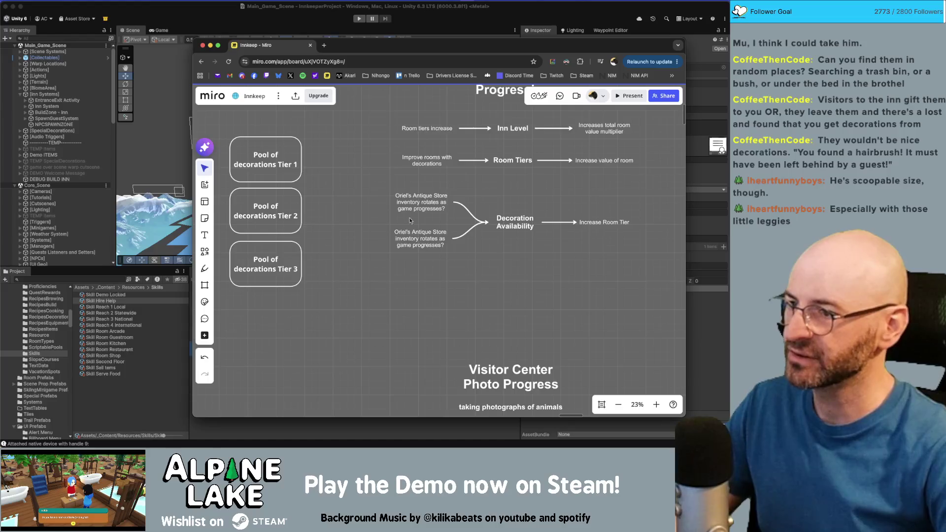
- Move the three Pool of decorations tier boxes further left
scroll(419, 196, "down", 3)
left_click_drag(396, 213, 464, 259)
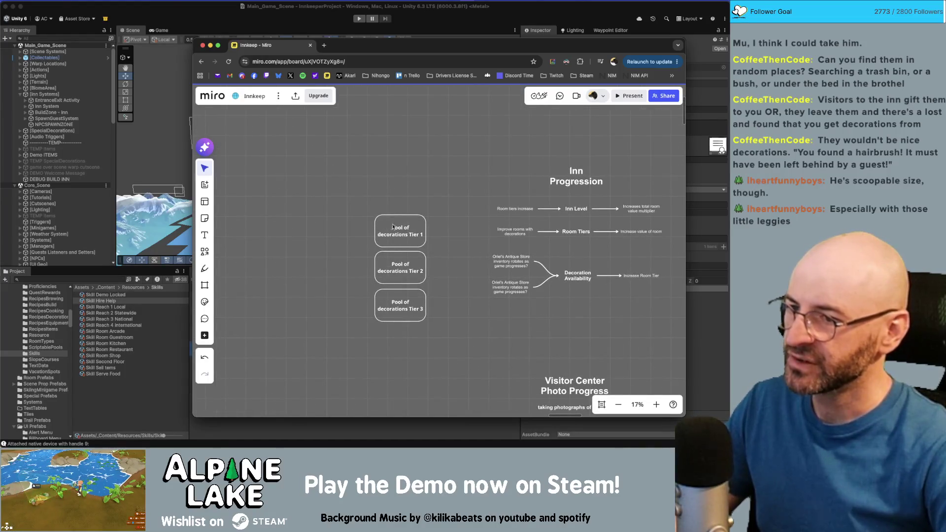
left_click_drag(365, 207, 434, 328)
mouse_move(400, 232)
left_mouse_down()
mouse_move(307, 228)
mouse_move(337, 178)
left_mouse_up()
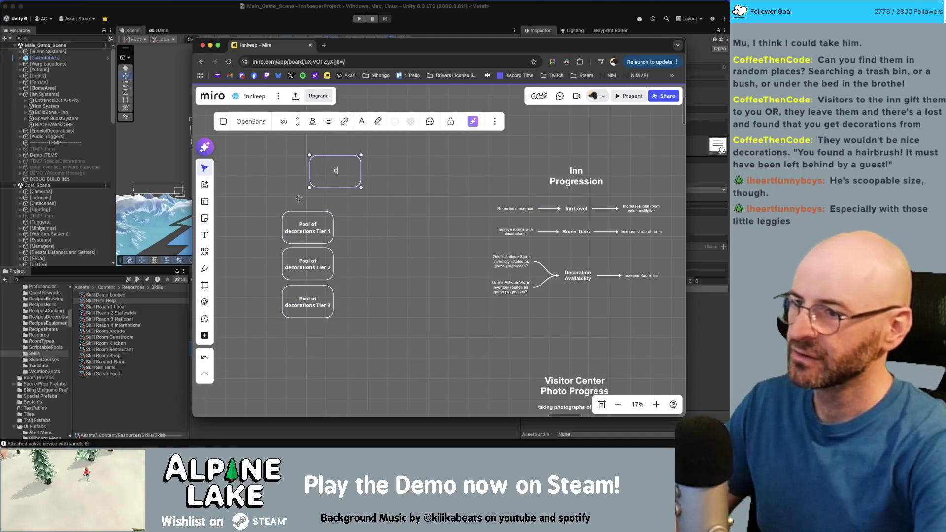
- Label the box 'Crafted Decorations' and duplicate it beside it as 'Unique Decorations'
type("Crafted Decorations")
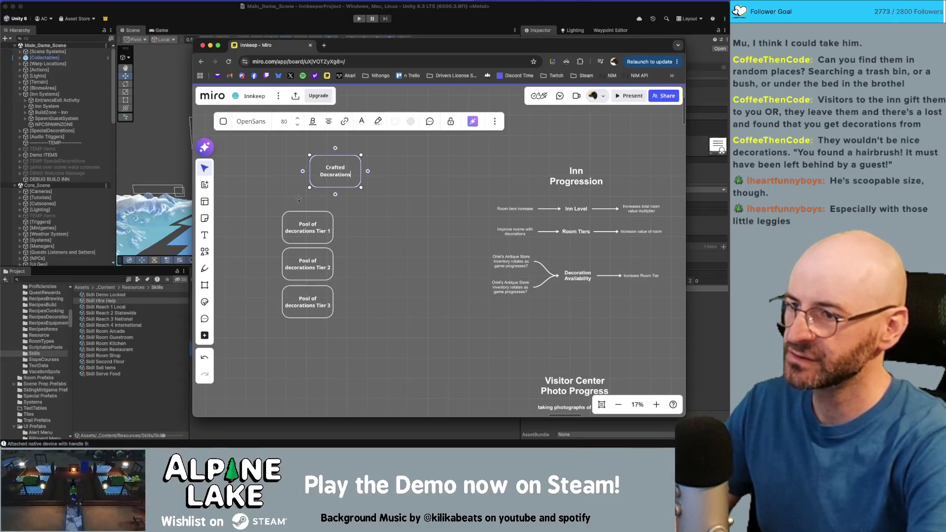
key("Escape")
key("ctrl+d")
double_click(399, 173)
key("ctrl+a")
key("BackSpace")
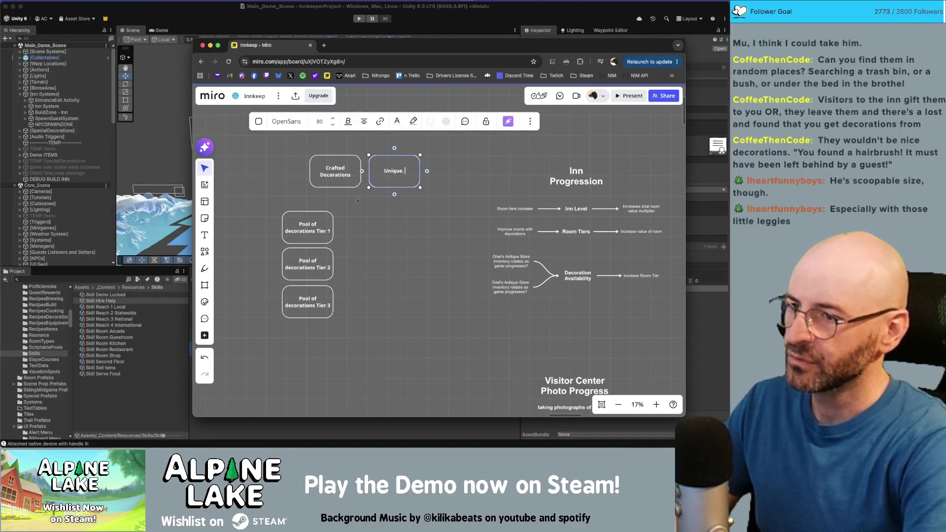
type("/ Purchased")
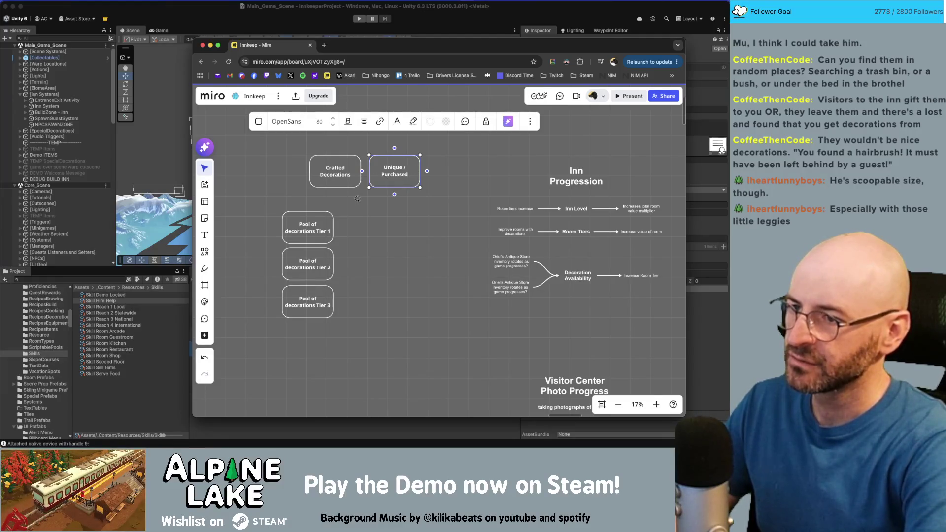
type(" Decorations")
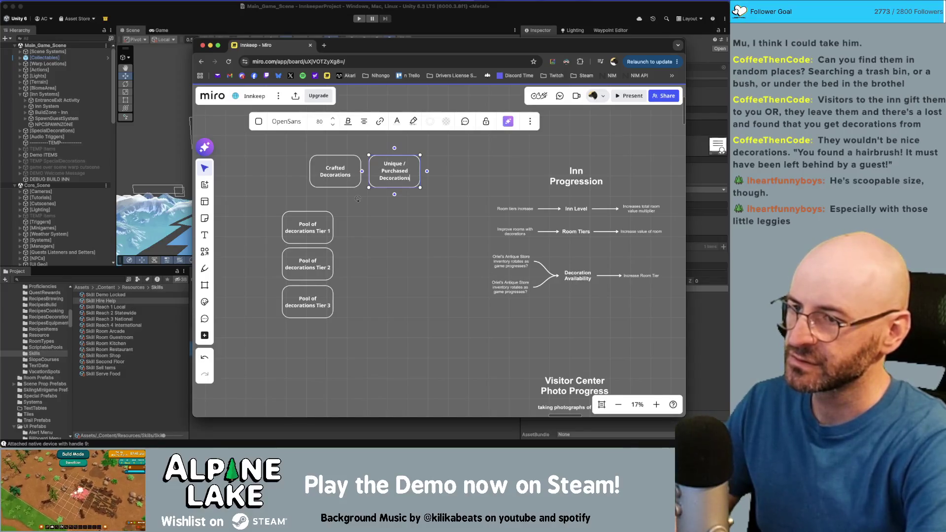
key("alt+Left")
key("alt+BackSpace")
key("alt+BackSpace")
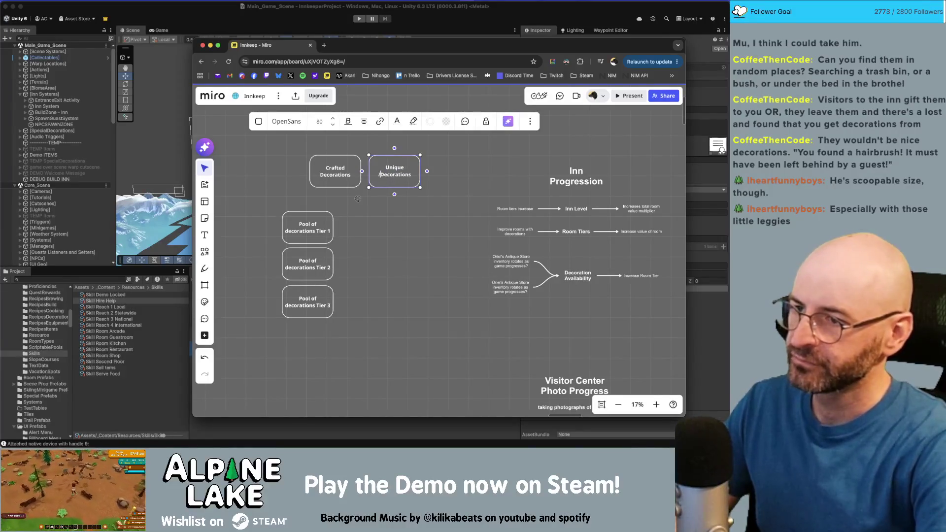
key("Escape")
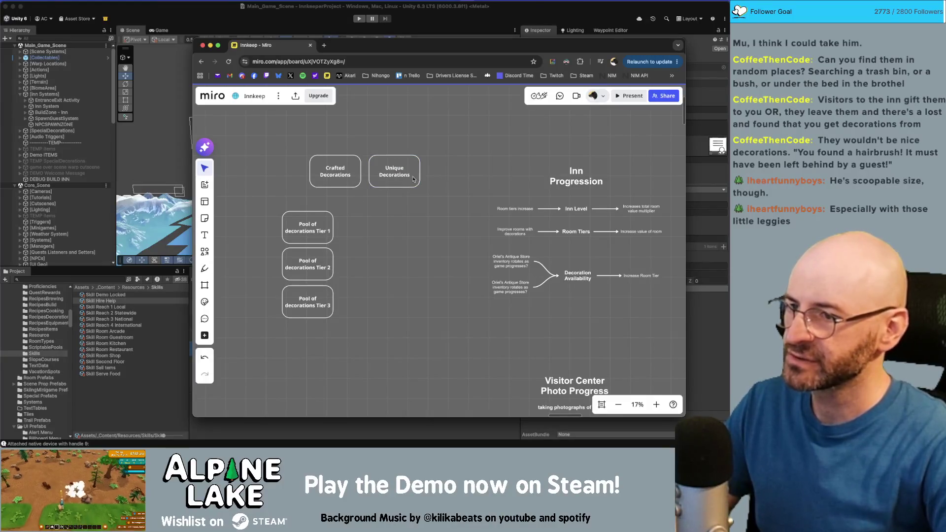
- Nudge both decoration boxes upward and shift the Crafted Decorations box slightly left
mouse_move(354, 151)
left_mouse_down()
mouse_move(389, 162)
mouse_move(386, 149)
left_mouse_up()
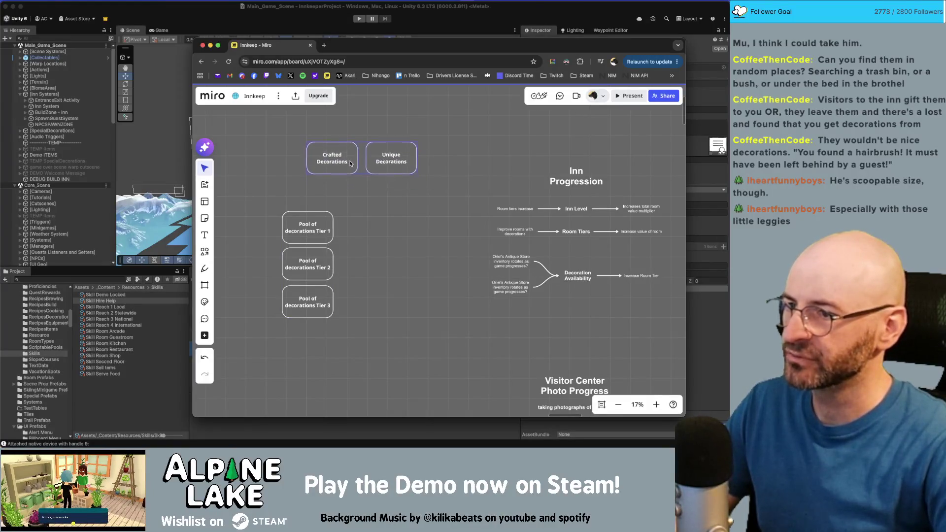
left_click(381, 189)
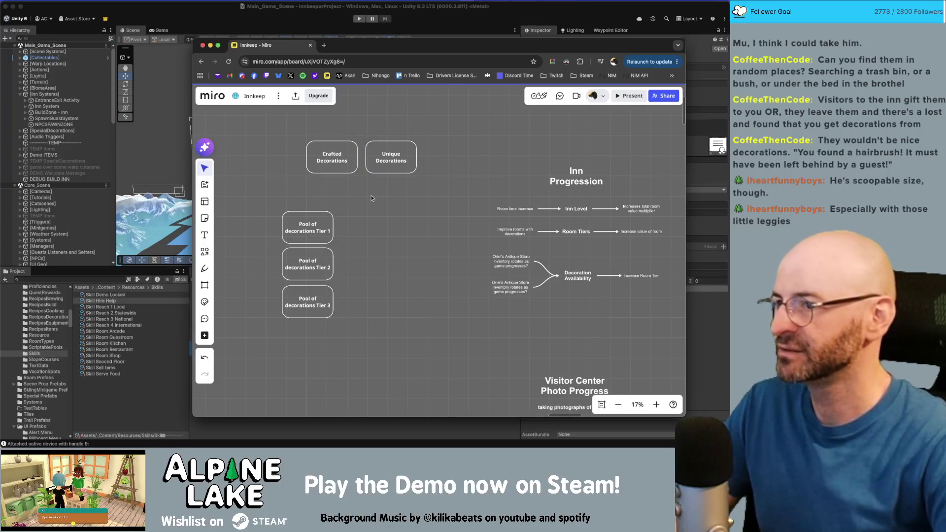
left_click(325, 169)
left_click(448, 159)
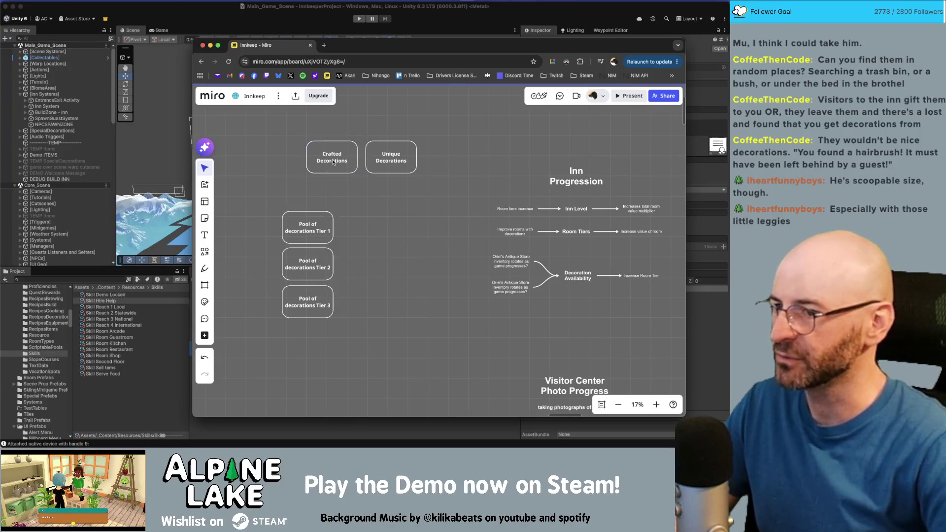
left_click(344, 160)
left_click(438, 156)
left_click_drag(340, 160, 324, 161)
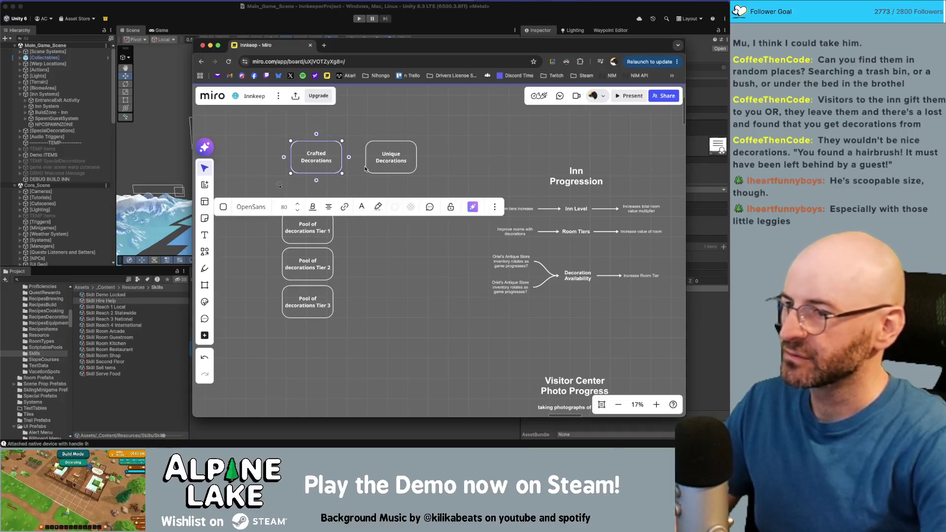
- Add '(Carlos' rotating inventory)' to Crafted Decorations and reduce its font size
left_click(333, 161)
type("(Carlos's")
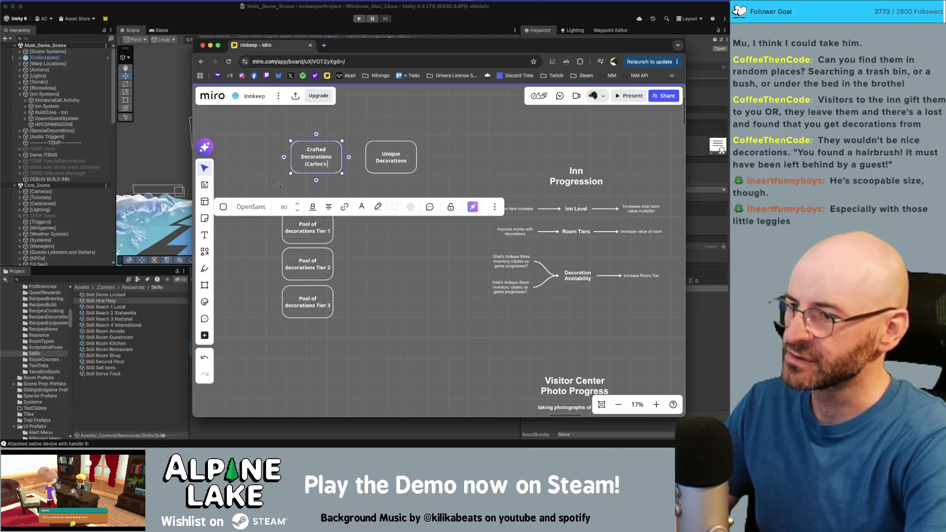
key("BackSpace")
key("BackSpace")
key("BackSpace")
type("rotating inventory")
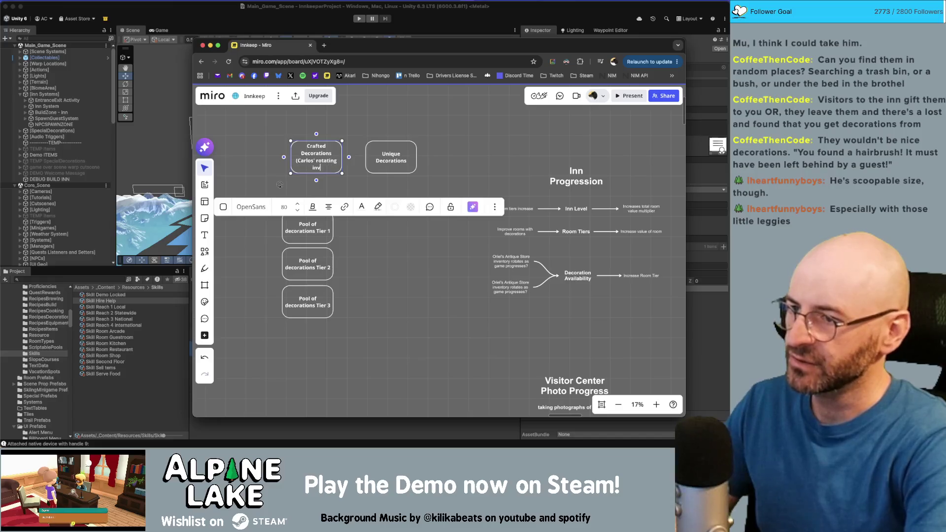
left_click(356, 158)
left_click(319, 160)
left_click(298, 211)
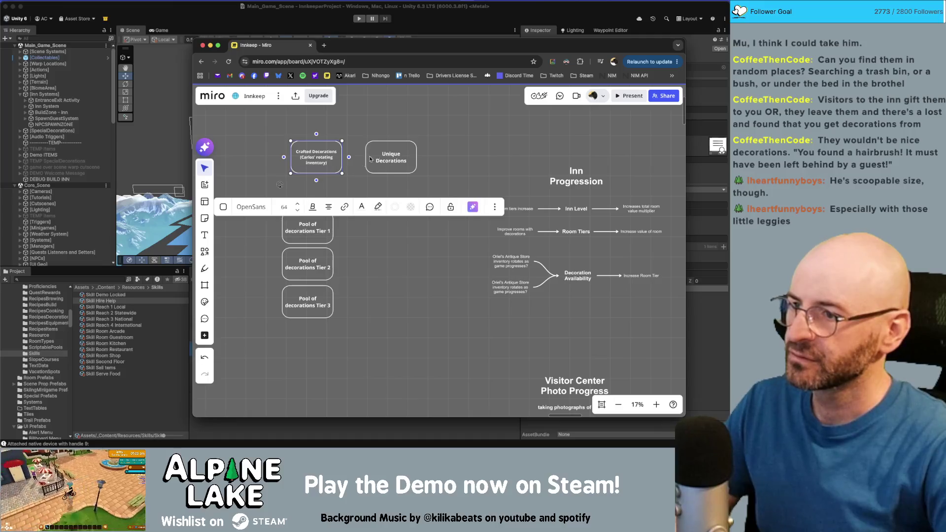
- Add '(Oriel's rotating inventory)' on a new line in Unique Decorations and reduce its font size to match
double_click(394, 157)
key("Return")
type("(Oriel's")
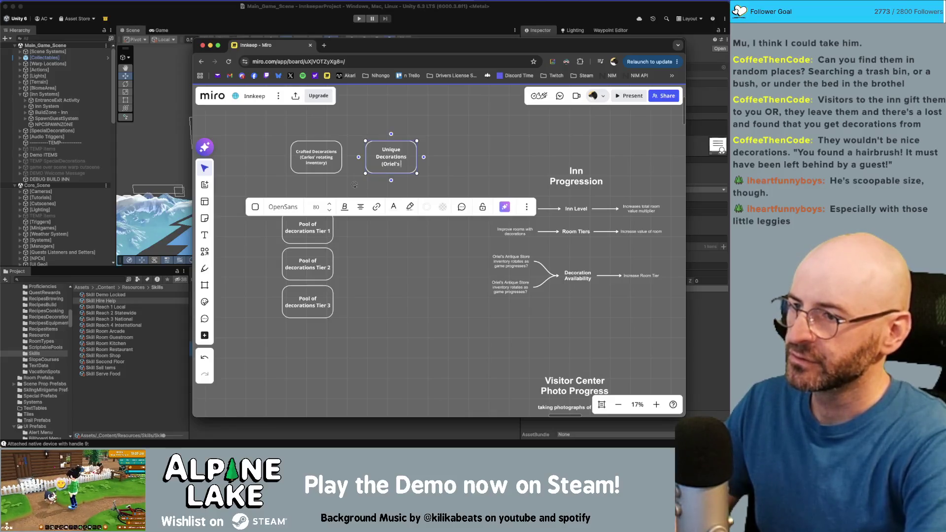
type("rotating inventory")
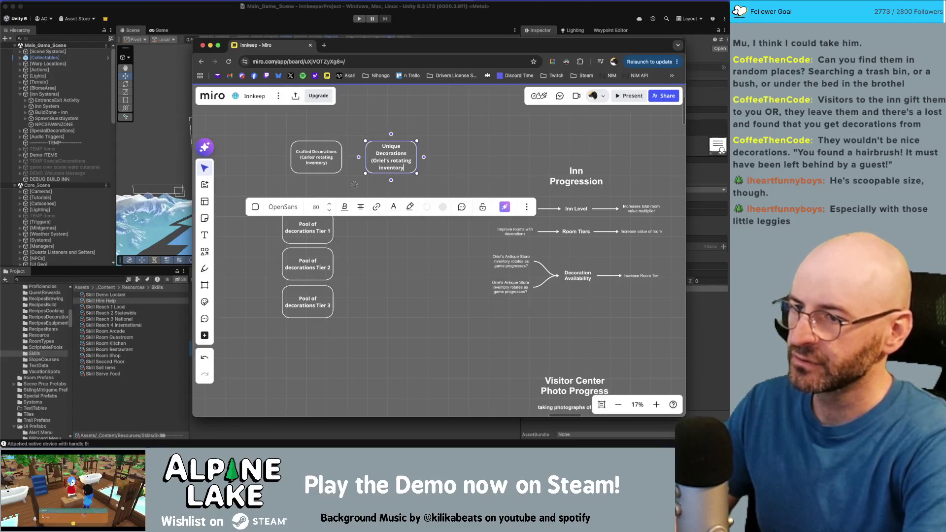
left_click(443, 153)
scroll(445, 154, "up", 2)
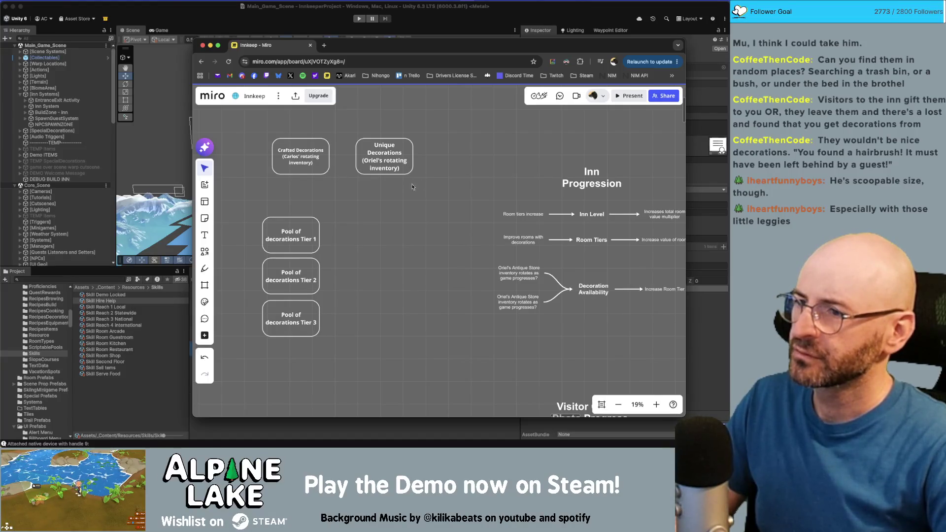
left_click(380, 156)
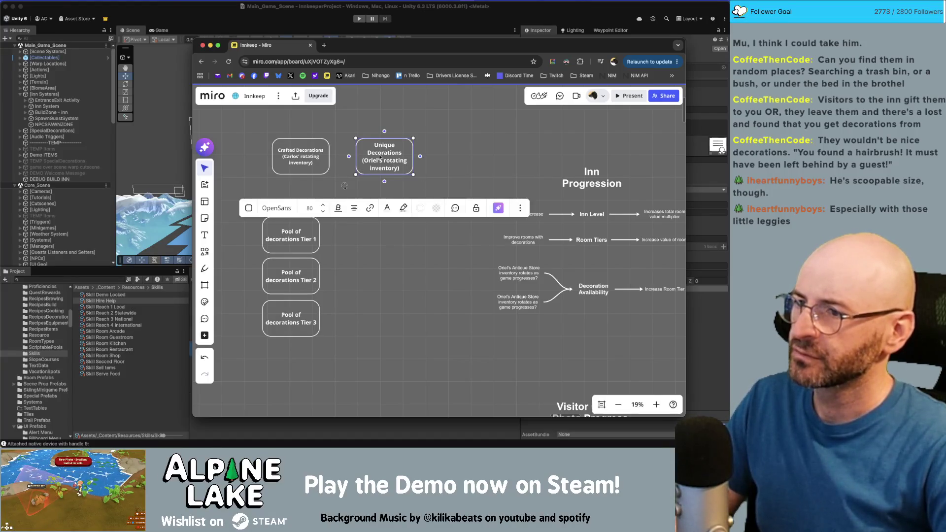
left_click(322, 212)
left_click(433, 168)
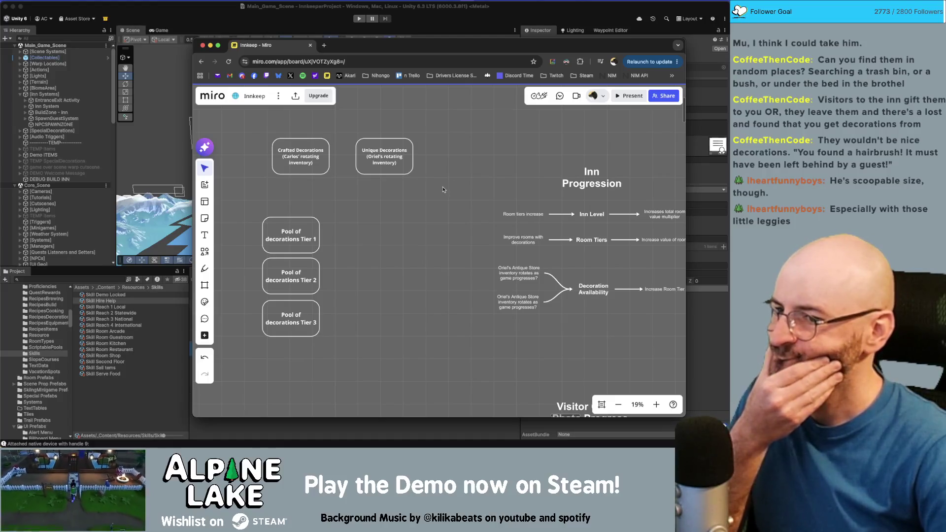
scroll(521, 288, "up", 2)
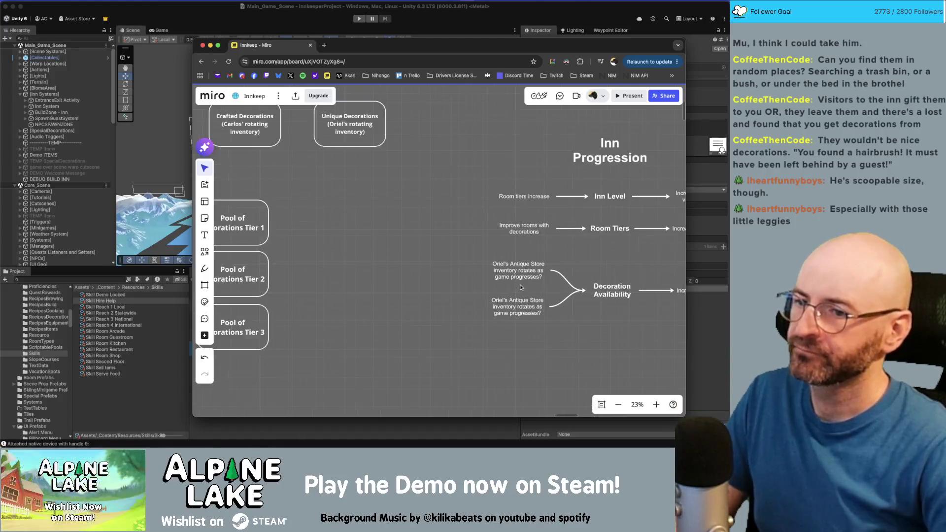
left_click_drag(420, 293, 459, 300)
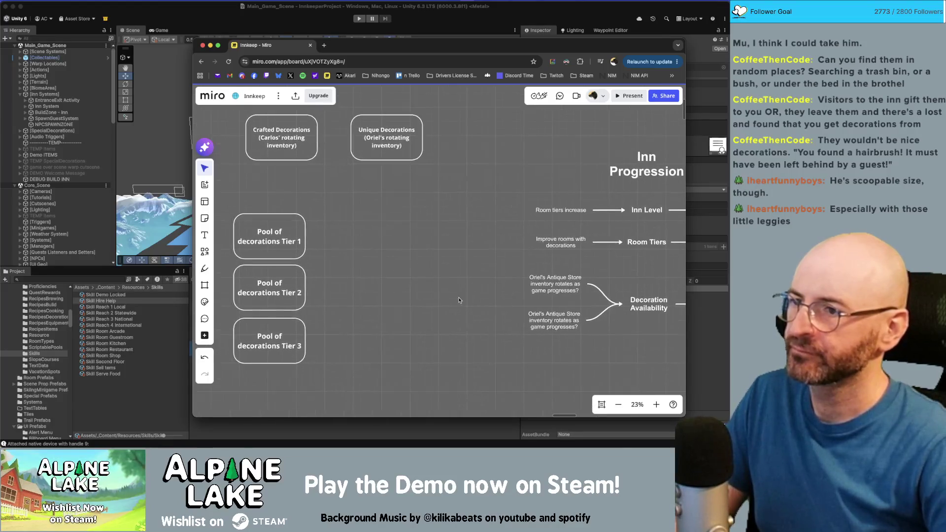
scroll(415, 258, "left", 2)
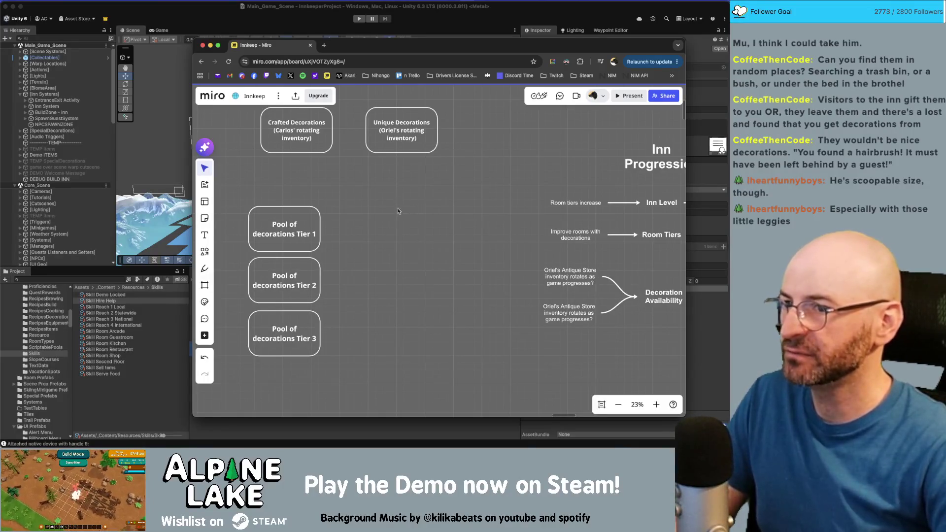
left_click(403, 129)
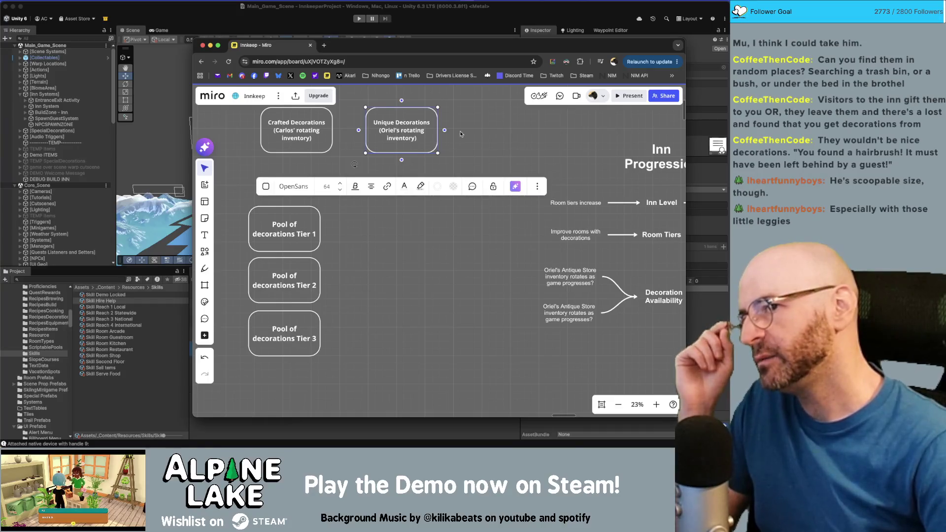
left_click(467, 132)
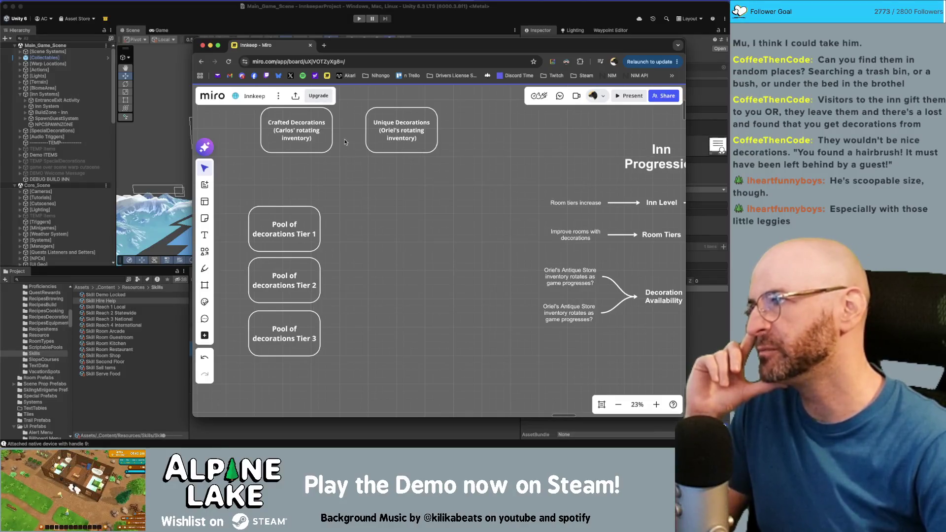
left_click(405, 127)
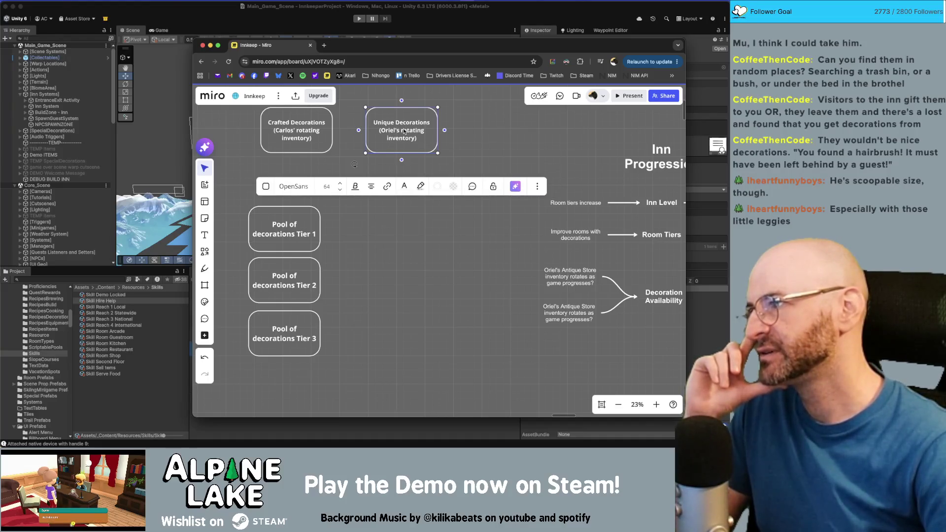
left_click(236, 132)
scroll(344, 181, "up", 2)
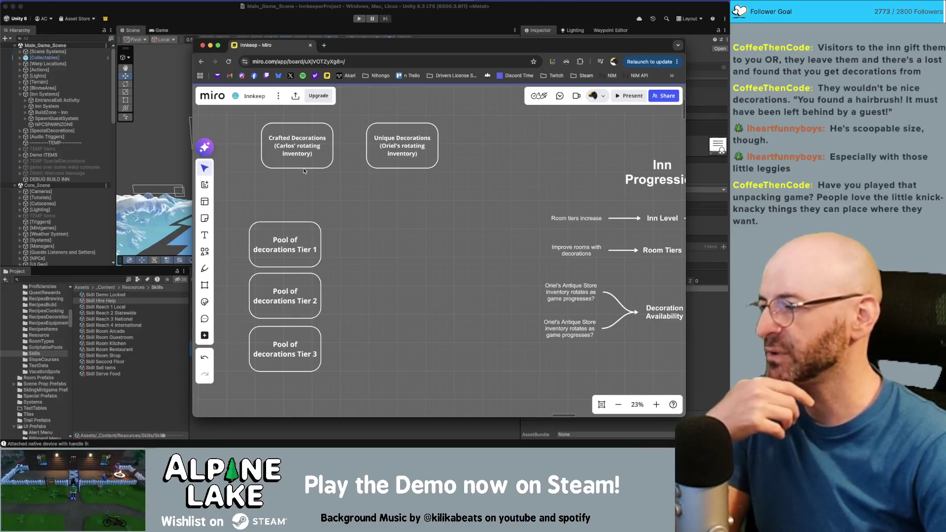
mouse_move(311, 173)
left_mouse_down()
mouse_move(296, 371)
mouse_move(295, 331)
left_mouse_up()
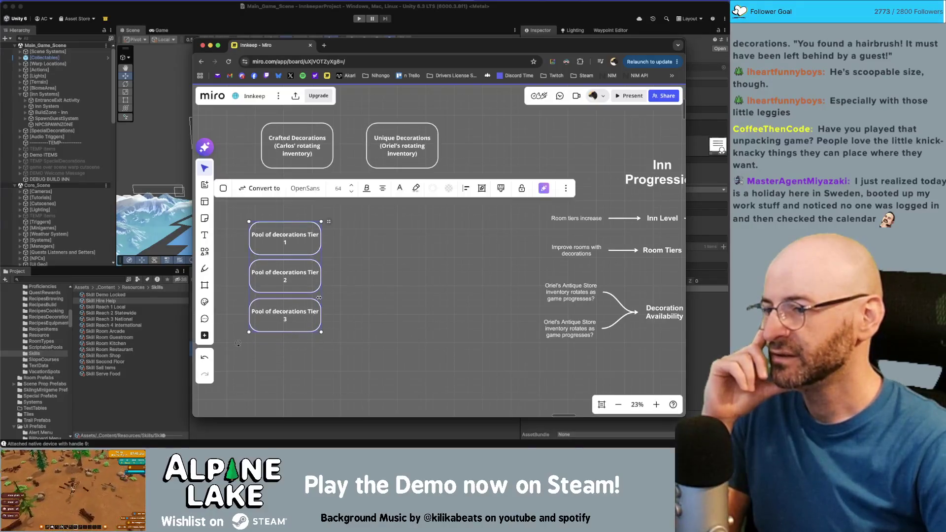
- Make the three decoration pool boxes wider and shorter so each label fits on one line
left_click_drag(323, 294, 339, 296)
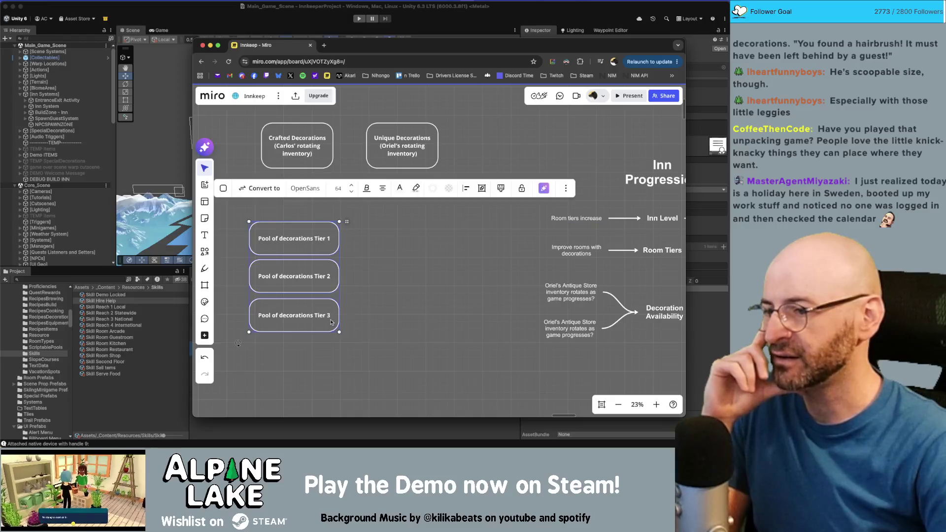
left_click_drag(327, 334, 326, 321)
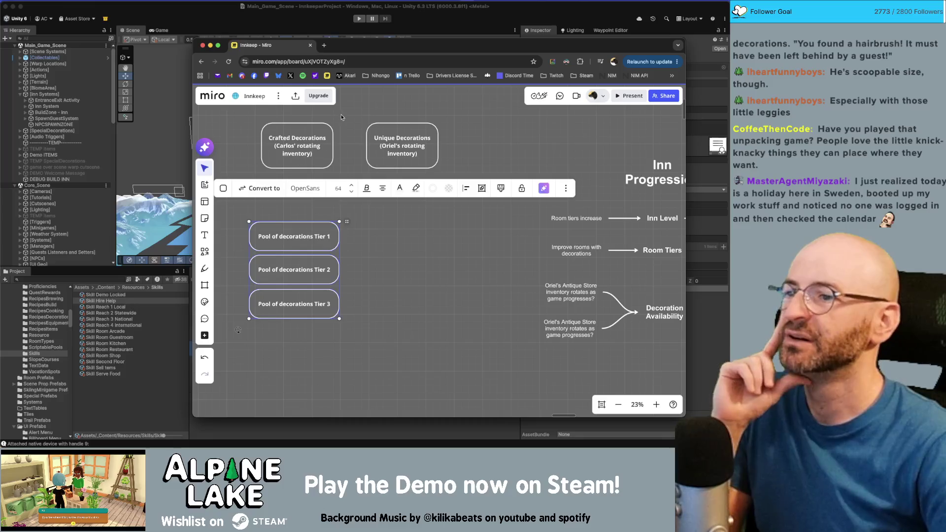
left_click(379, 116)
- Make both top decoration boxes wider and shorter, then move them down and left above the tiers
left_click_drag(394, 145, 378, 145)
left_click_drag(250, 180, 442, 148)
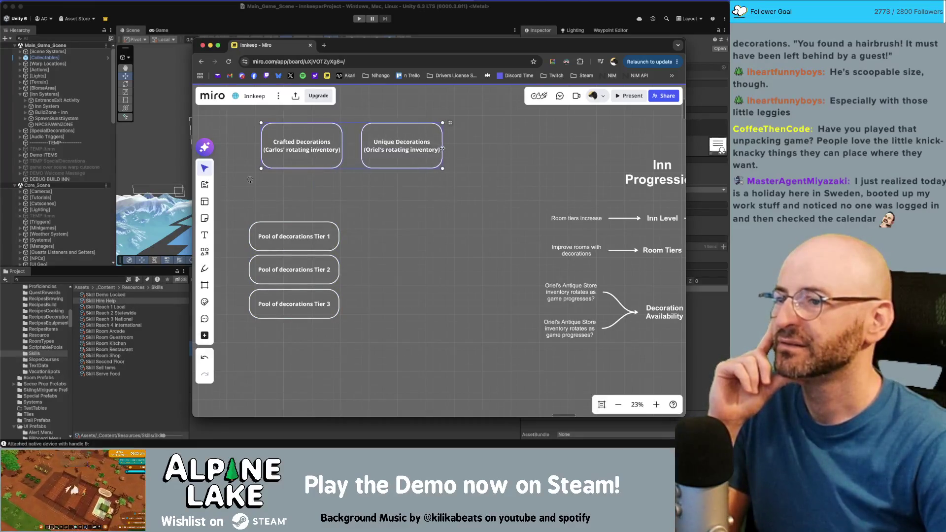
left_click_drag(372, 168, 372, 156)
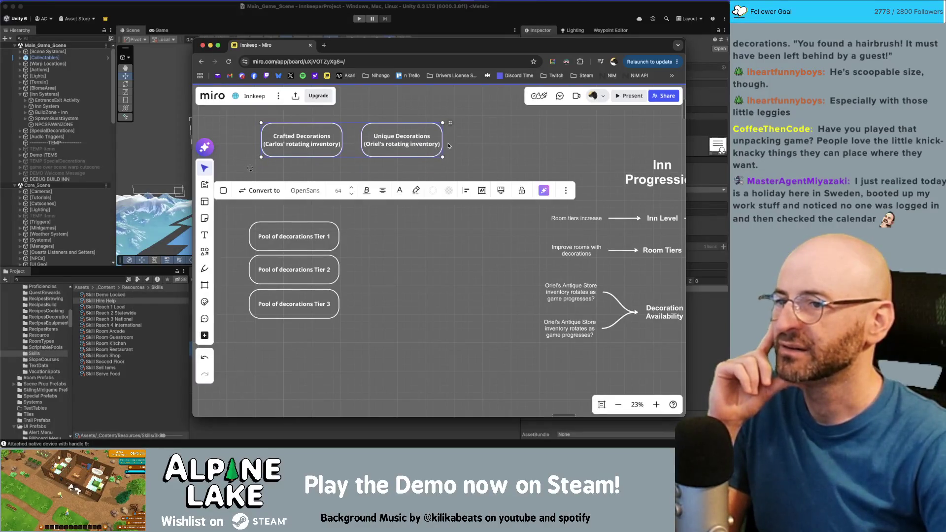
left_click_drag(444, 146, 457, 146)
left_click(456, 186)
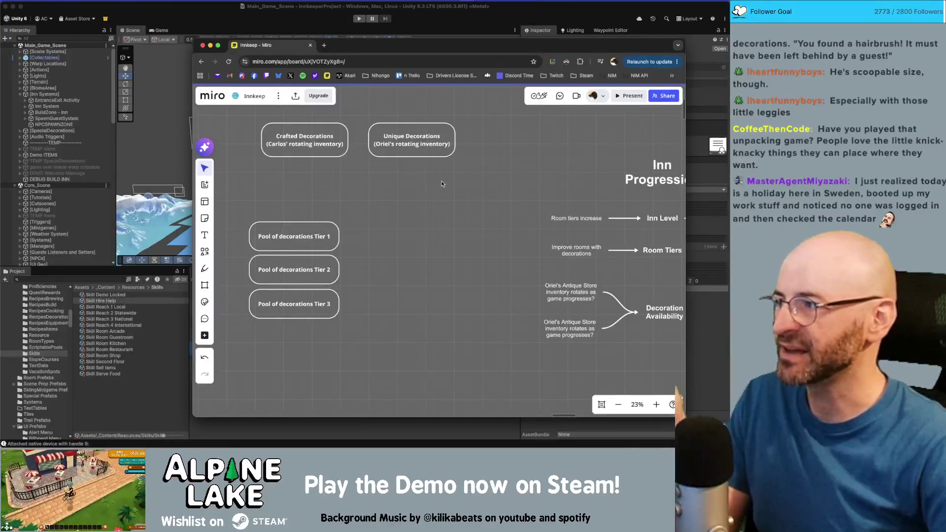
left_click_drag(426, 157, 418, 156)
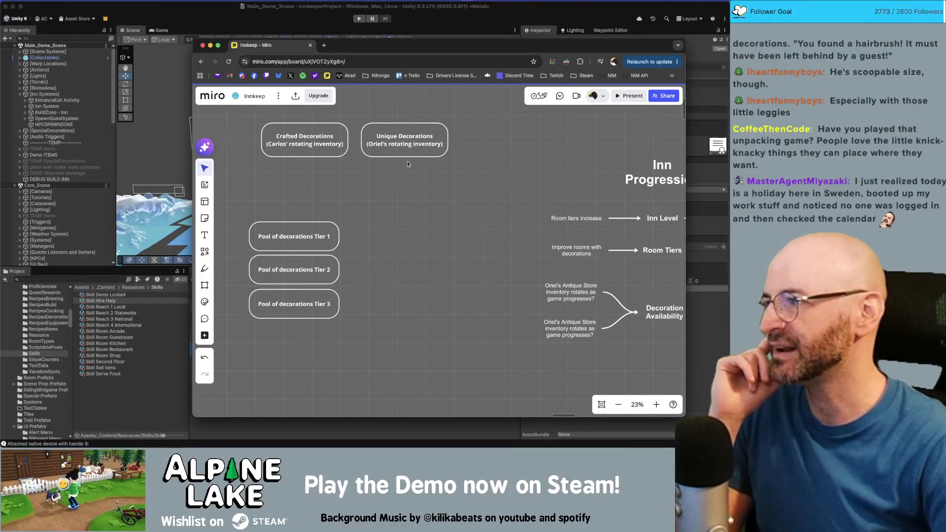
left_click_drag(406, 163, 256, 118)
mouse_move(332, 142)
left_mouse_down()
mouse_move(324, 170)
mouse_move(300, 172)
left_mouse_up()
left_click(371, 190)
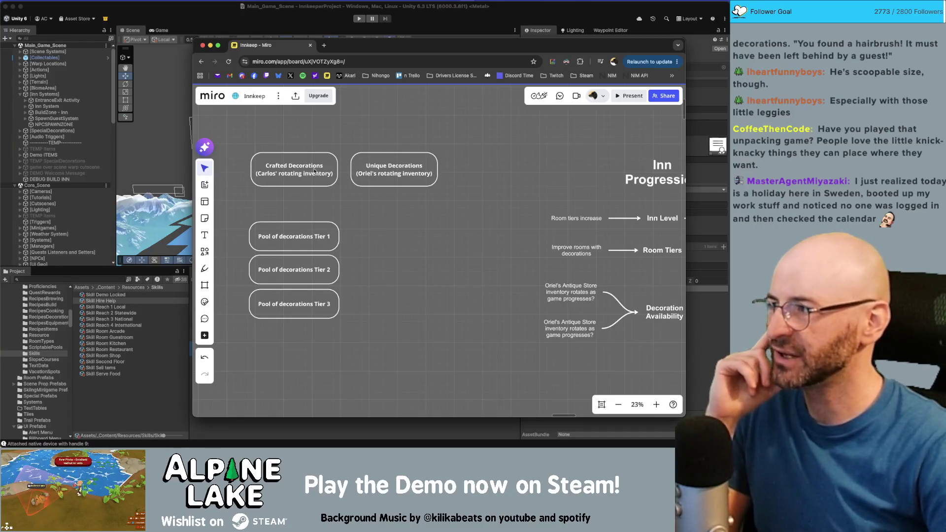
- Nudge the Crafted Decorations box left, review the board, and open a new browser tab
left_click_drag(304, 174, 304, 173)
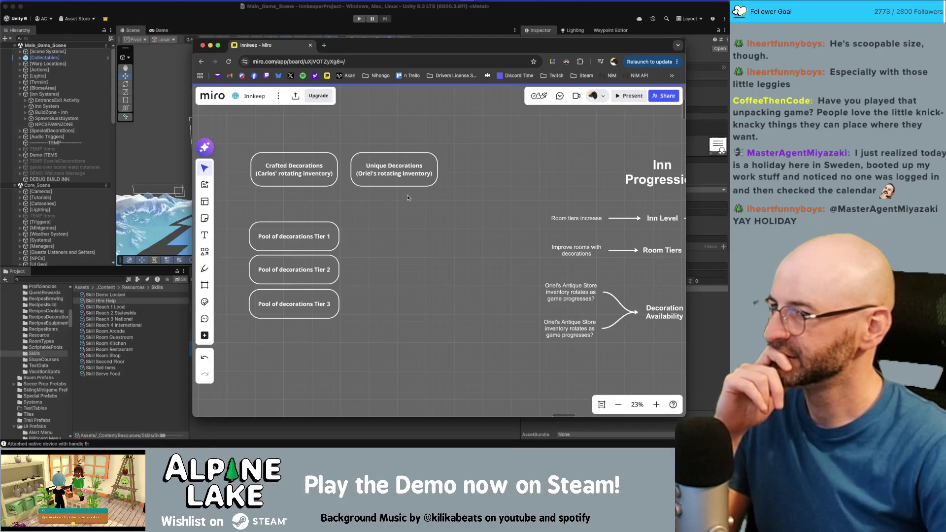
scroll(375, 199, "right", 5)
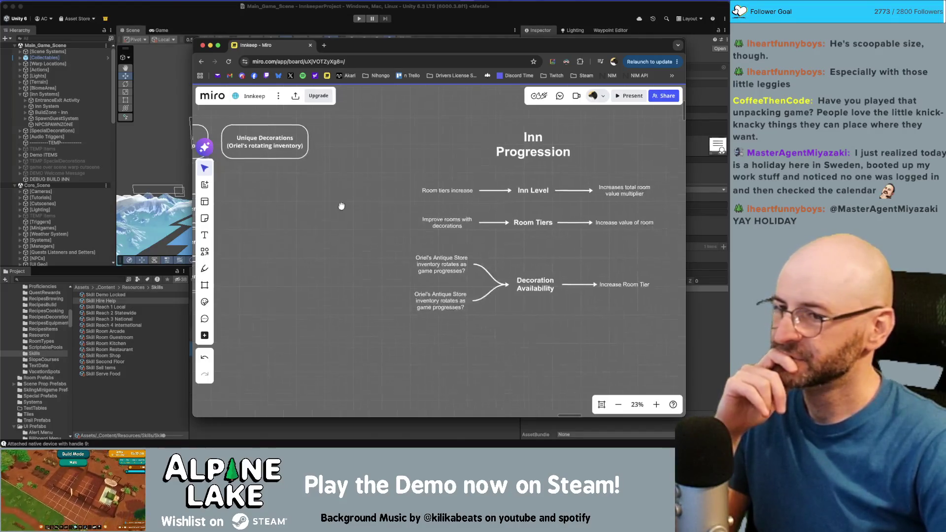
scroll(364, 207, "left", 5)
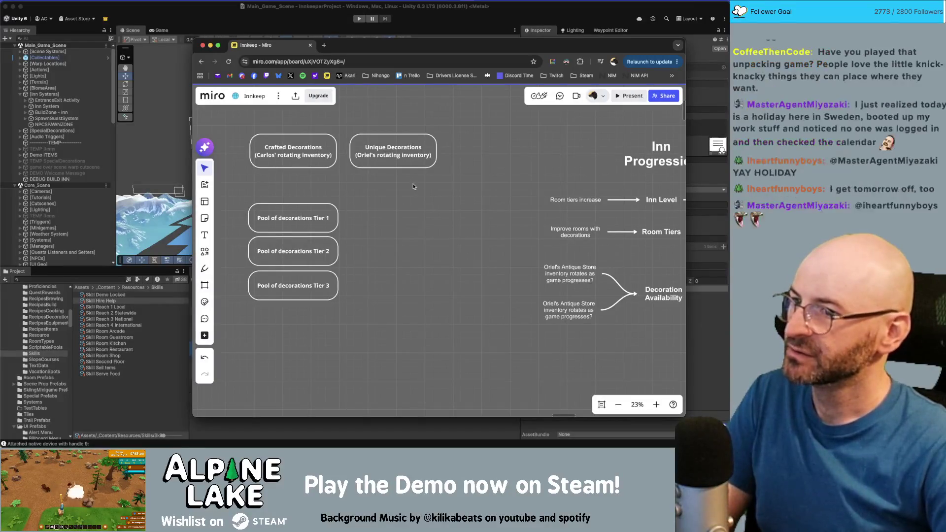
scroll(418, 201, "down", 3)
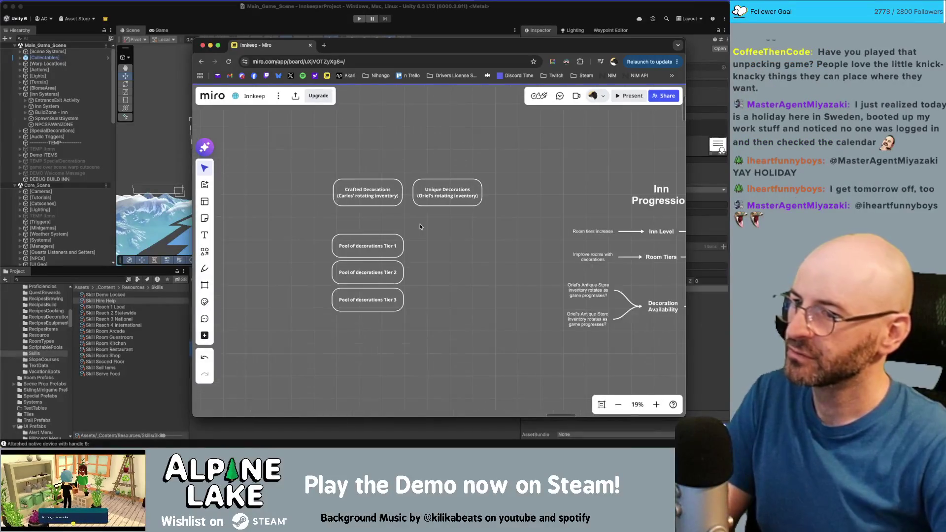
scroll(420, 226, "up", 3)
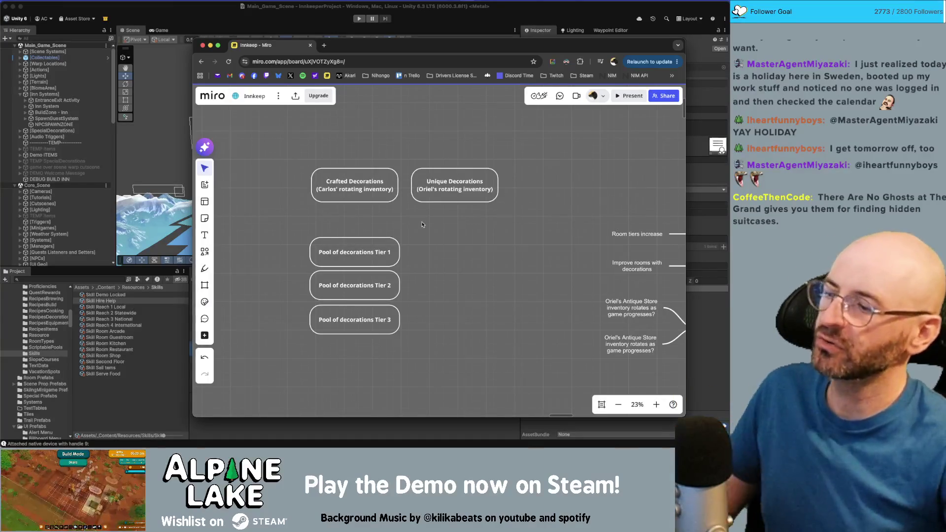
key("super+t")
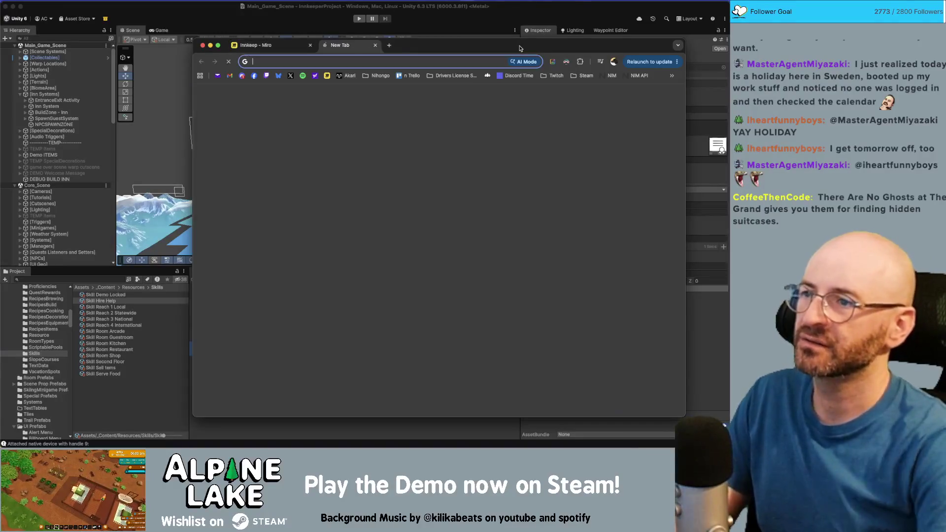
- Search Google for 'there are no ghosts at the grand game', open its Steam page and play the trailer
type("there are no ghosts at the grand g")
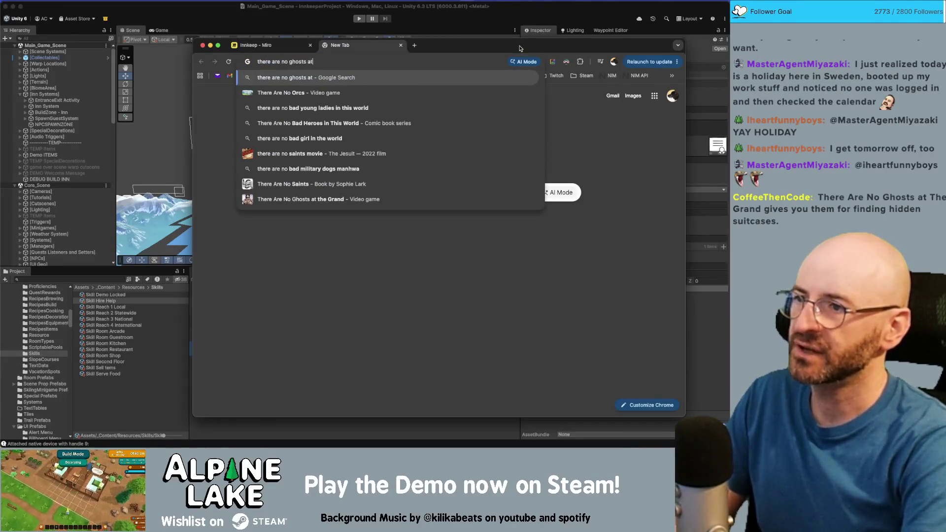
type("ame")
key("Return")
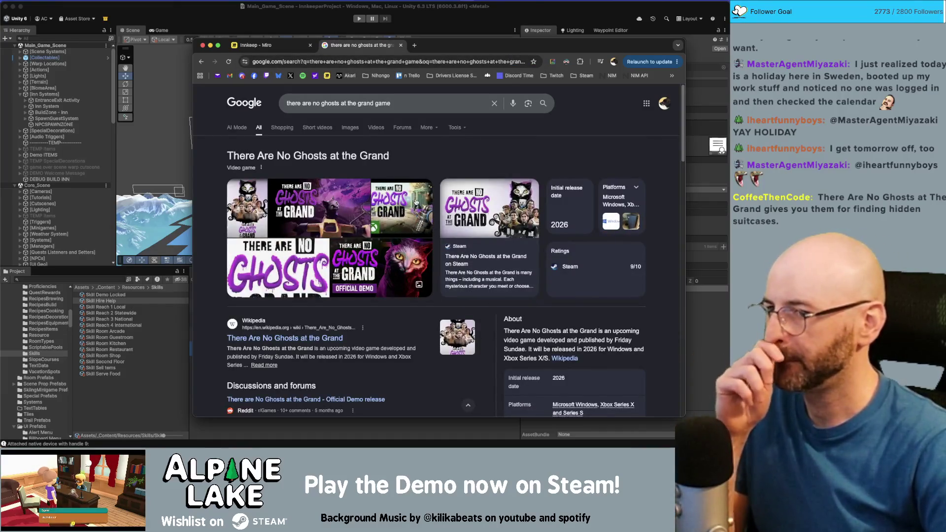
scroll(285, 330, "down", 5)
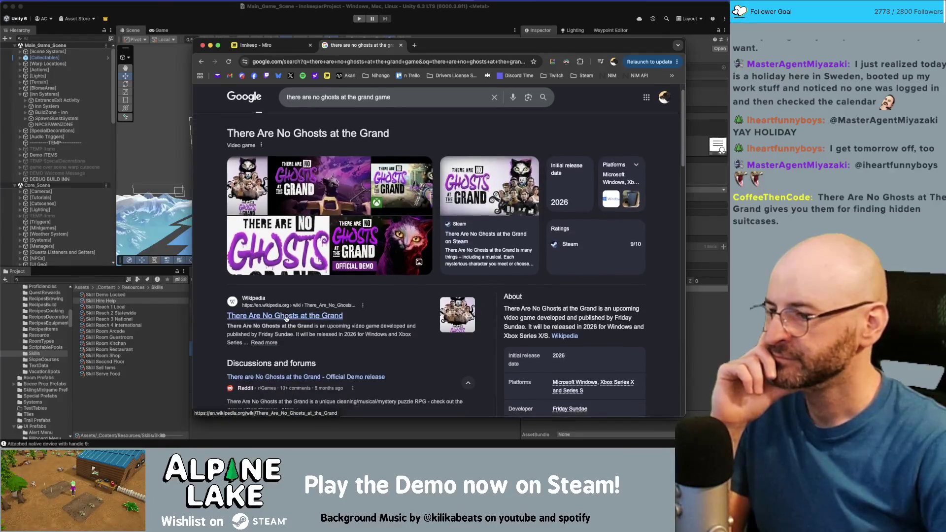
left_click(287, 376)
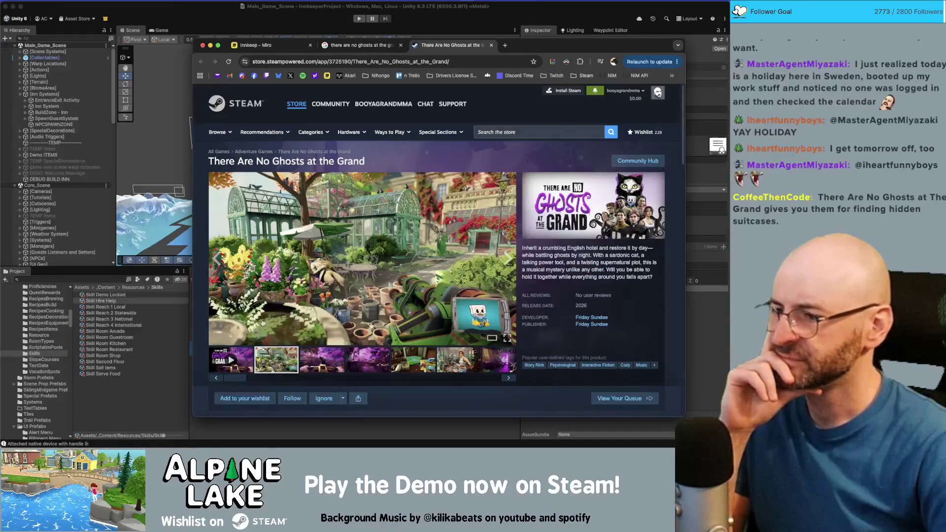
left_click(252, 352)
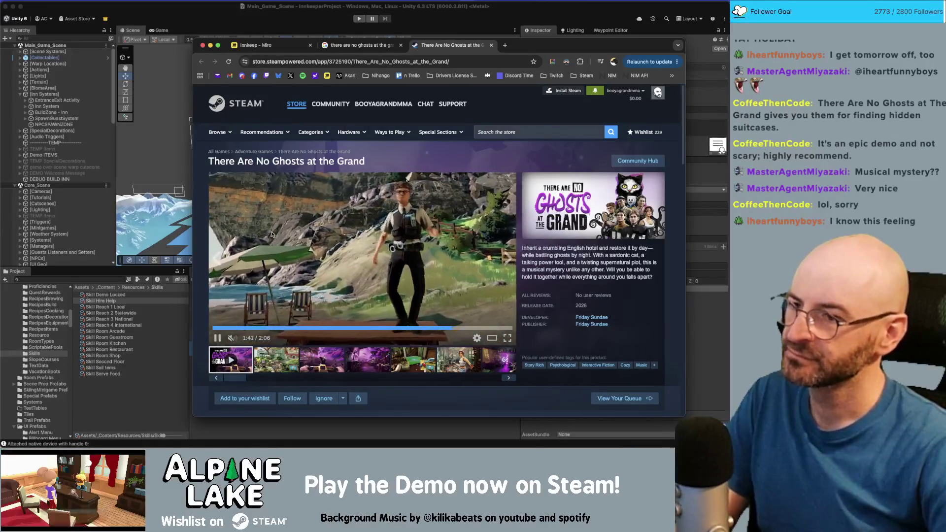
- Scroll through the game's Steam page to the demo and events sections, then open a blank tab
scroll(272, 237, "down", 5)
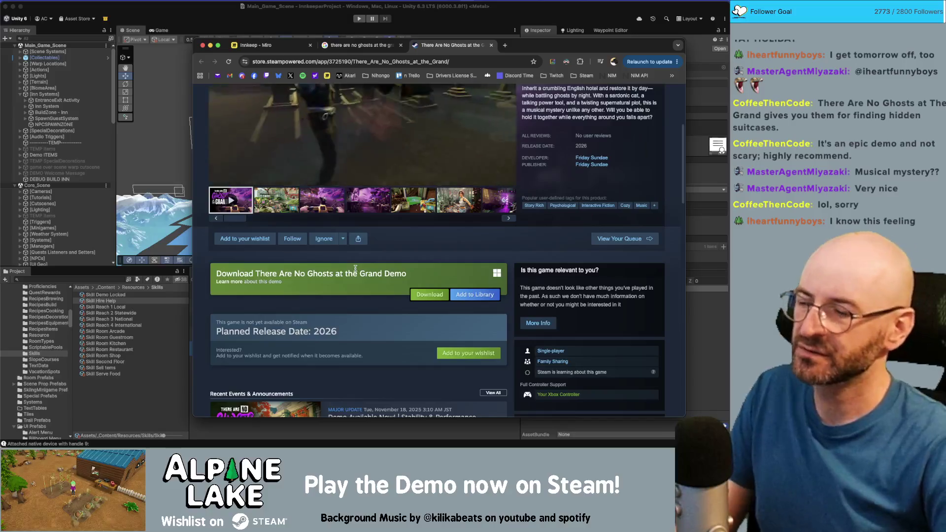
scroll(342, 309, "down", 3)
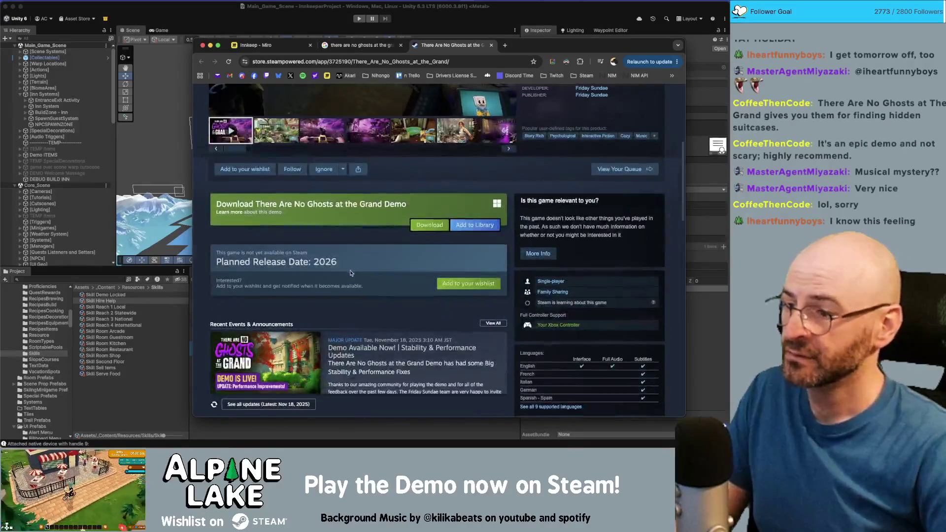
scroll(343, 309, "up", 9)
key("super+t")
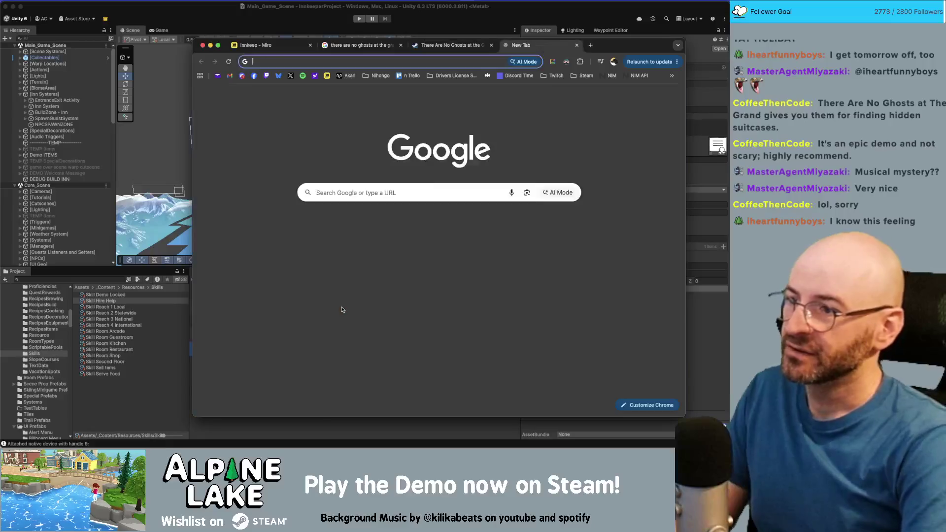
- Load gamalytic.com, close that tab, and list developer Friday Sundae's games on Steam
type("gamalytic")
key("Return")
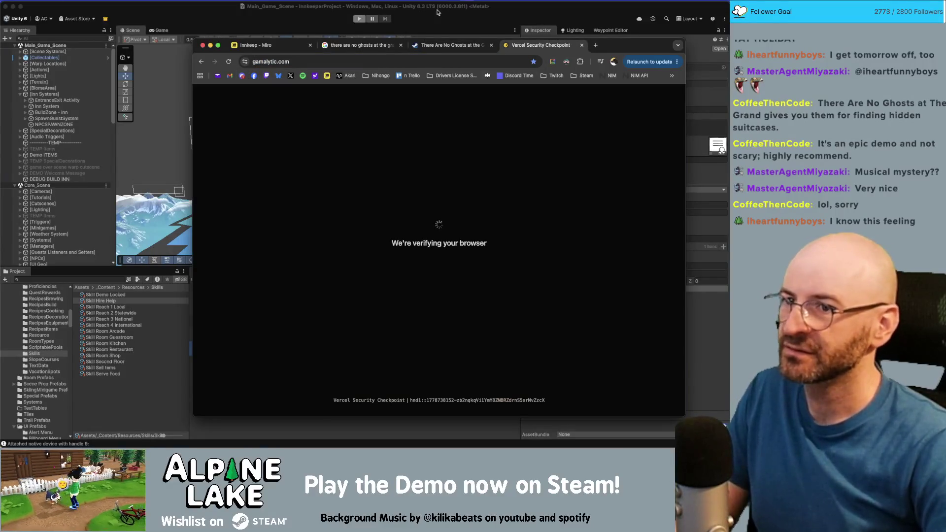
key("super+w")
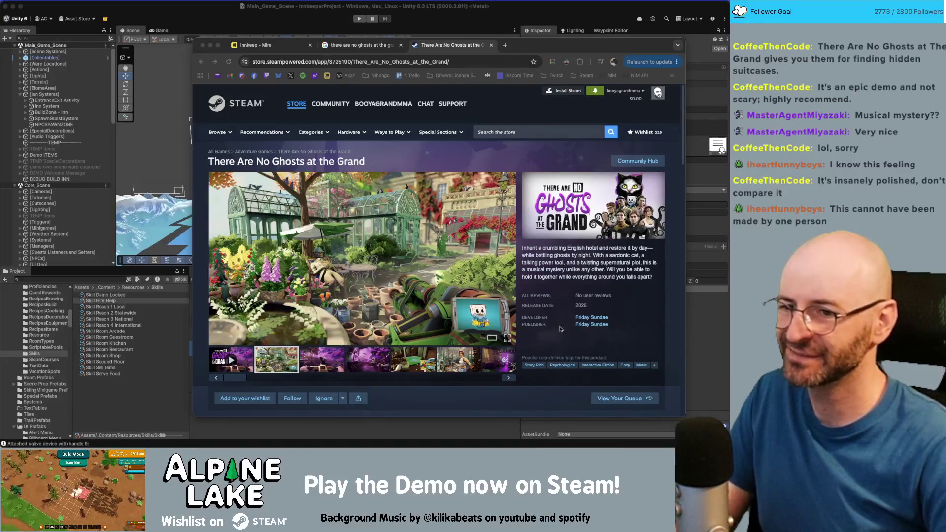
left_click(591, 317)
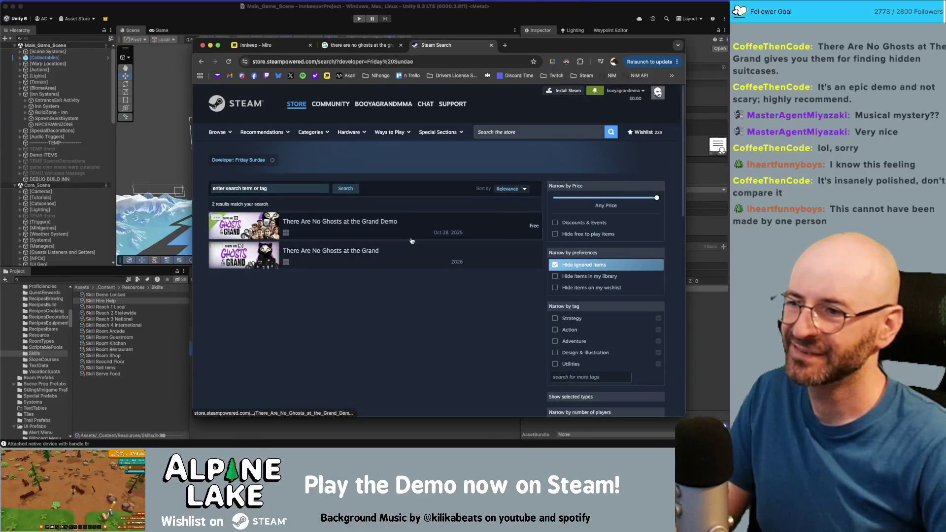
- Open the There Are No Ghosts at the Grand Demo store page from Friday Sundae's game list
mouse_move(443, 230)
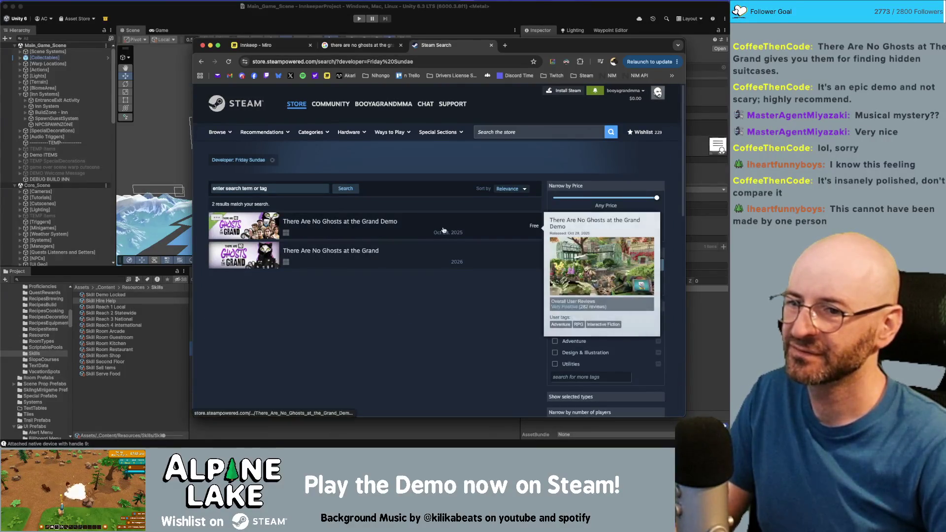
scroll(443, 230, "down", 3)
scroll(310, 160, "up", 3)
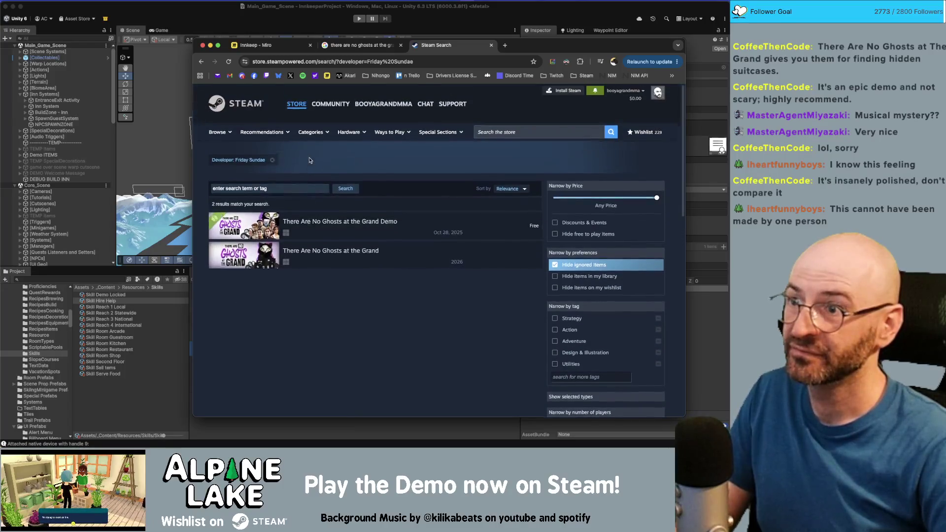
scroll(387, 247, "down", 5)
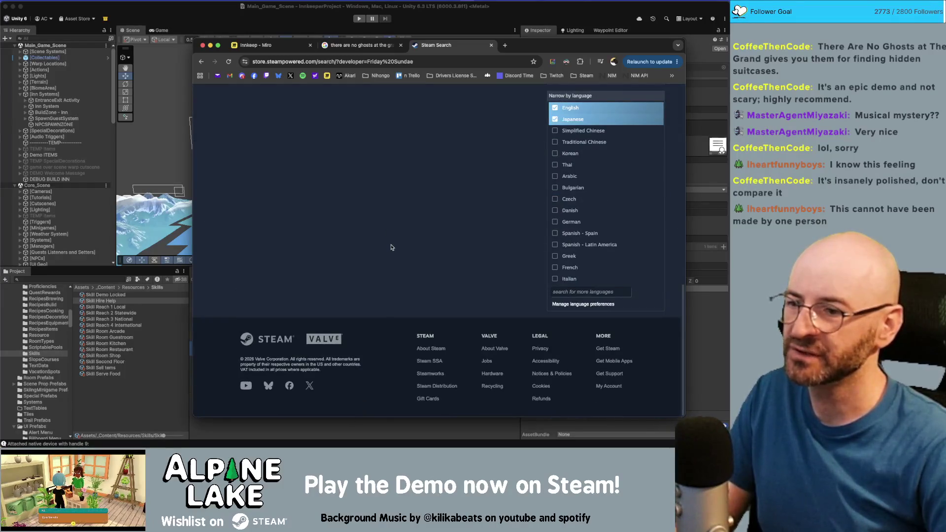
scroll(392, 248, "up", 5)
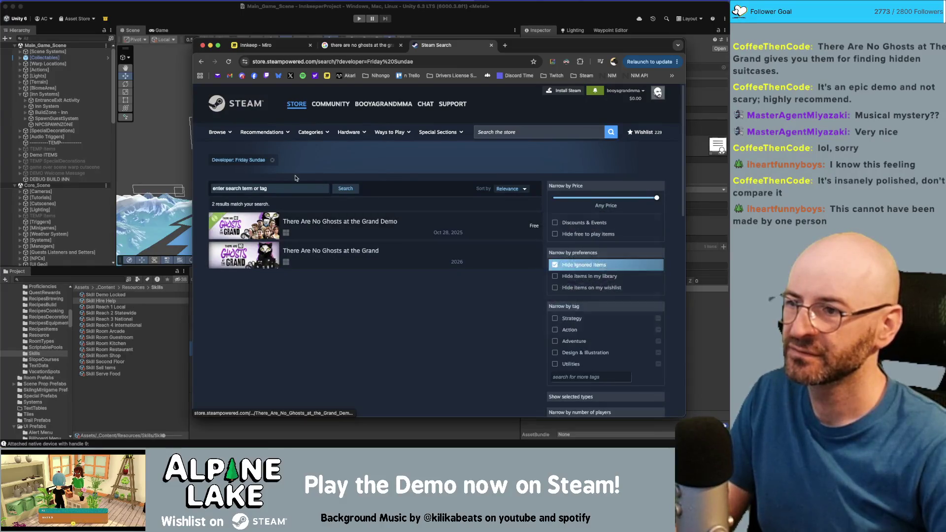
left_click(362, 225)
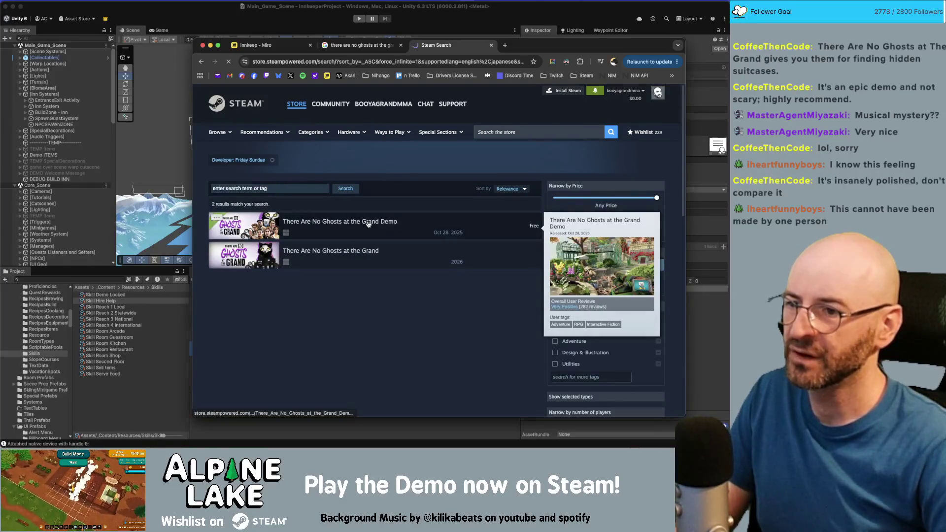
mouse_move(599, 302)
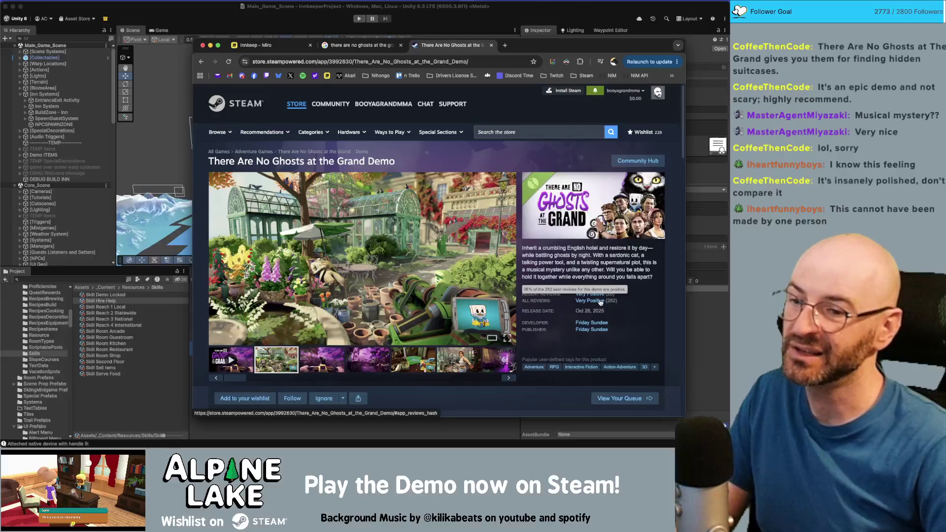
- Read through the demo's customer reviews, then close the Steam store tab
scroll(596, 299, "down", 5)
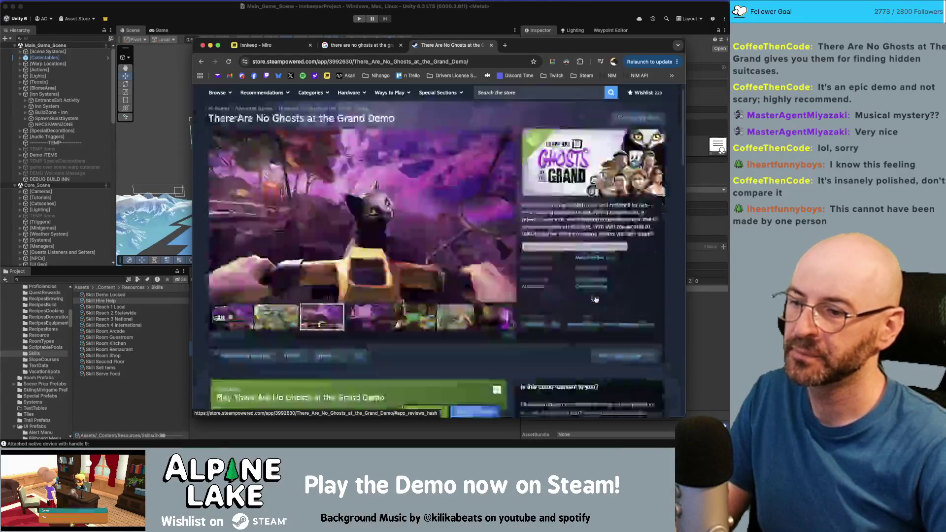
scroll(596, 299, "up", 5)
left_click(596, 301)
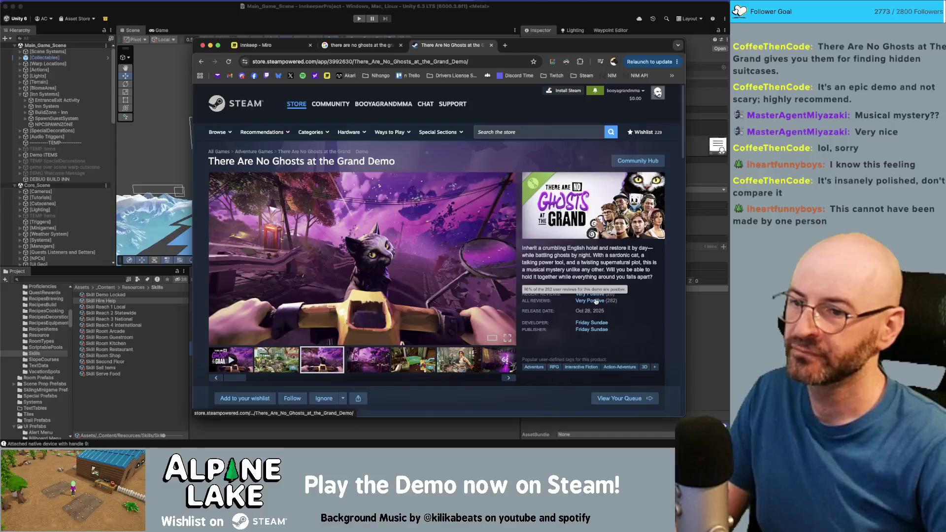
scroll(507, 284, "down", 2)
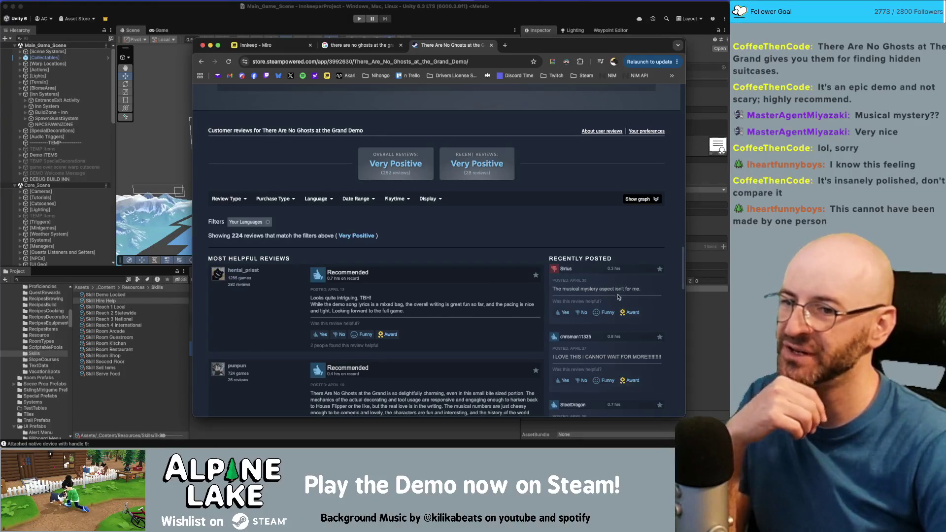
scroll(379, 295, "down", 2)
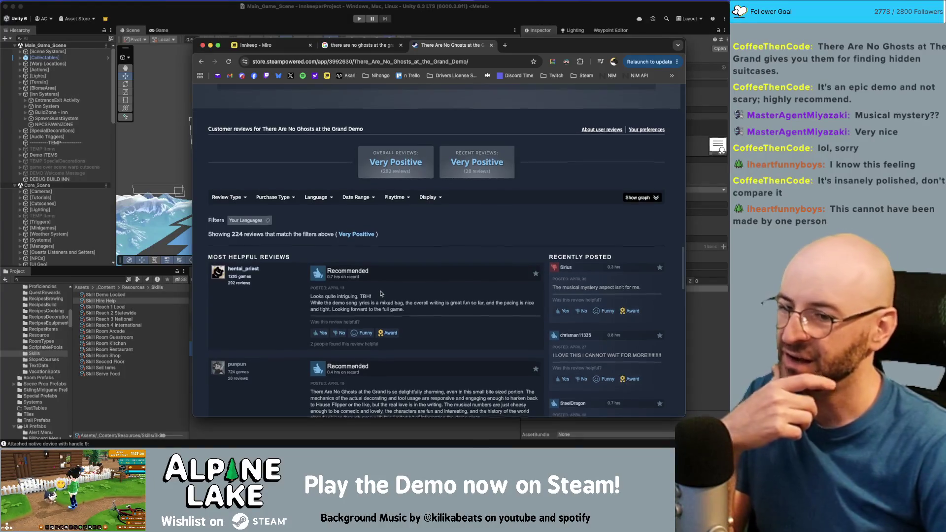
scroll(383, 285, "down", 5)
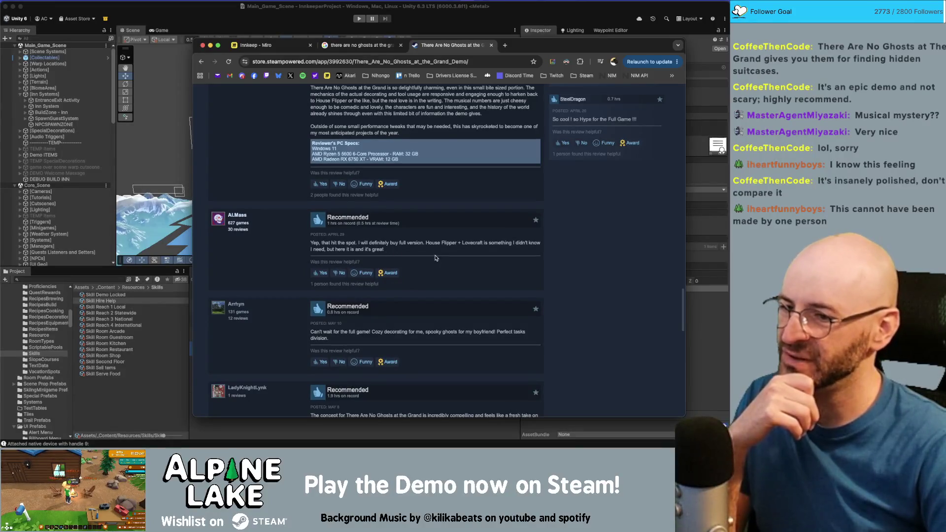
scroll(441, 285, "down", 4)
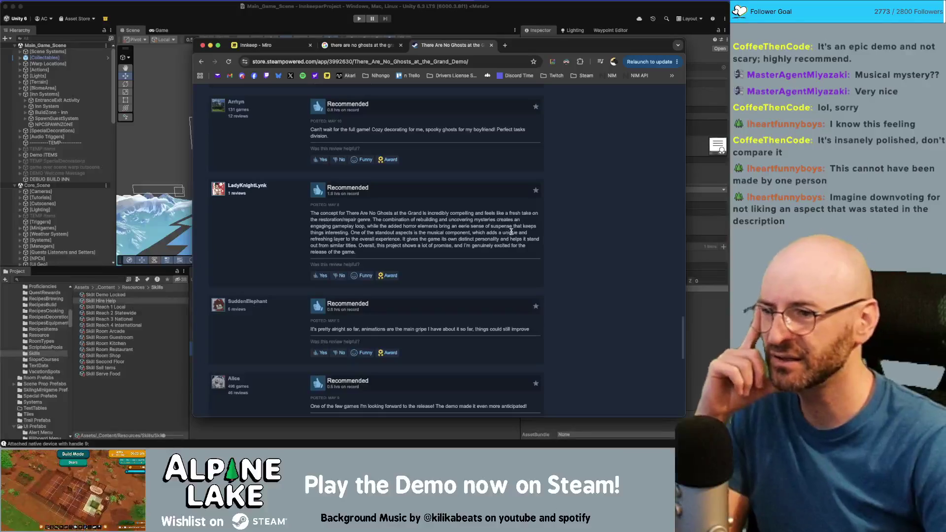
scroll(389, 237, "down", 5)
scroll(389, 237, "down", 3)
scroll(404, 266, "up", 20)
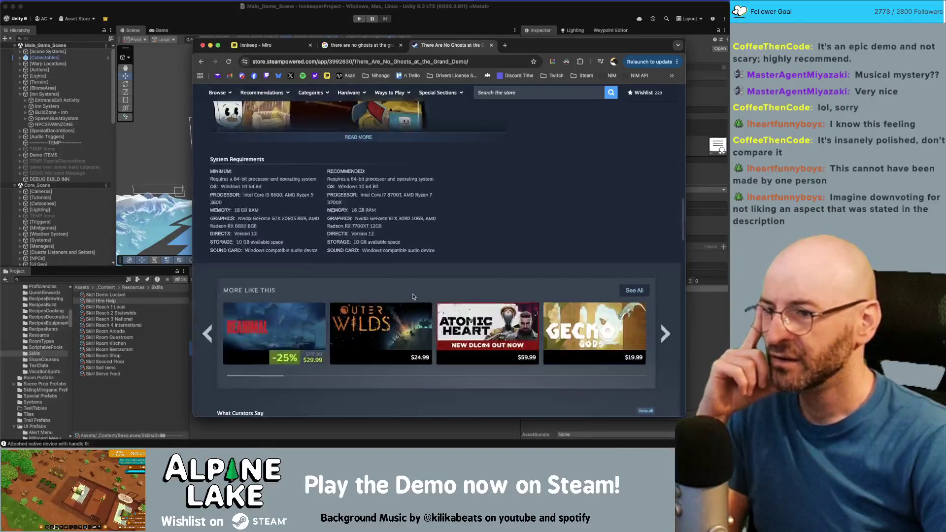
scroll(415, 296, "down", 6)
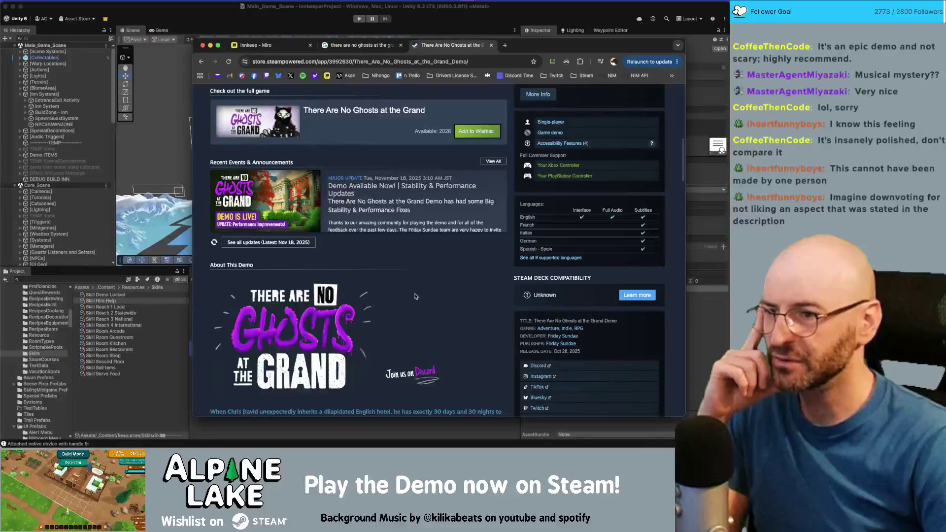
scroll(414, 276, "up", 7)
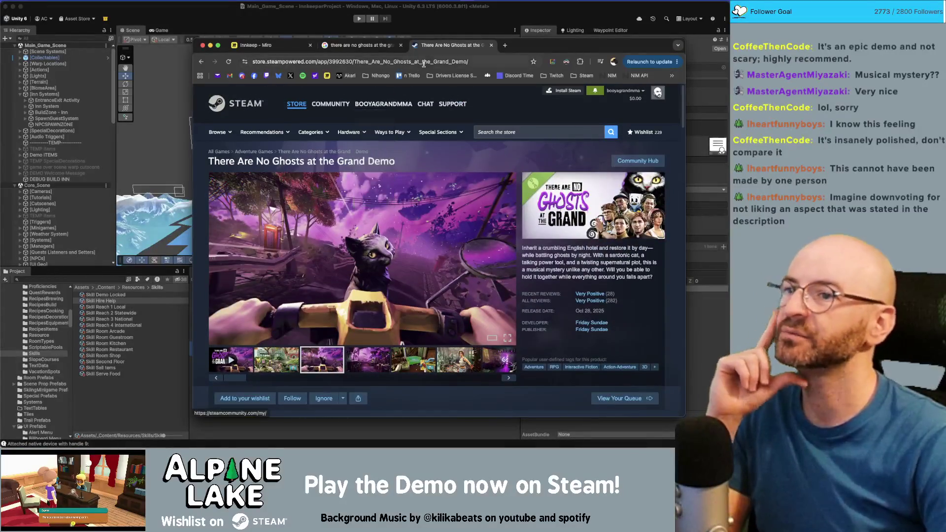
middle_click(430, 50)
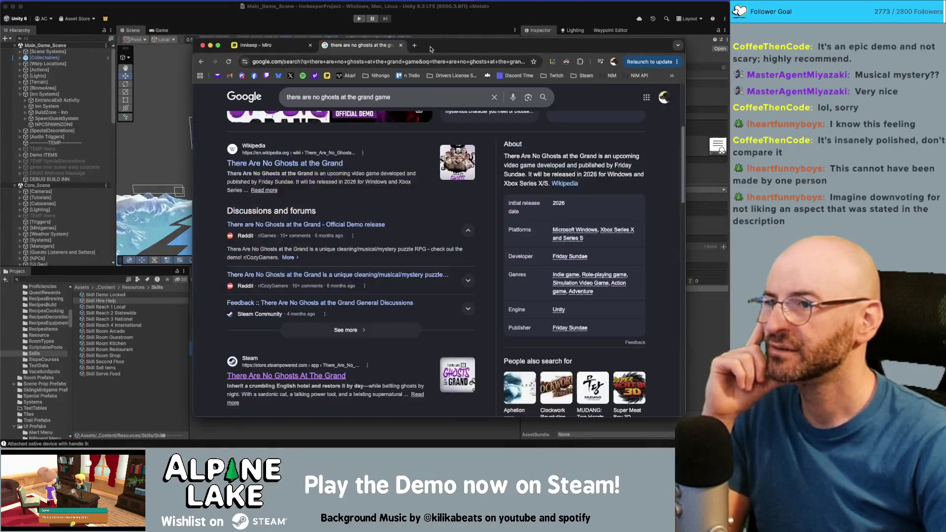
- Close the Google results tab and zoom around the Miro board's Inn Progression area
middle_click(387, 47)
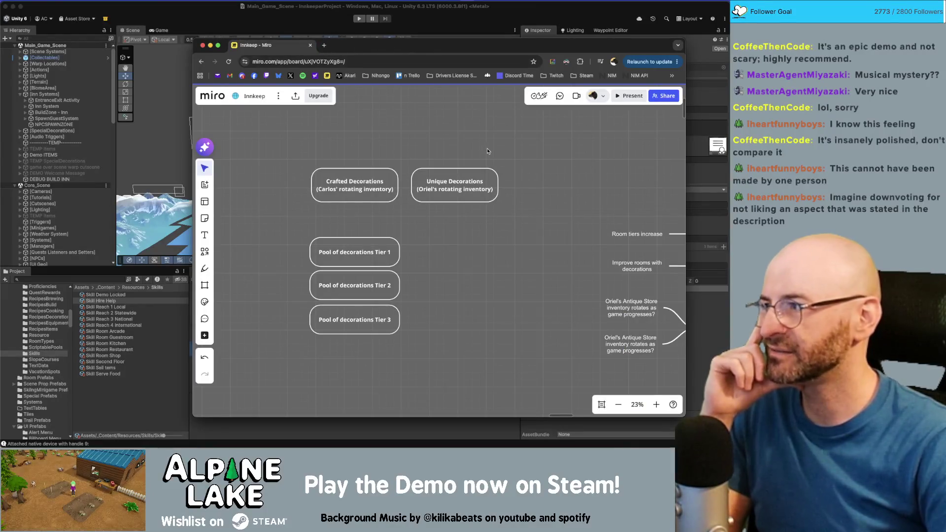
scroll(474, 255, "up", 2)
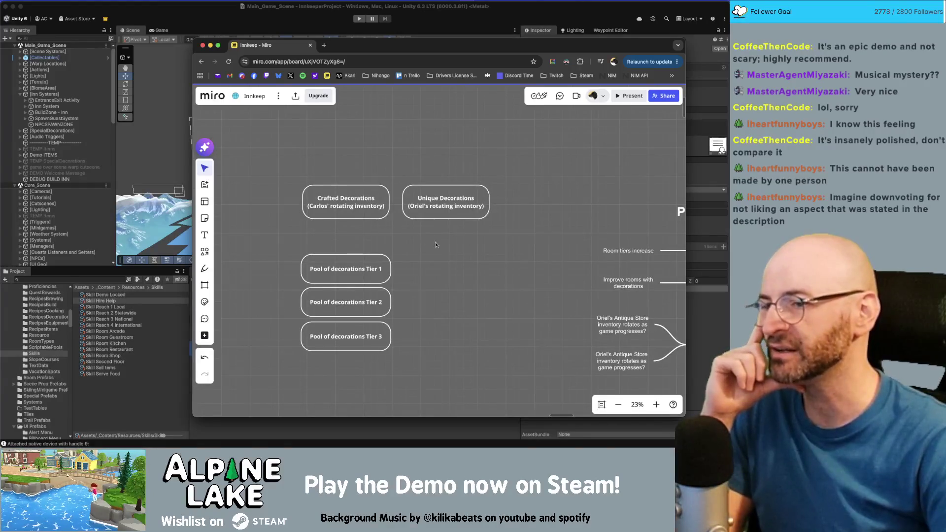
scroll(448, 272, "down", 2)
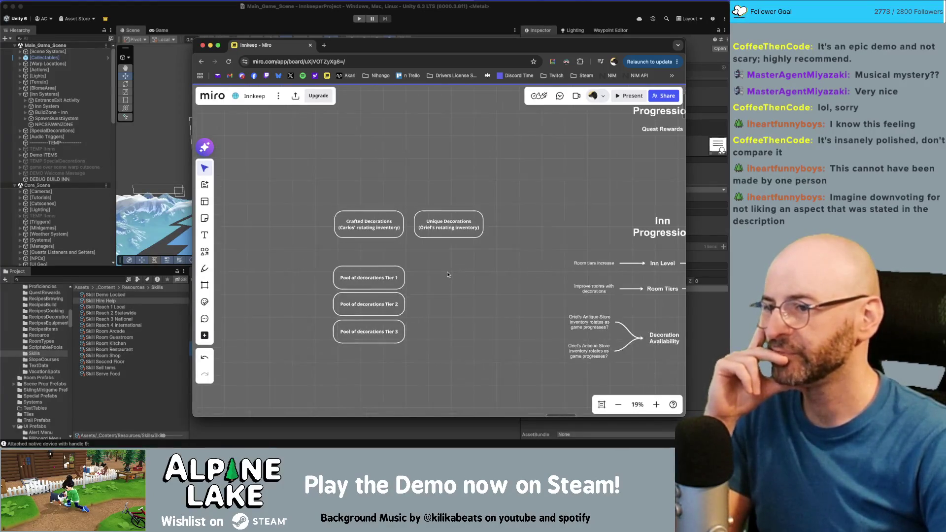
scroll(448, 274, "down", 2)
scroll(463, 269, "down", 2)
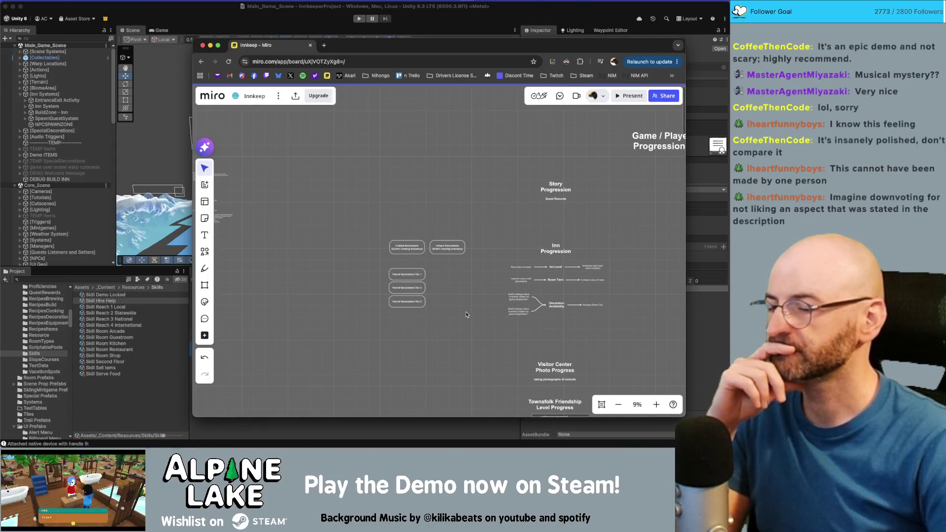
scroll(466, 311, "up", 3)
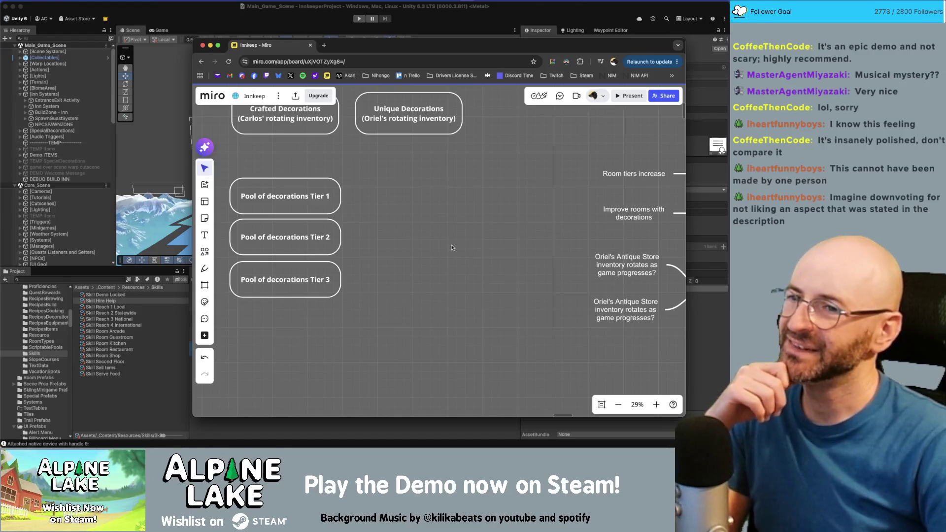
left_click_drag(454, 217, 467, 235)
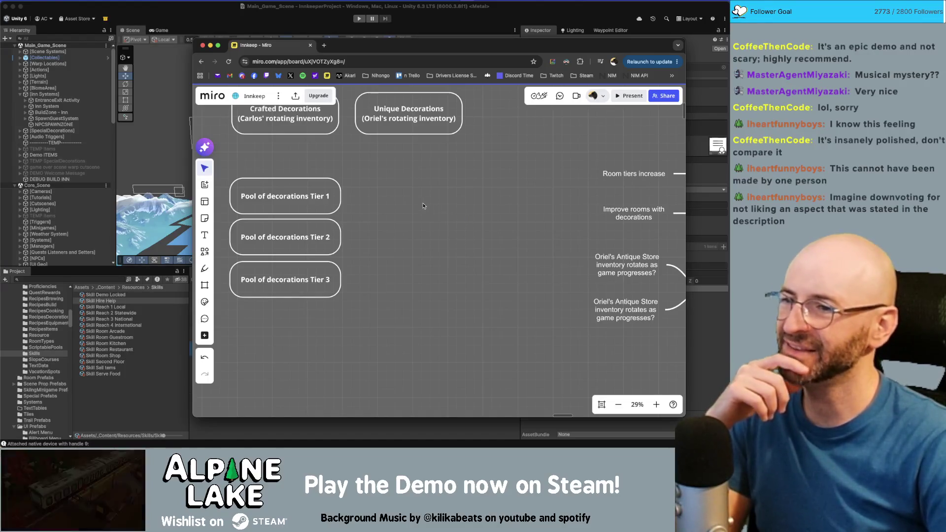
scroll(422, 213, "up", 2)
scroll(409, 220, "down", 2)
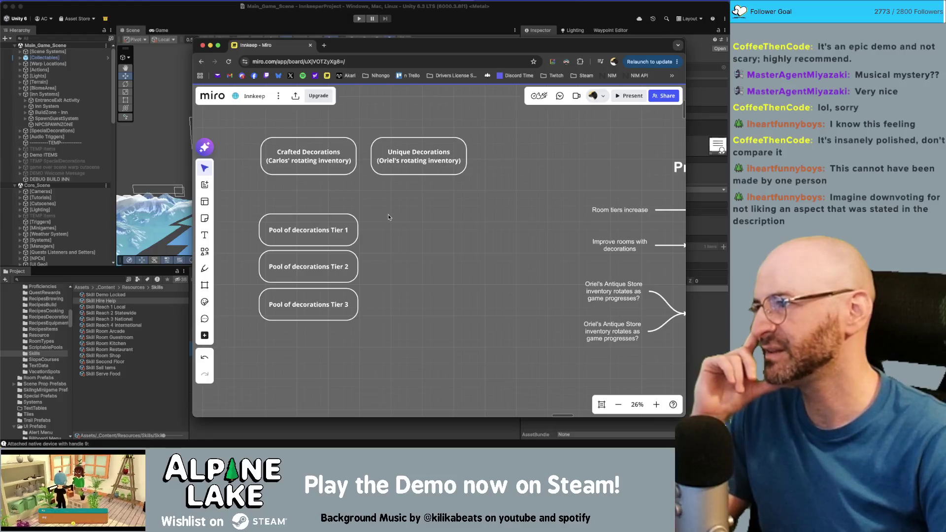
mouse_move(374, 274)
left_mouse_down()
mouse_move(348, 329)
mouse_move(370, 324)
left_mouse_up()
left_click_drag(318, 325, 317, 326)
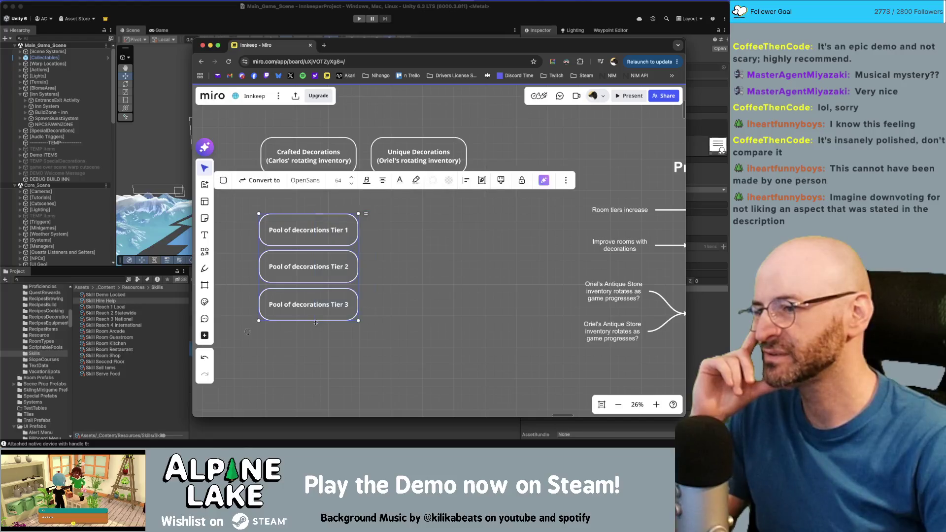
left_click(421, 271)
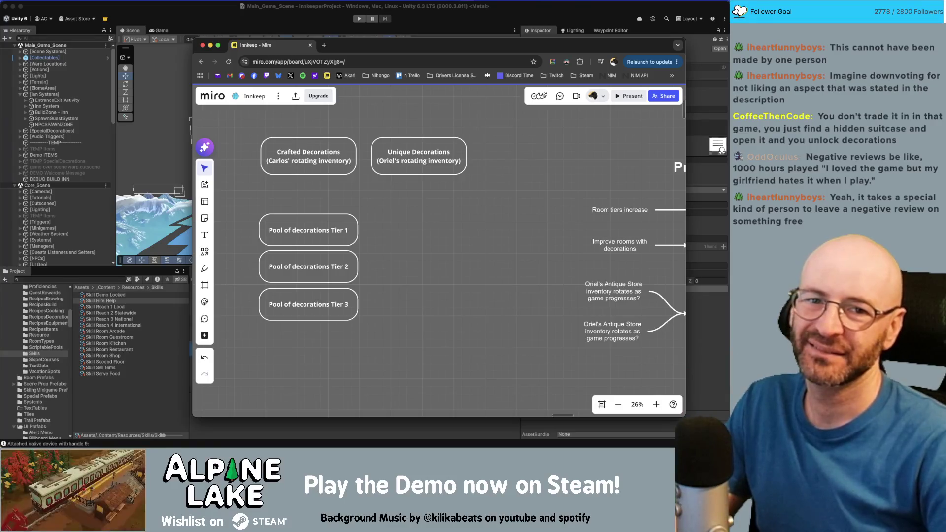
left_click(720, 150)
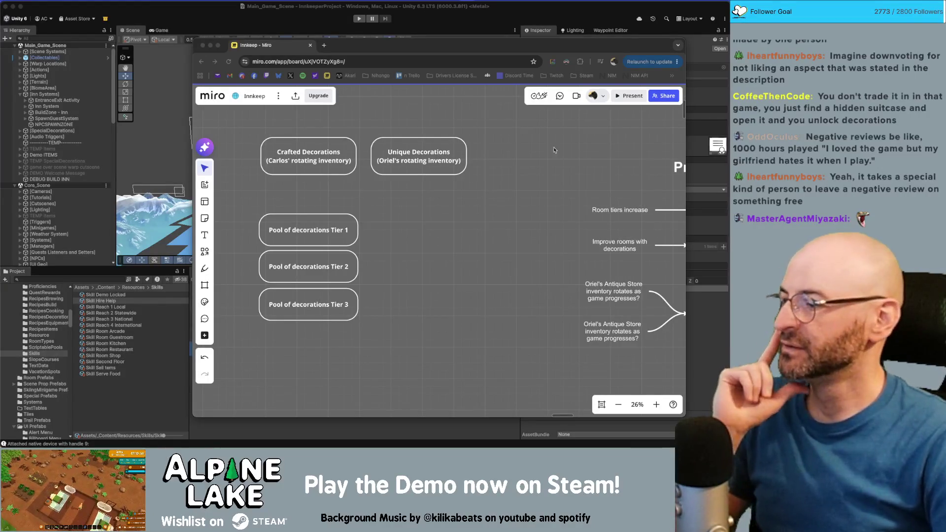
left_click(418, 231)
scroll(450, 270, "down", 3)
scroll(371, 268, "down", 2)
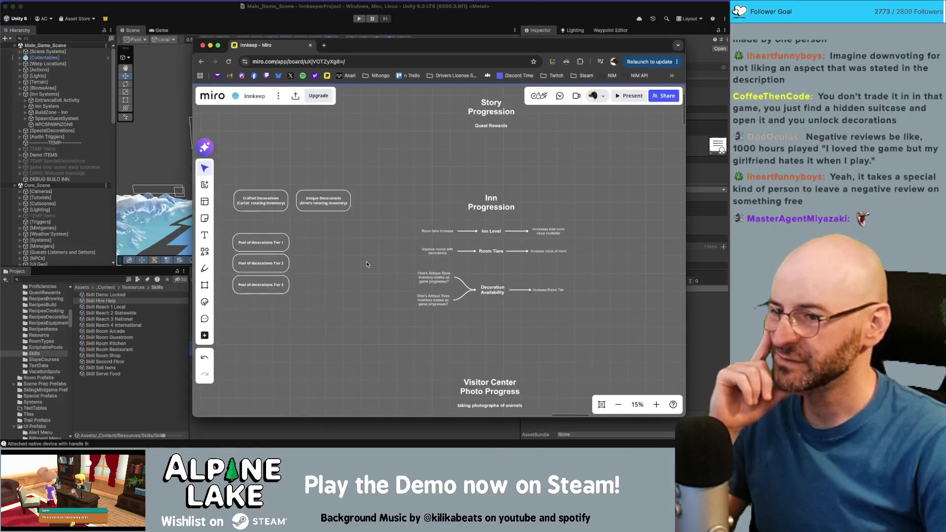
scroll(377, 265, "down", 1)
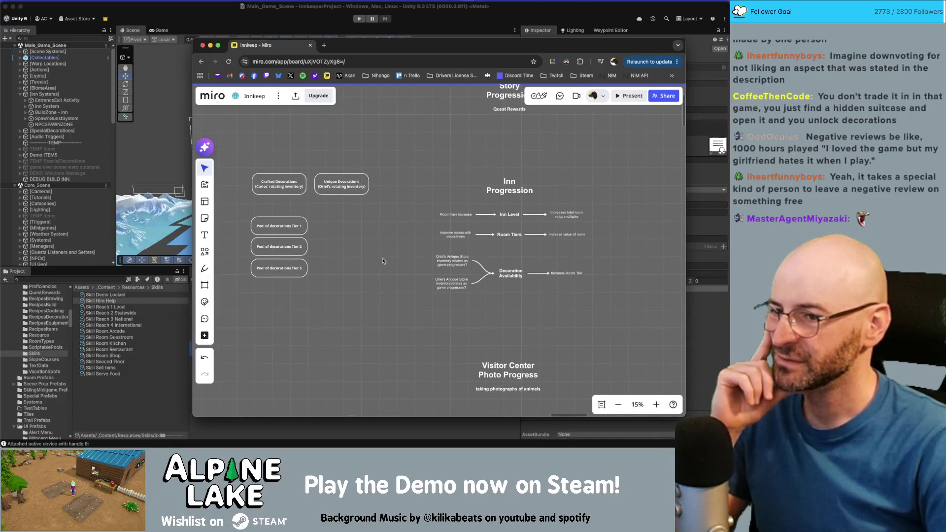
scroll(340, 240, "up", 5)
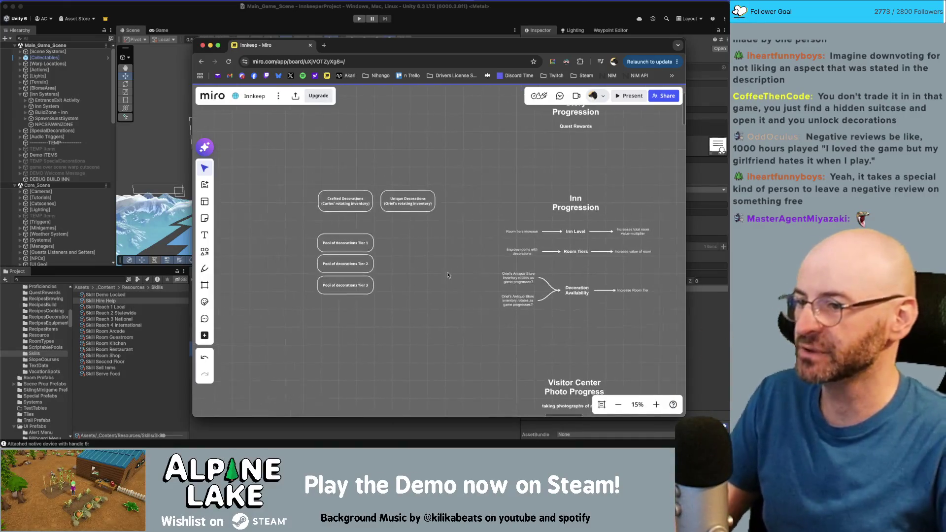
scroll(303, 206, "down", 2)
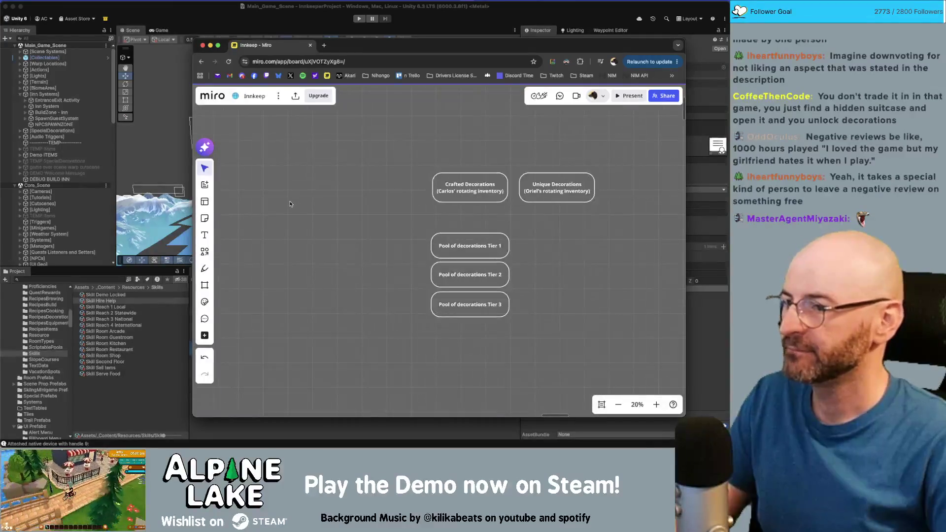
- Add a 'Ghosts' text label to the left of the decoration boxes
key("t")
left_click(276, 200)
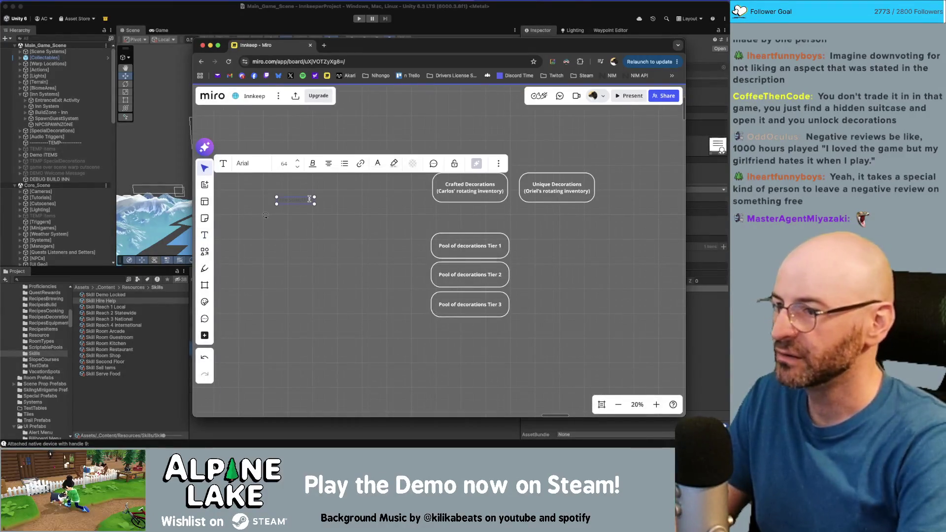
type("Ghosts")
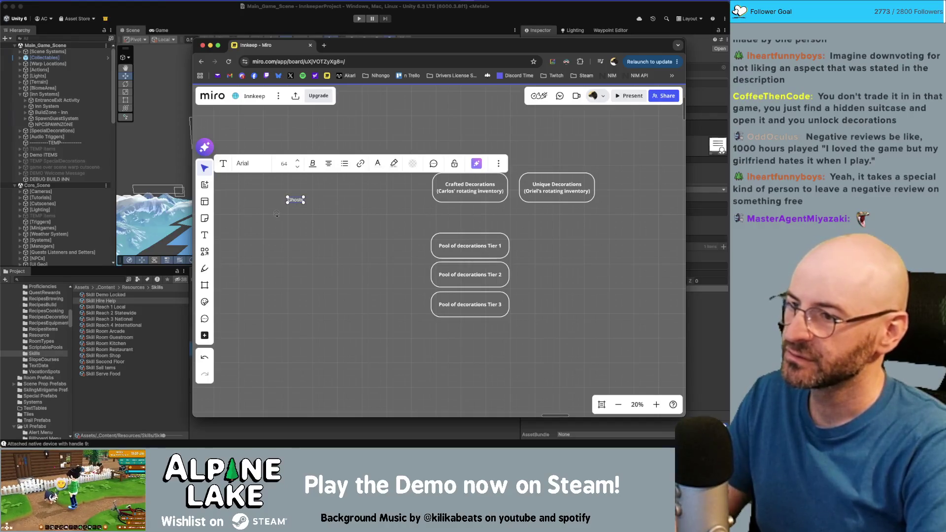
scroll(304, 212, "up", 3)
key("Escape")
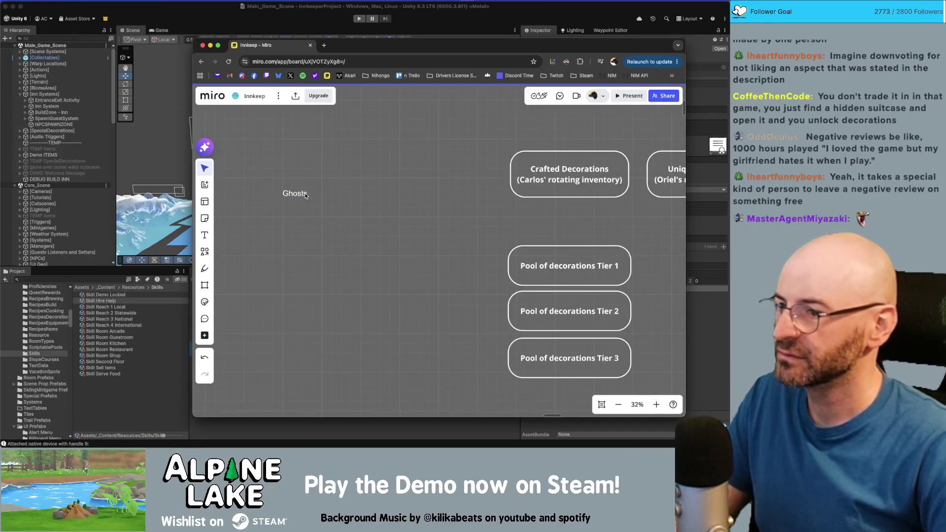
- Add a second line 'find in the world' under Ghosts, then duplicate the note below it
key("t")
left_click(316, 206)
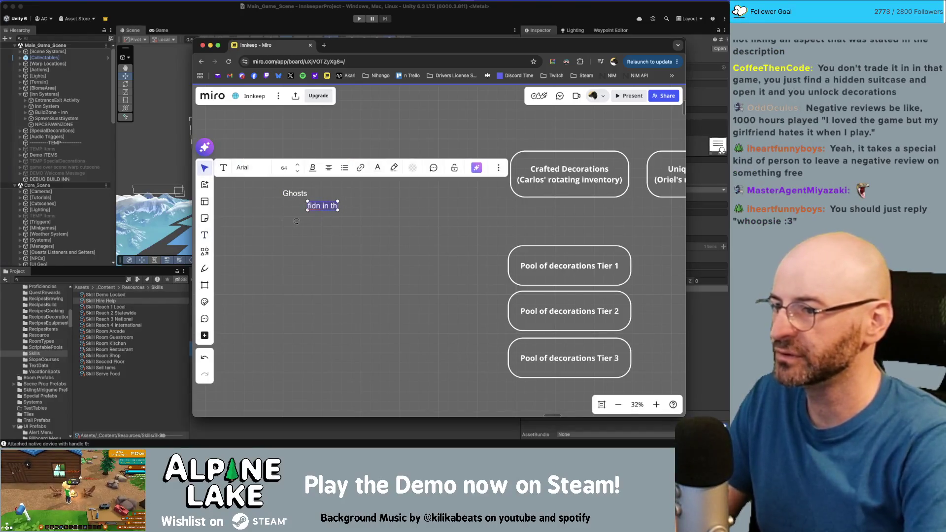
left_click(310, 205)
double_click(295, 193)
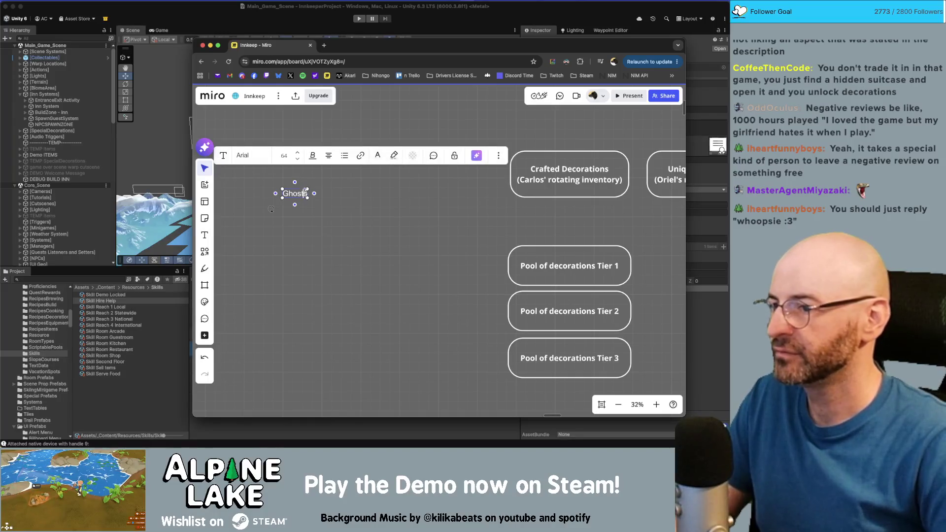
key("Return")
type("(")
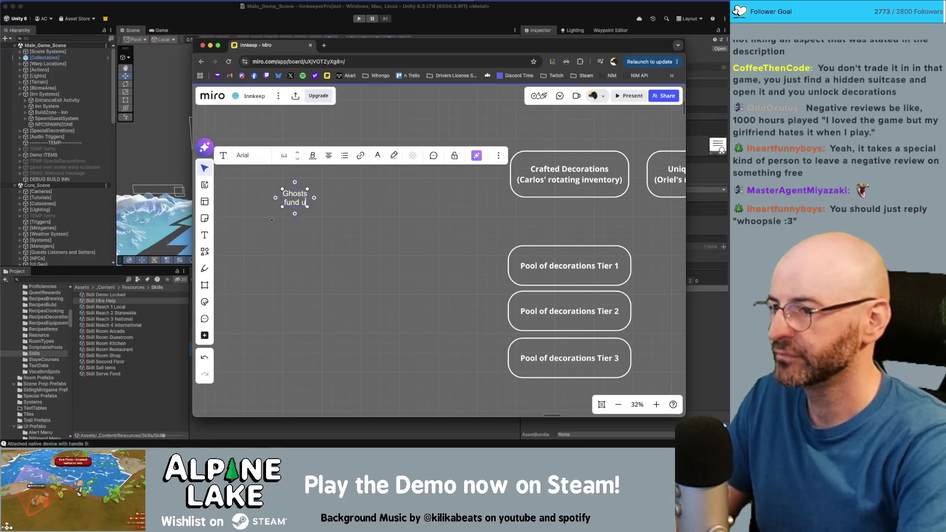
type("find in the world")
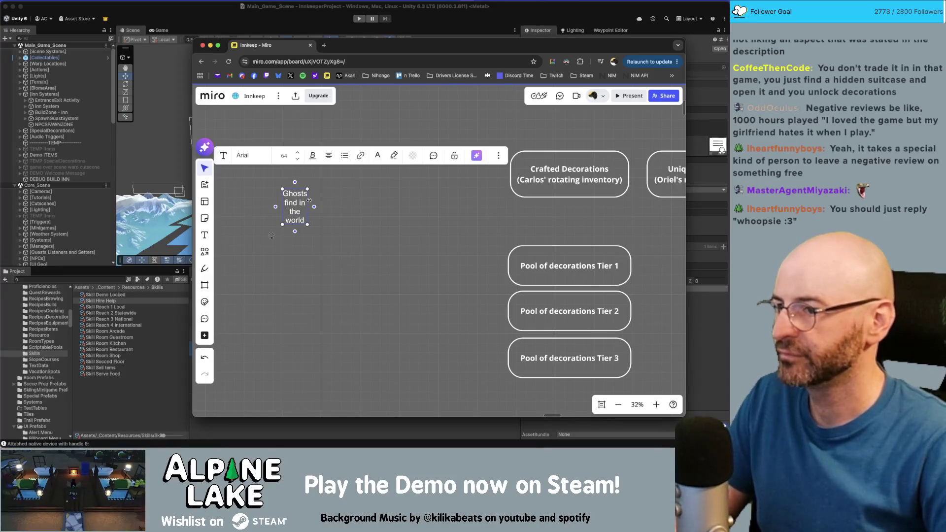
key("Escape")
left_click_drag(304, 218, 305, 245)
- Retitle the copied note 'Pokopia' with a second line 'Find in the world'
left_click(304, 242)
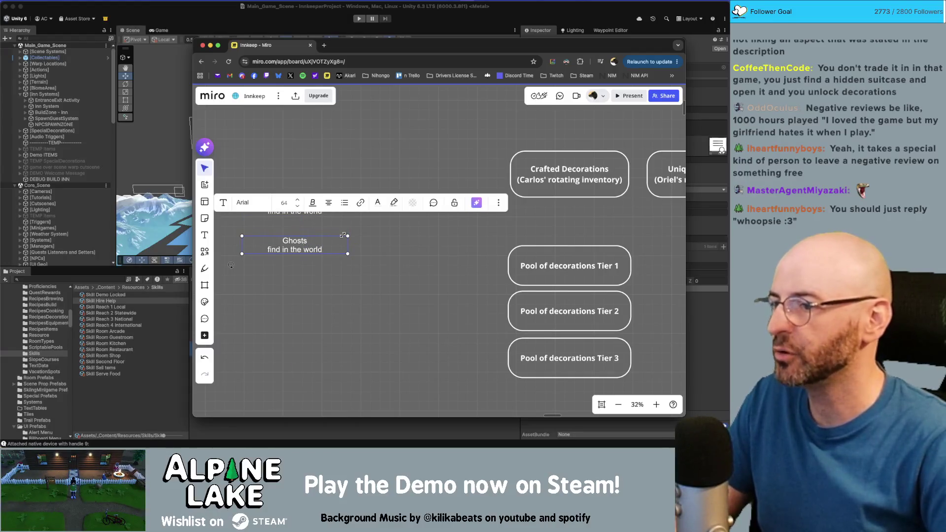
key("BackSpace")
key("BackSpace")
key("BackSpace")
type("Pokopi")
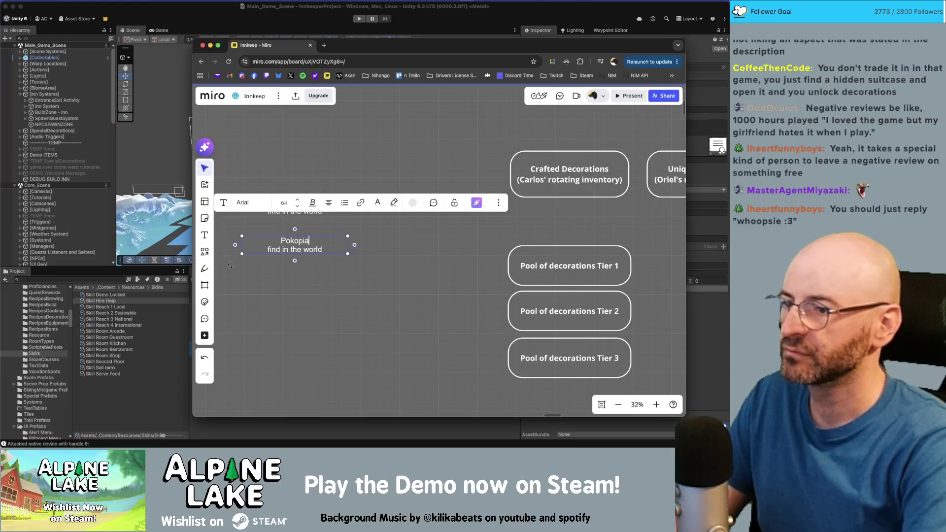
type("a")
key("Right")
key("super+shift+Right")
key("BackSpace")
type("Find in the world")
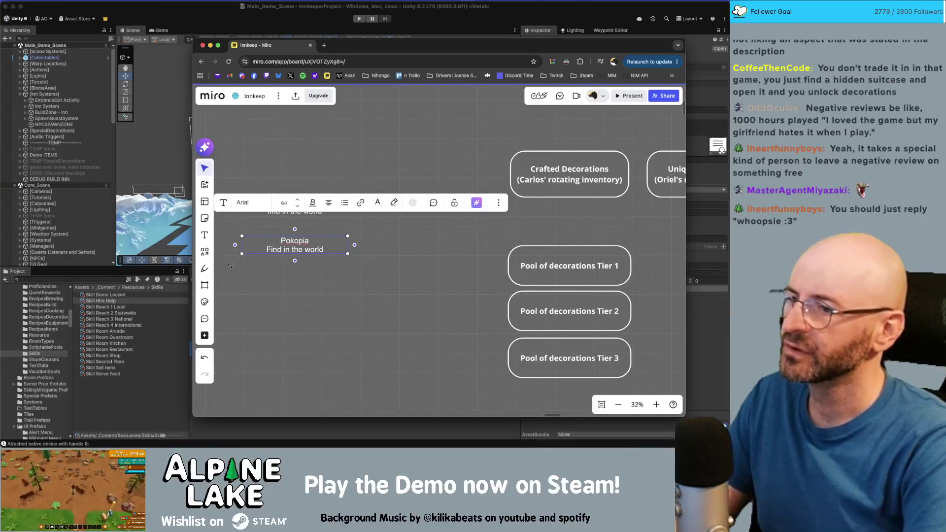
- Add a third line reading 'Given crafting recipes during story beats'
key("Return")
type("Gift")
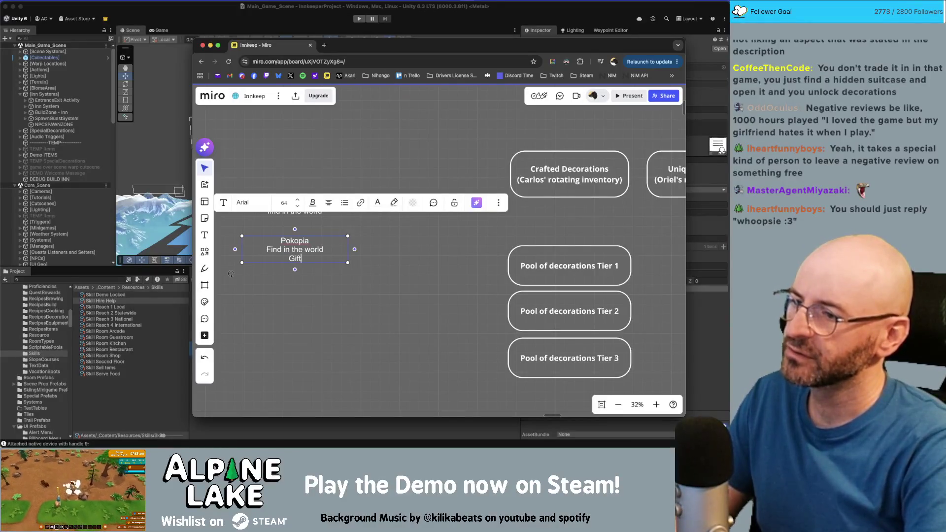
type("ed")
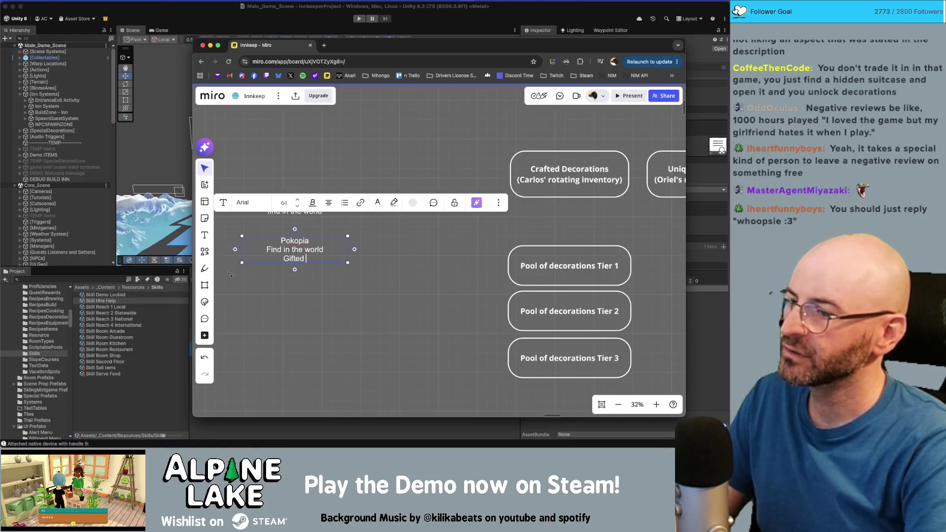
key("BackSpace")
key("BackSpace")
key("BackSpace")
type("Giv")
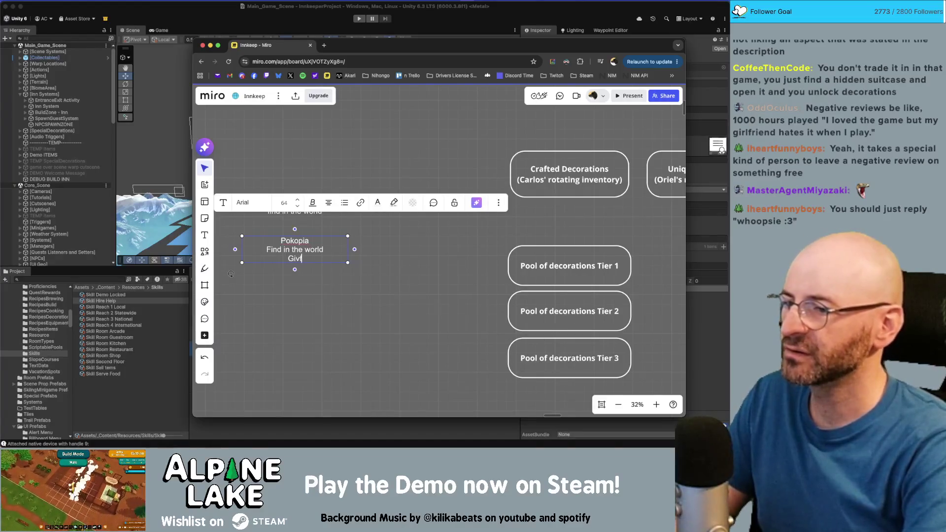
type("en during story beats")
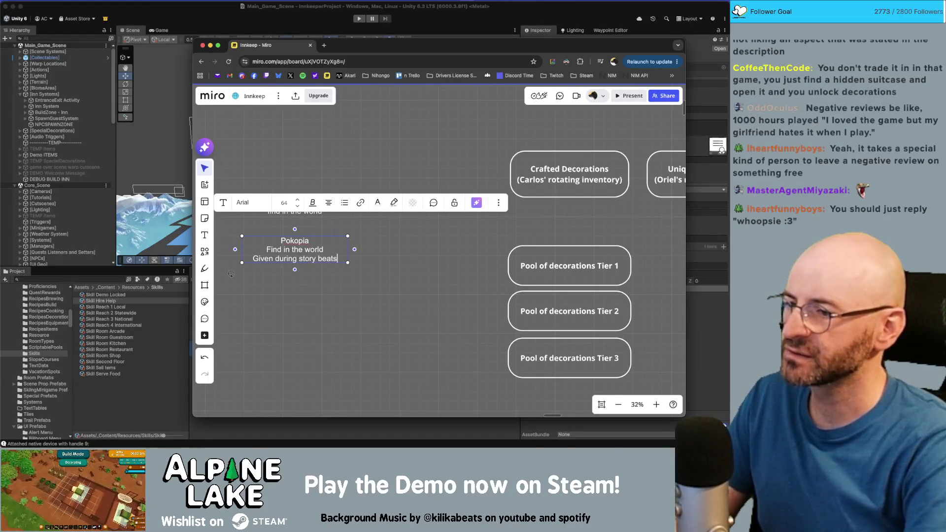
key("Return")
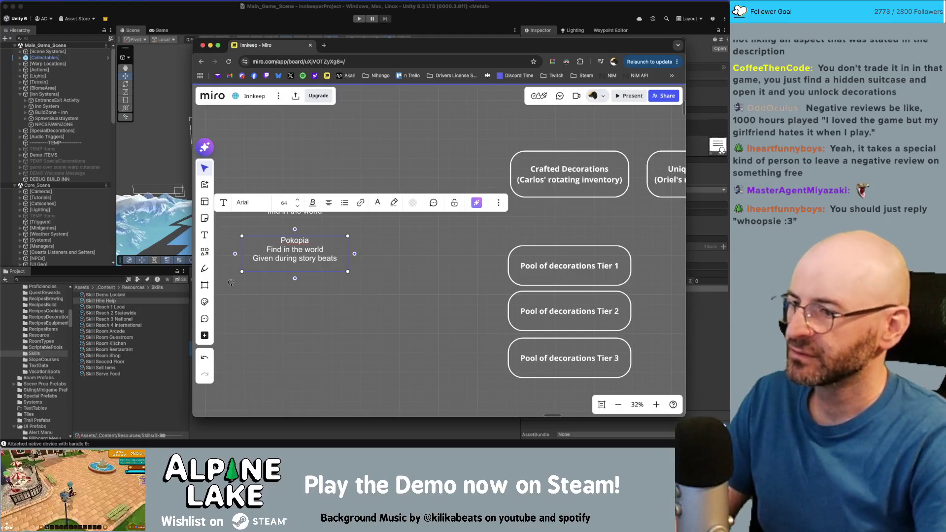
left_click(274, 258)
type("crafting recipes")
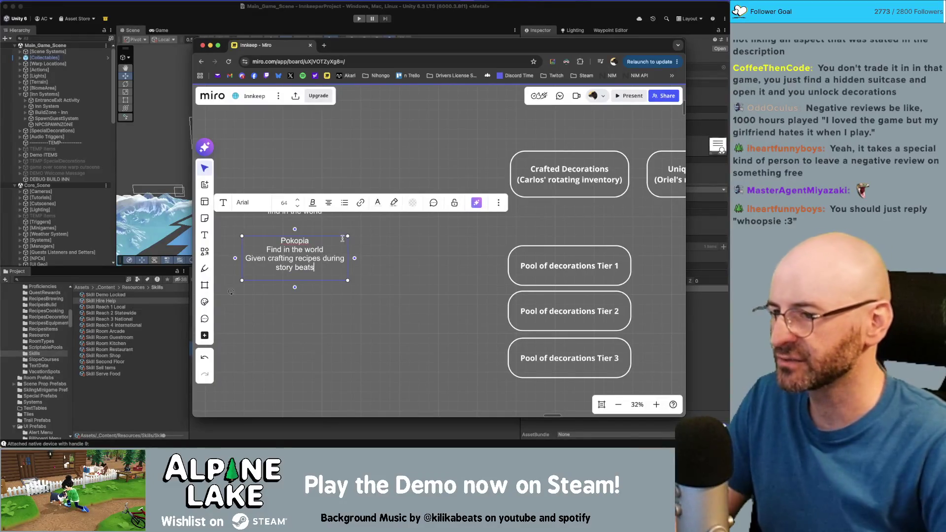
- Widen the Pokopia note so each line fits, undoing an accidental text garble
left_click_drag(355, 258, 390, 261)
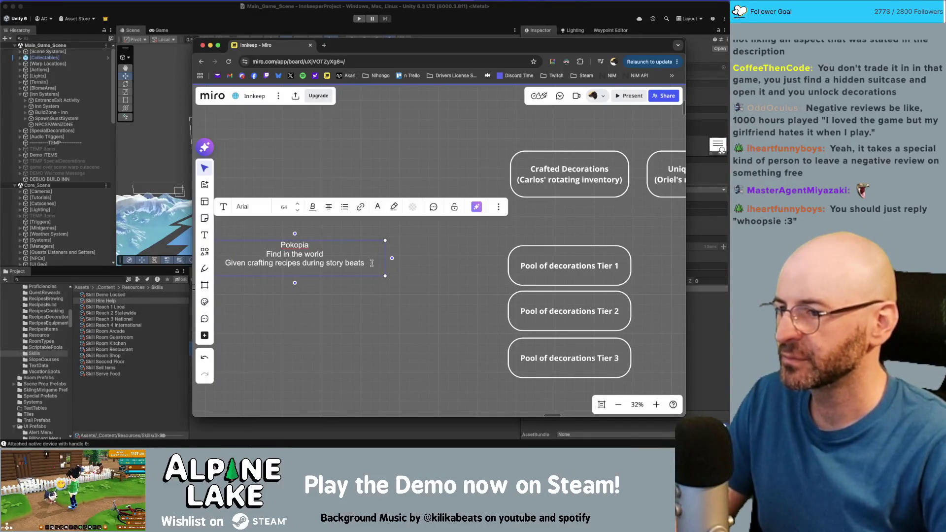
scroll(423, 282, "left", 3)
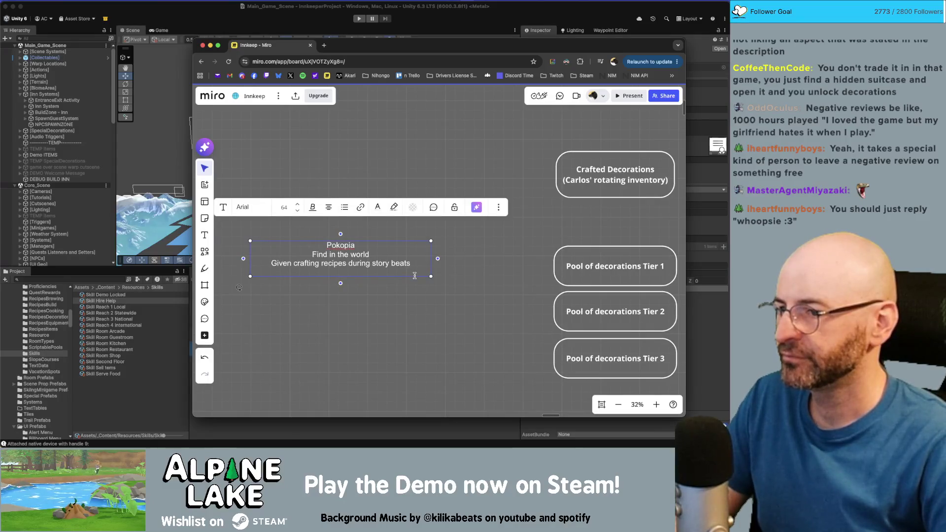
left_click_drag(383, 275, 382, 277)
double_click(361, 278)
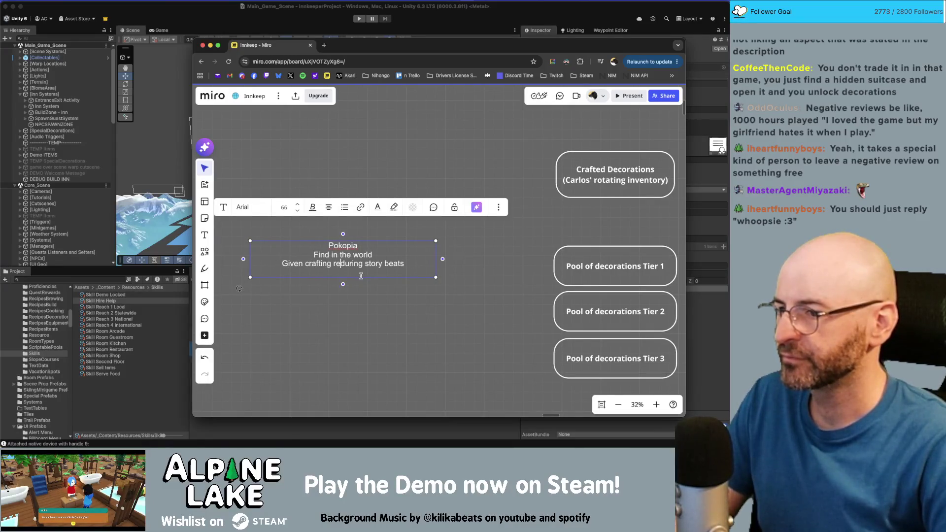
key("cmd+z")
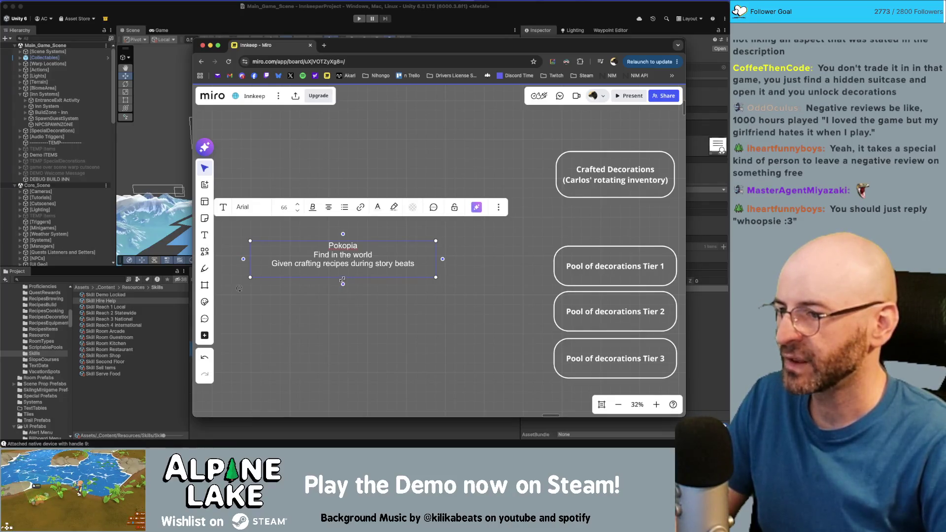
key("Return")
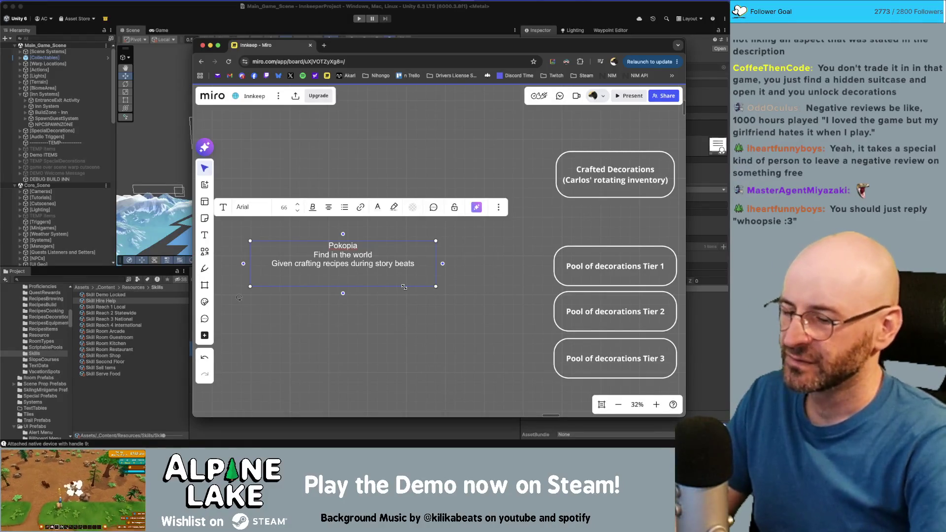
key("Escape")
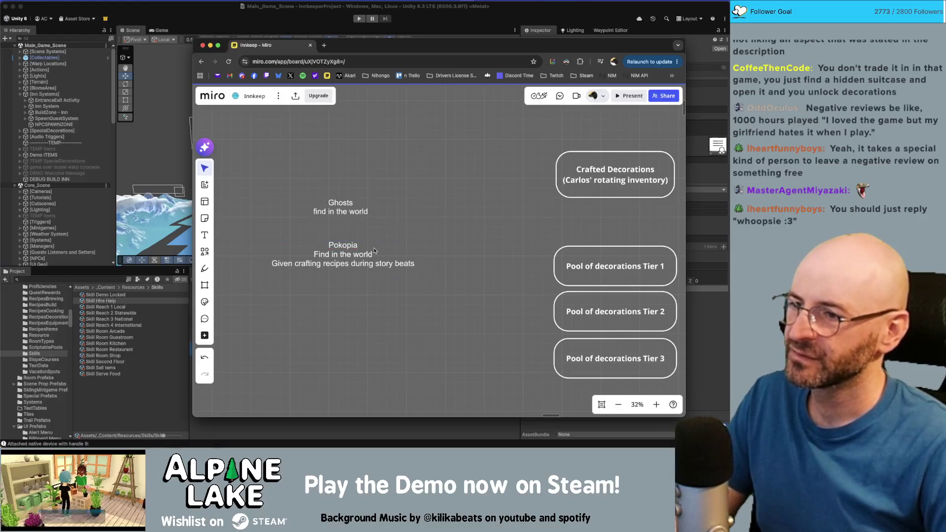
- Duplicate the Pokopia note below and rewrite it as 'Ooblets' / 'Rotating merchant inventory'
left_click_drag(351, 250, 346, 285)
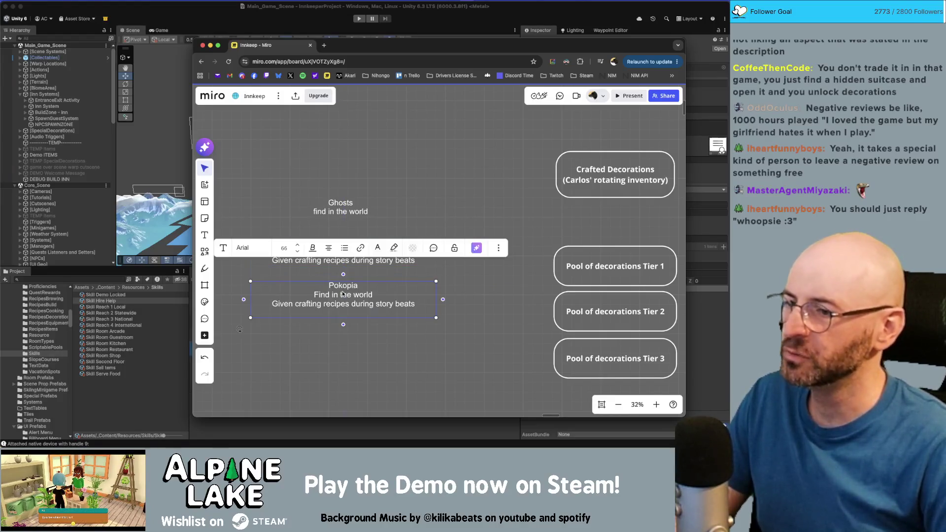
double_click(345, 286)
type("OO")
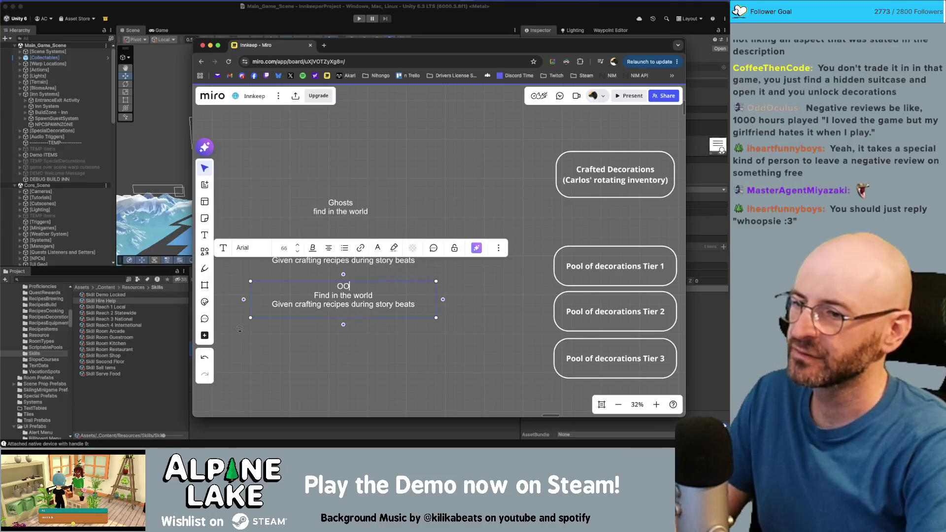
type("oblet")
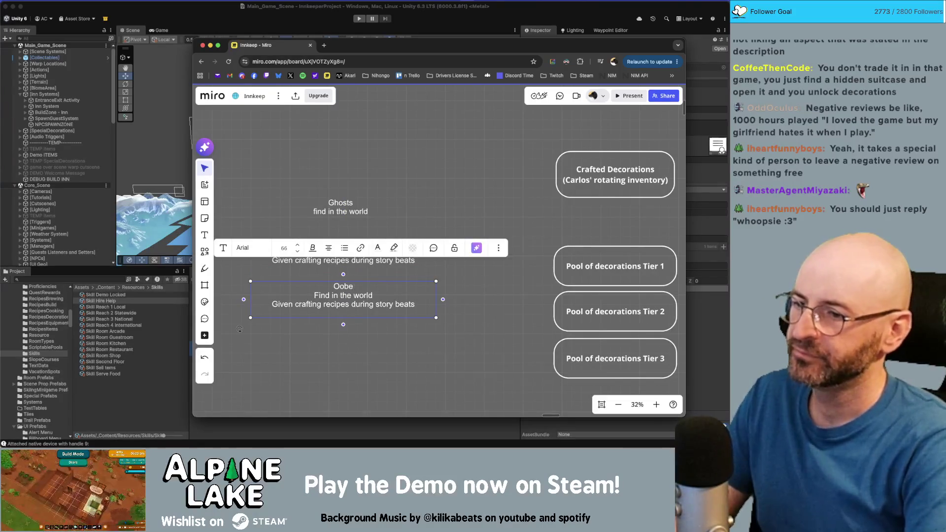
type("s")
key("shift+Up")
key("shift+Up")
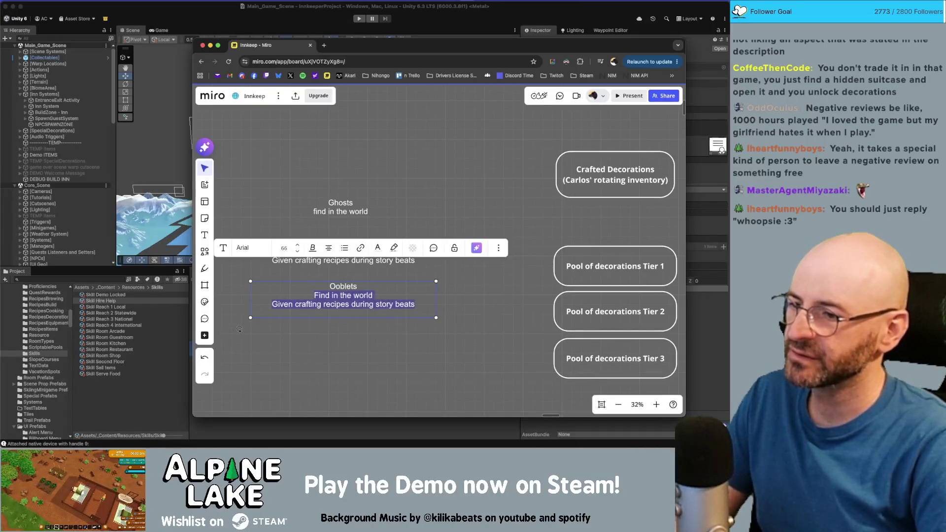
key("BackSpace")
type("Rotating inventory")
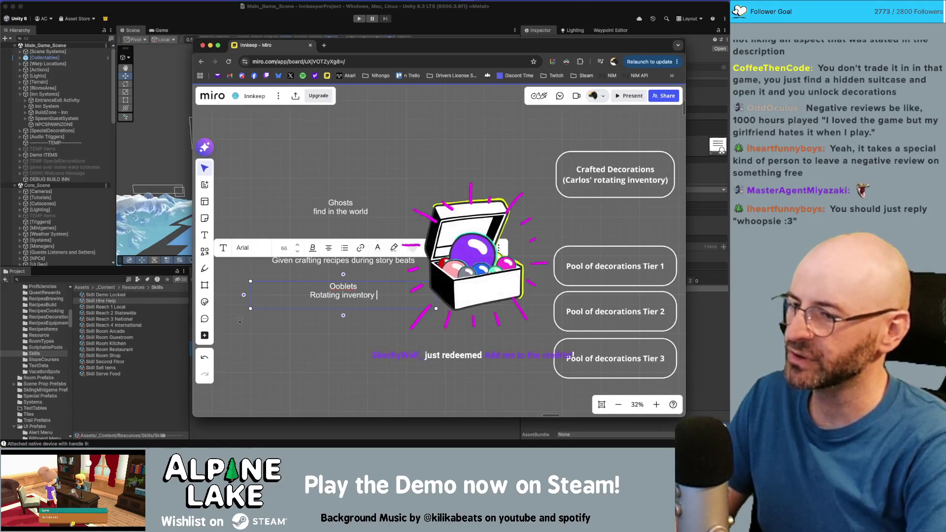
key("alt+Left")
type("merchant")
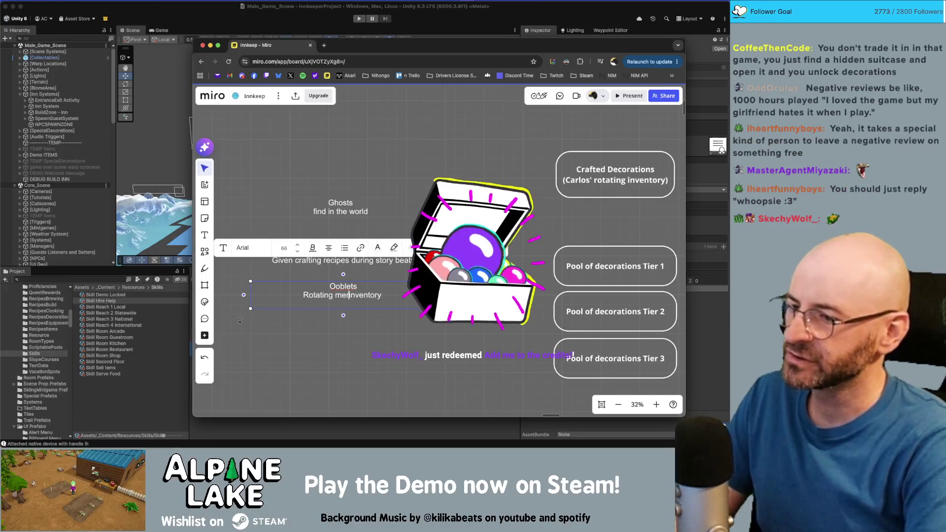
left_click(385, 352)
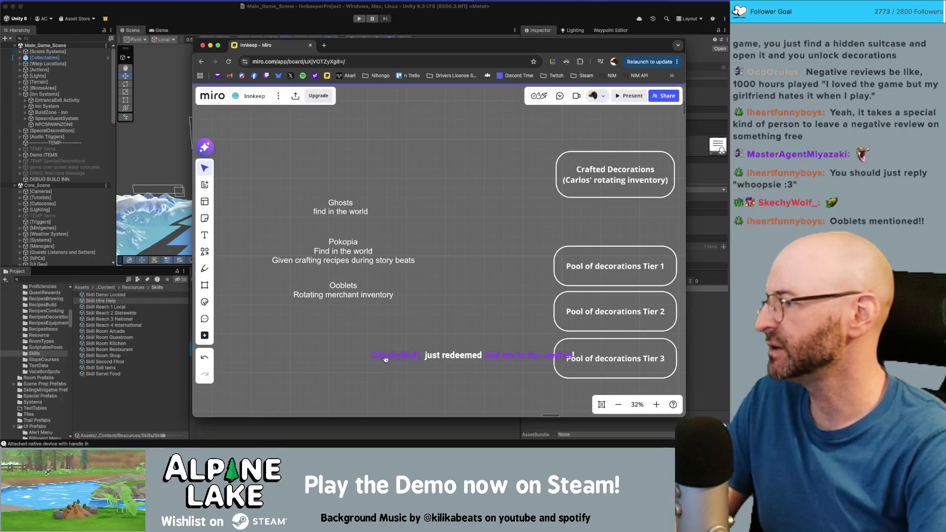
- In the Obsidian Credits note, change a supporter's x31 entry to x32, moved one line up
key("super+Tab")
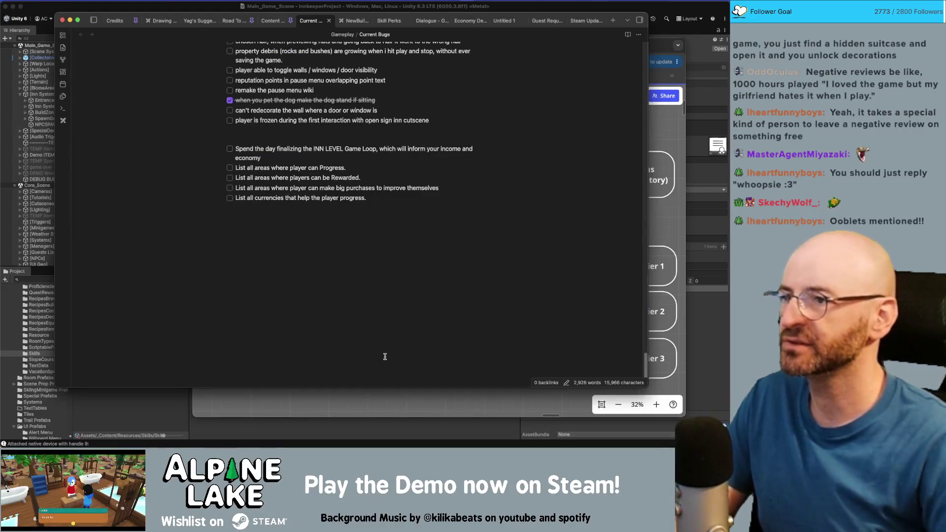
left_click(122, 21)
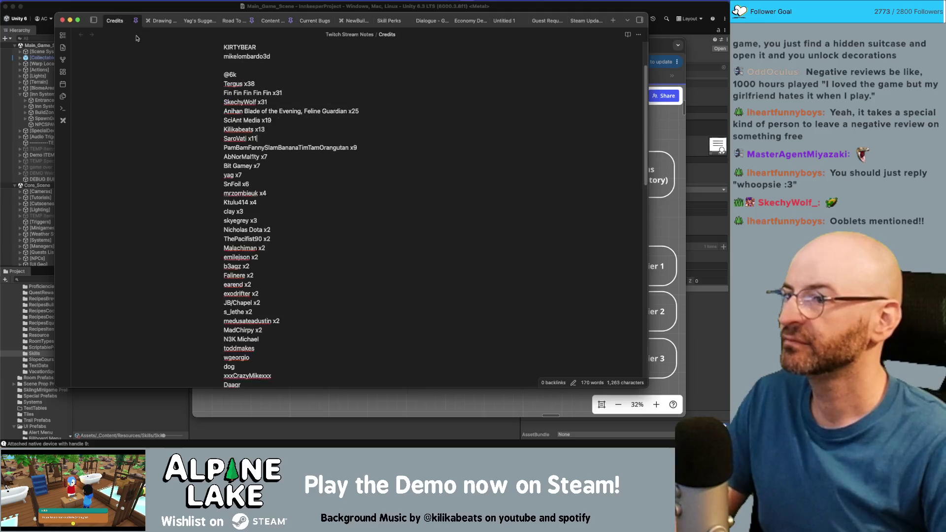
left_click(299, 112)
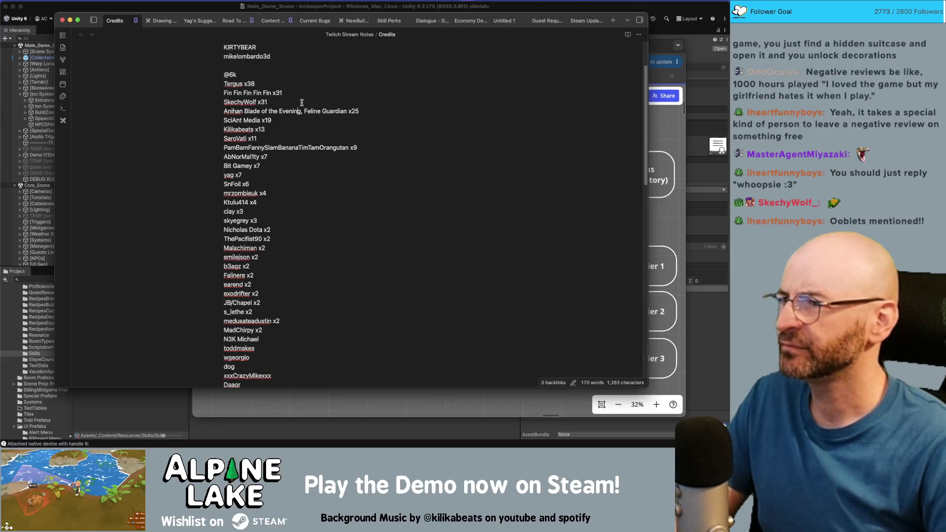
left_click_drag(267, 102, 265, 102)
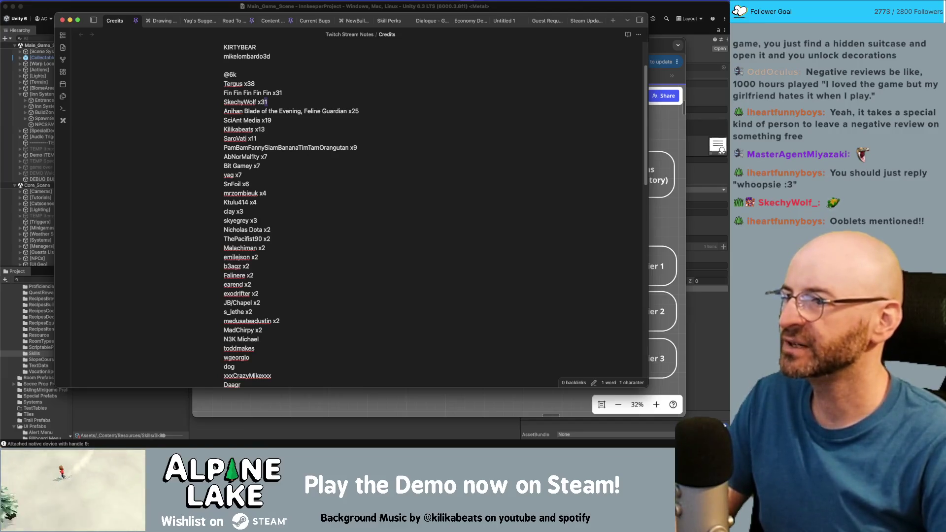
key("BackSpace")
key("super+BackSpace")
key("BackSpace")
key("Up")
key("Return")
type("SkechyWolf x32")
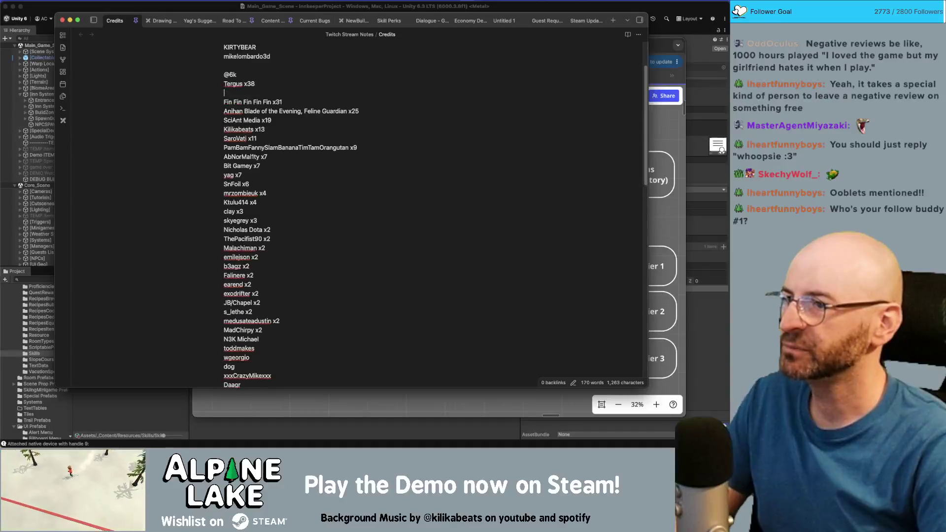
key("super+Tab")
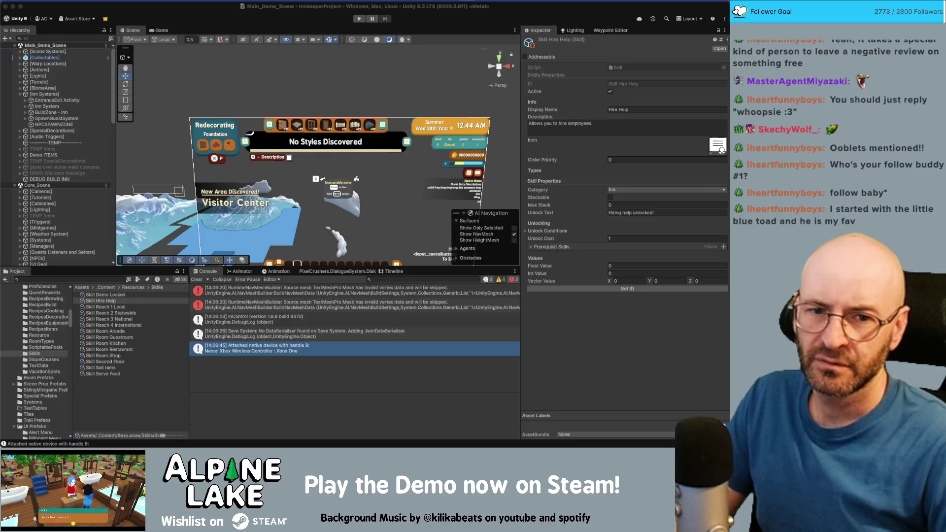
- Bring the browser showing 'ooblet starters' image results forward and center it over Unity
key("super+Tab")
mouse_move(575, 63)
left_mouse_down()
mouse_move(352, 36)
mouse_move(352, 45)
left_mouse_up()
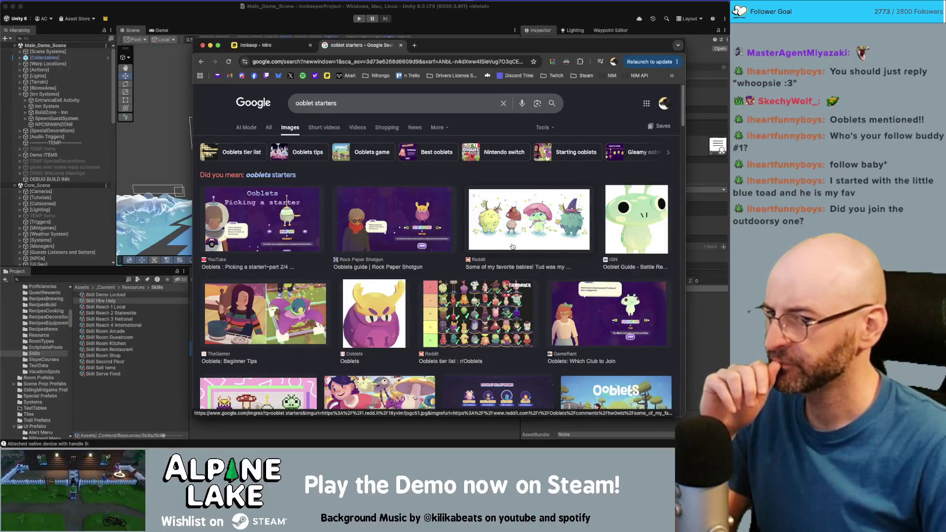
scroll(513, 246, "down", 2)
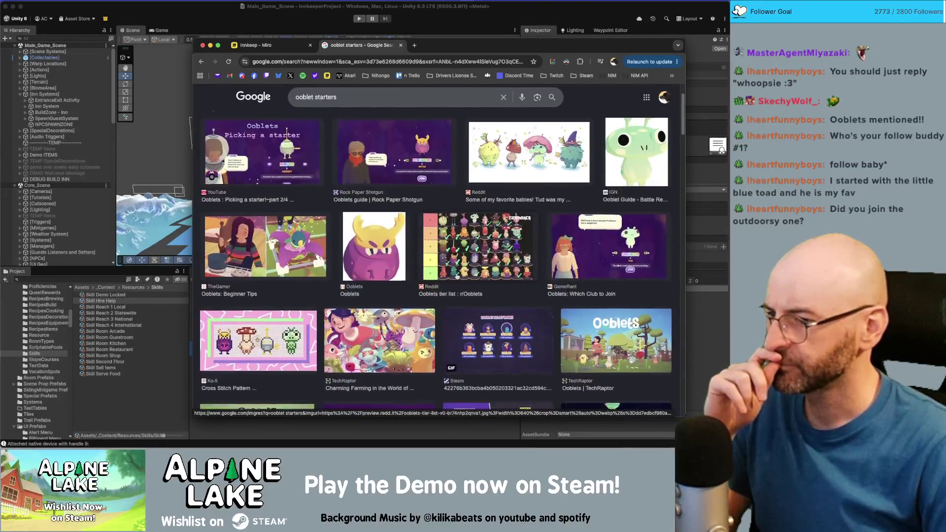